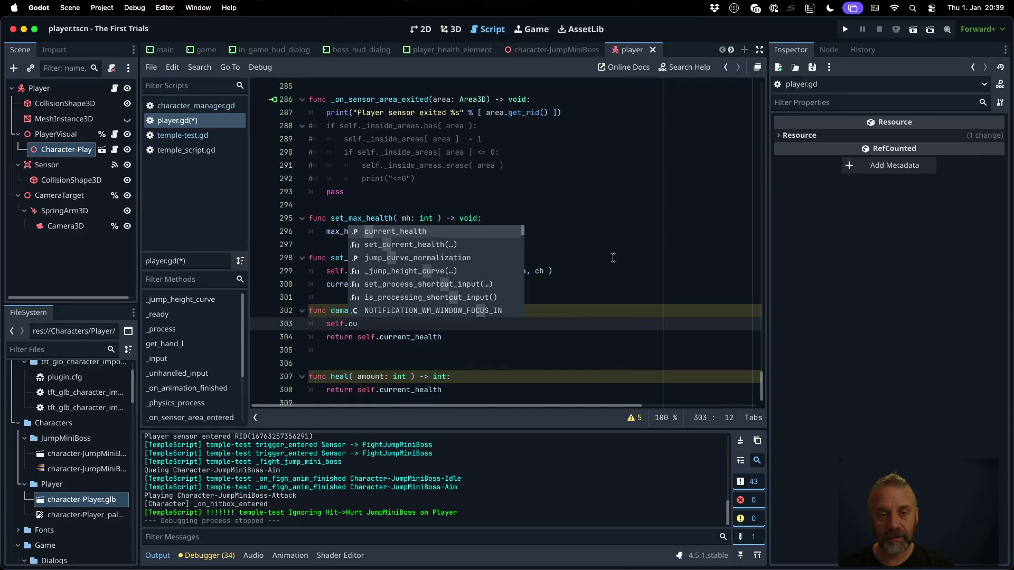
In damage(), compute h with max(0, current_health …) and pass it to set_current_health.
key(Return)
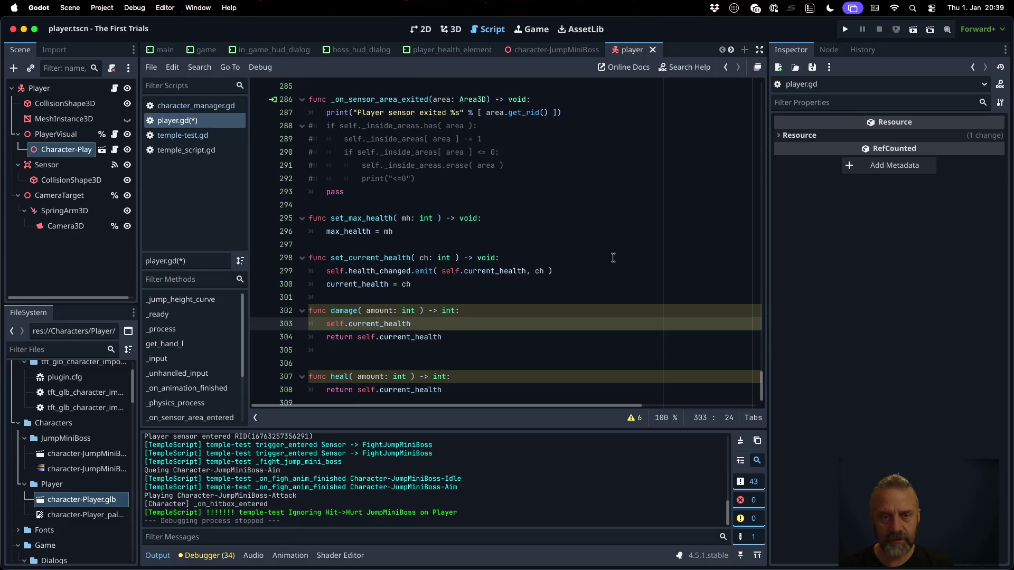
key(super+shift+Left)
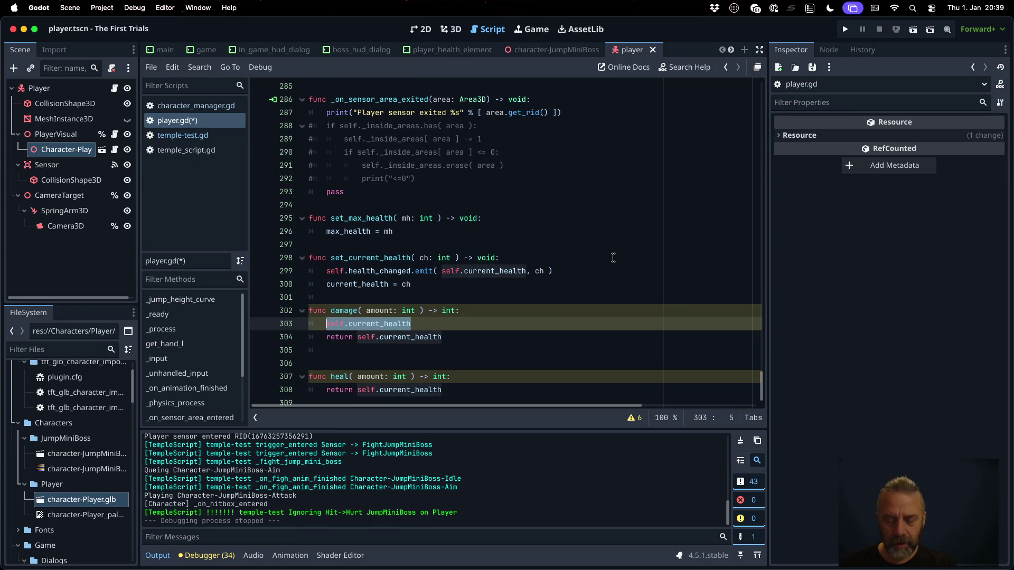
text(var h)
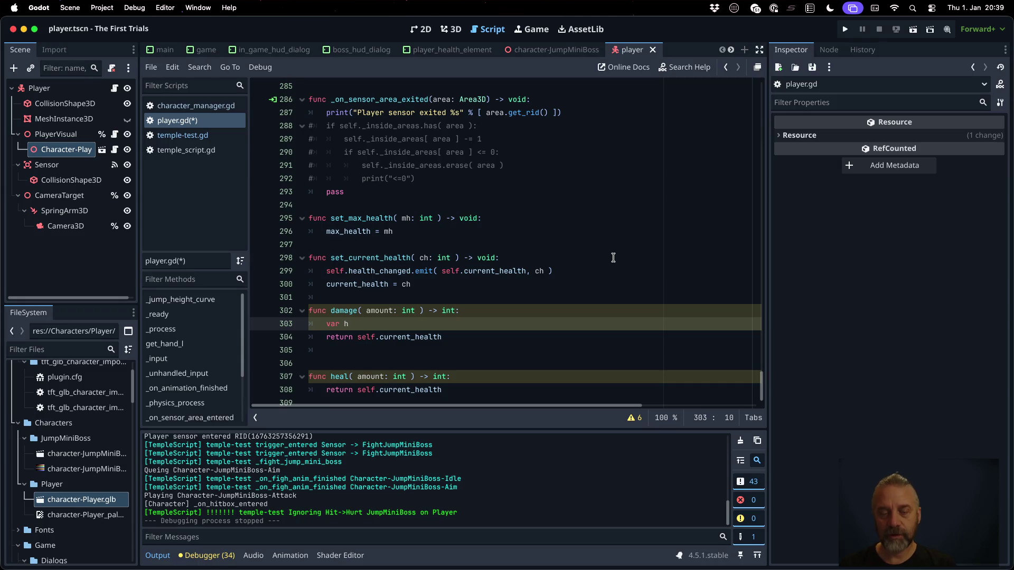
text( = c)
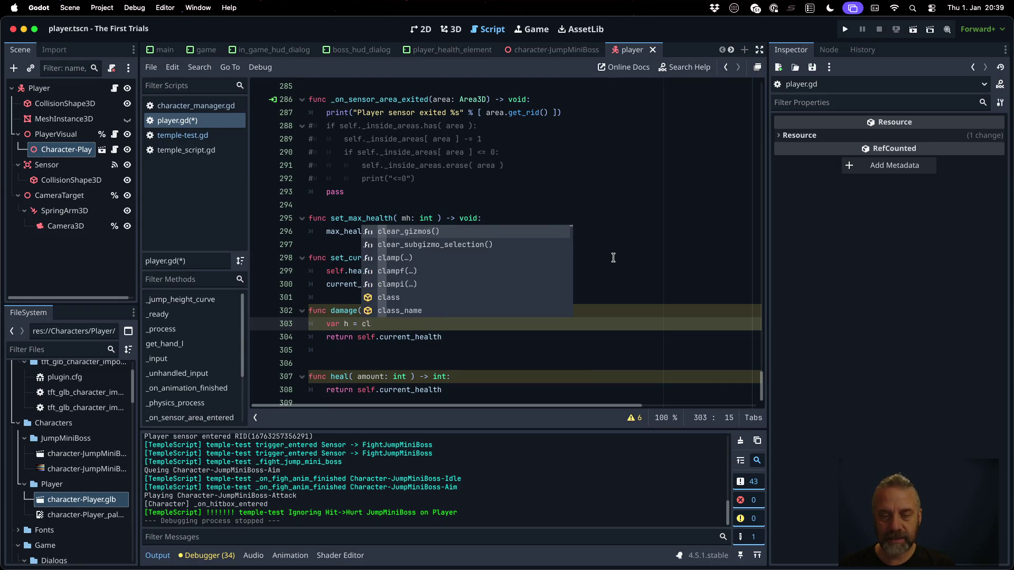
key(BackSpace)
text(max( 0, self.c)
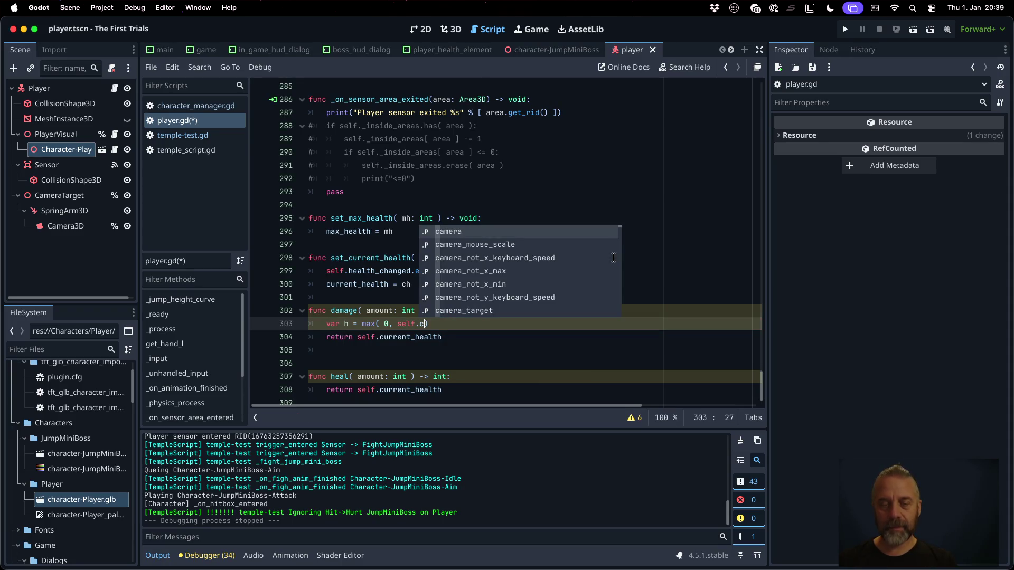
text(ur)
key(Return)
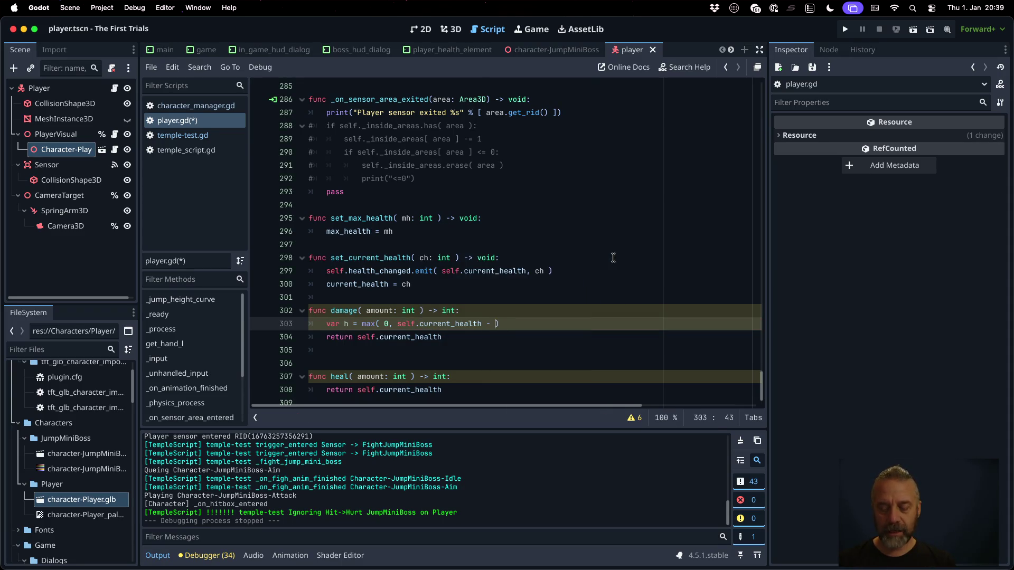
text())
key(Return)
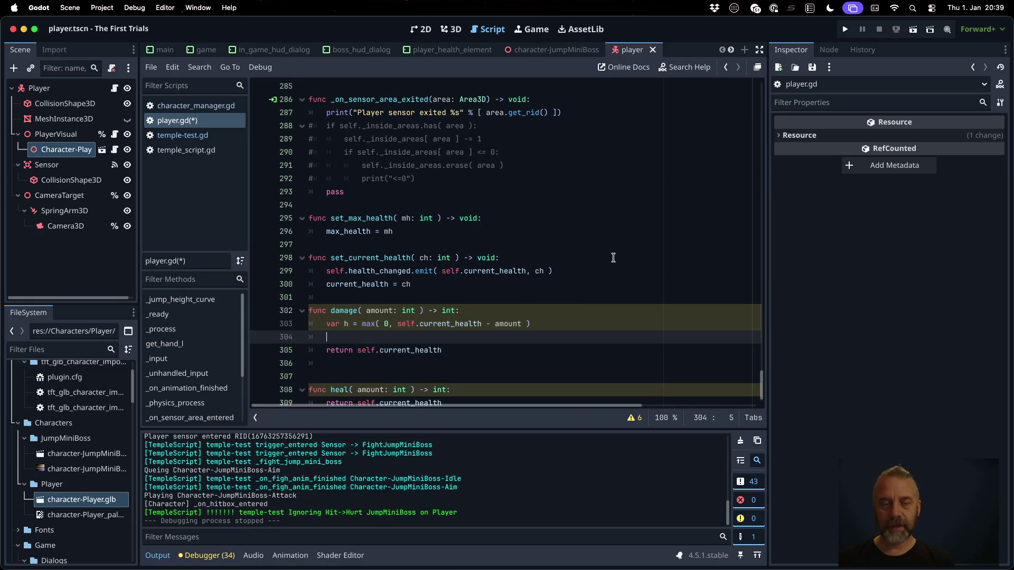
text(self.set)
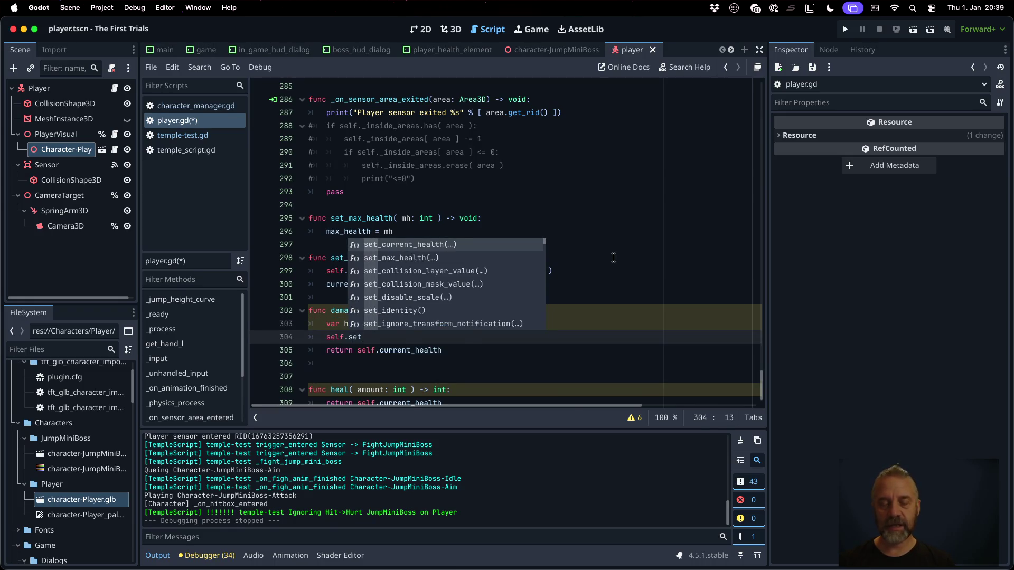
key(Return)
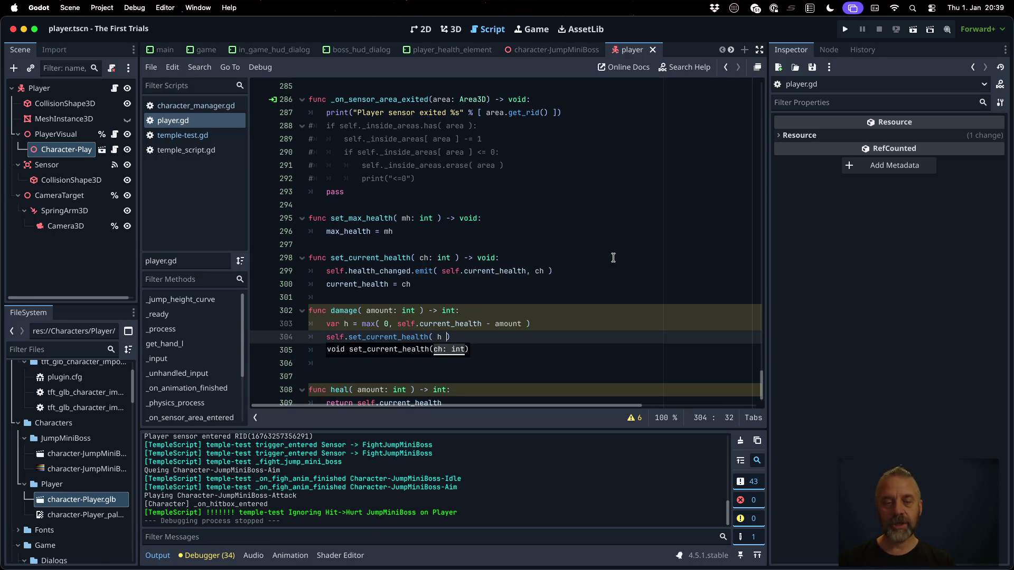
Copy the two health-clamping lines from damage() into heal().
click(387, 261)
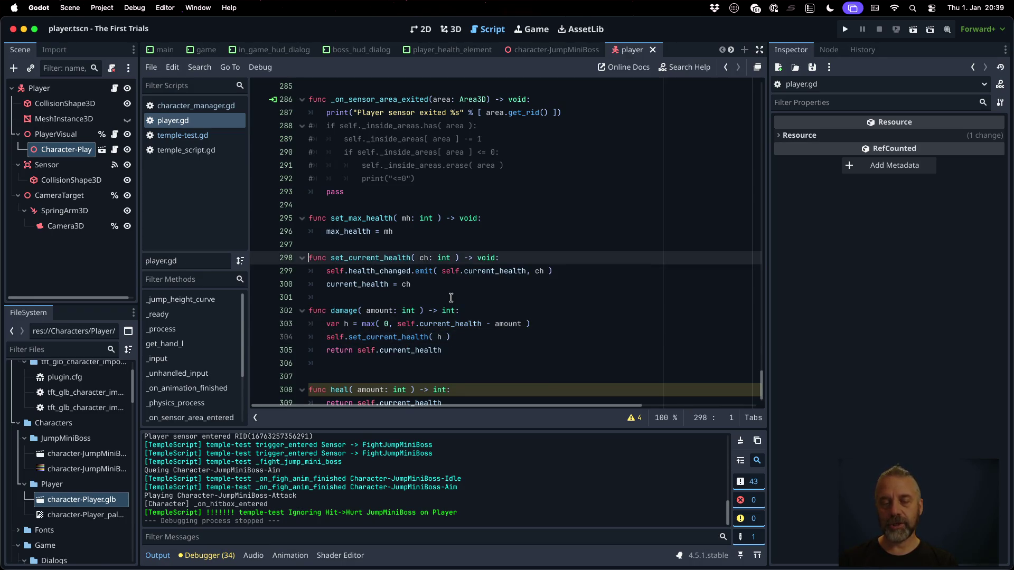
key(shift+Down)
key(shift+Down)
key(shift+Down)
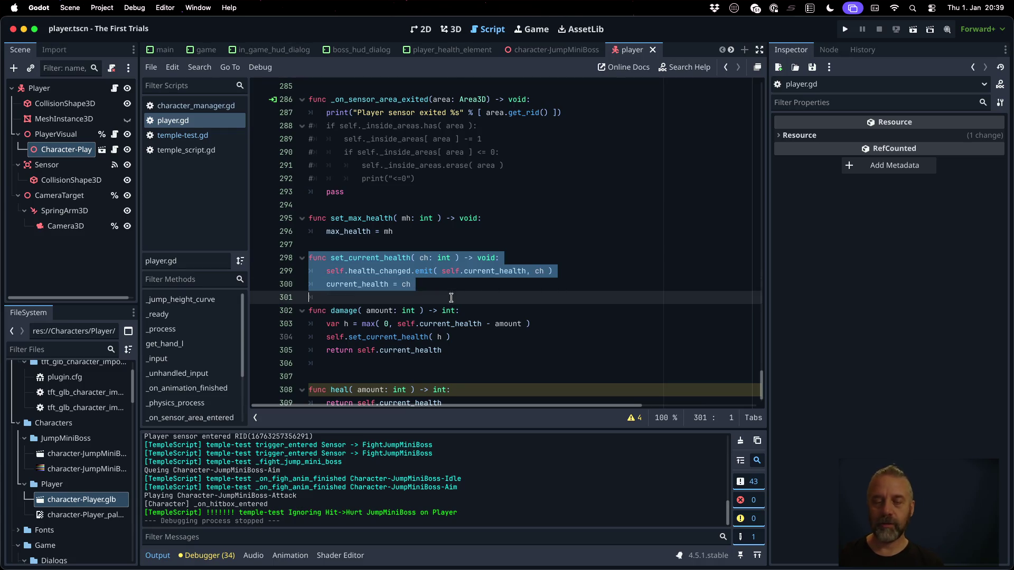
key(Down)
key(Down)
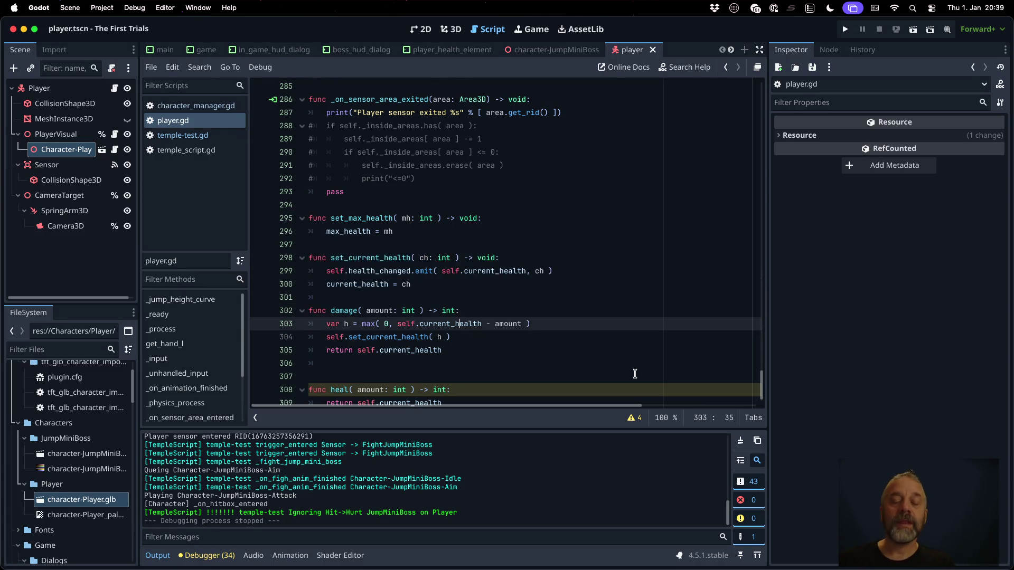
scroll(634, 374, down, 1)
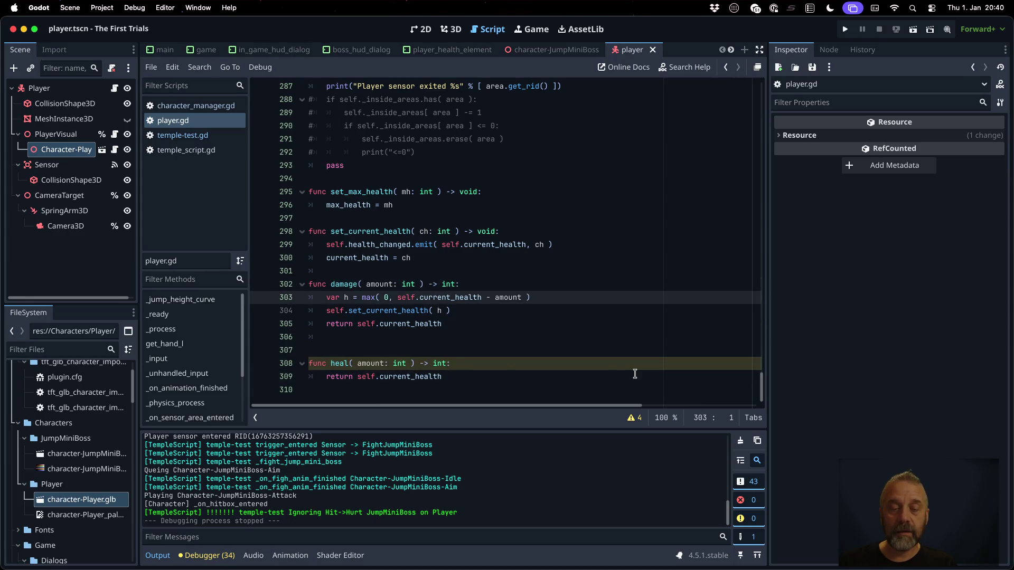
key(shift+Down)
key(shift+Down)
key(ctrl+c)
key(Down)
key(Down)
key(Down)
key(ctrl+v)
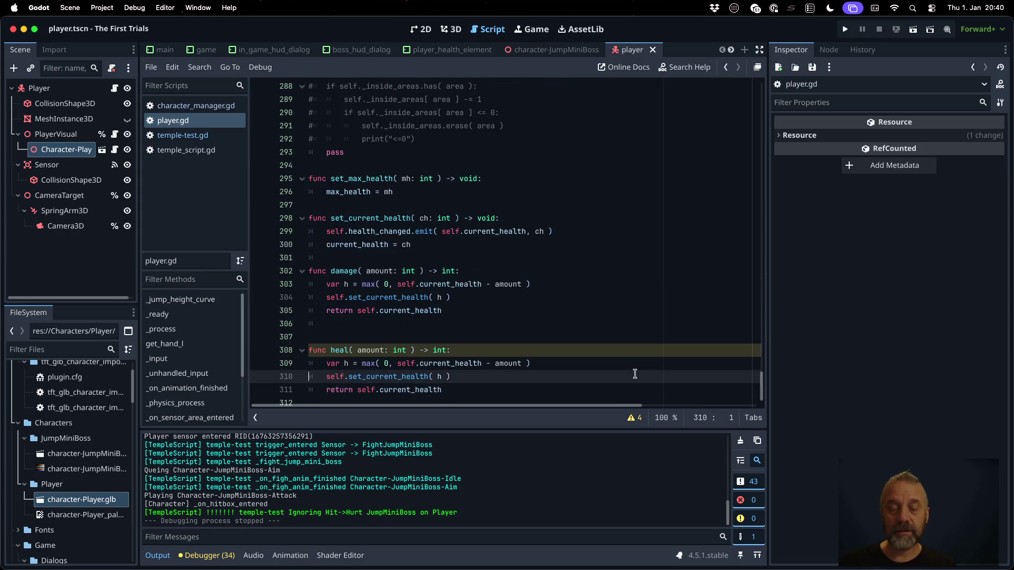
In heal(), use min with self._max_health and addition instead of subtraction, then run the game.
key(Up)
key(Right)
key(Right)
key(Right)
key(BackSpace)
key(BackSpace)
text(in)
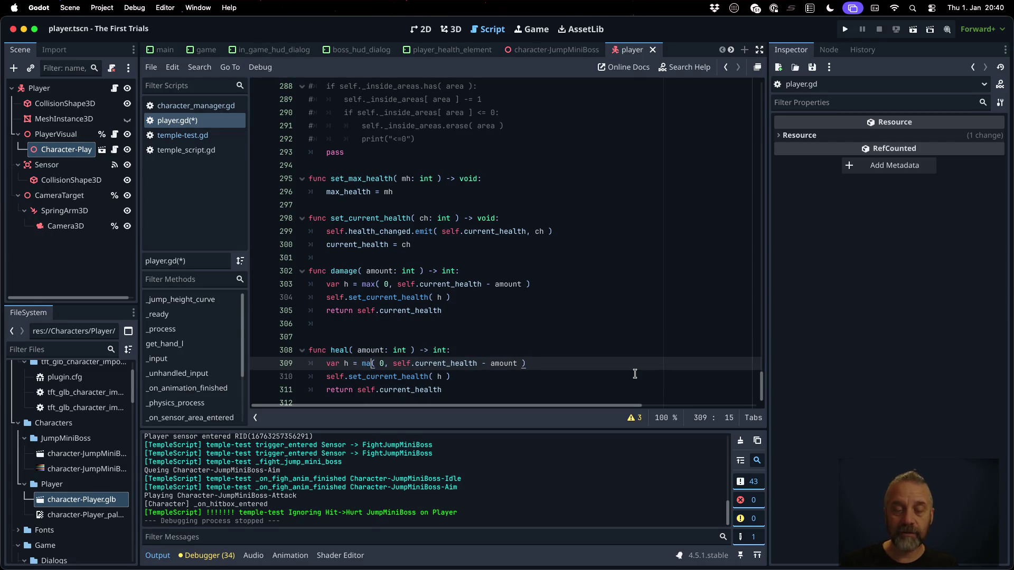
key(Right)
key(Right)
key(shift+Right)
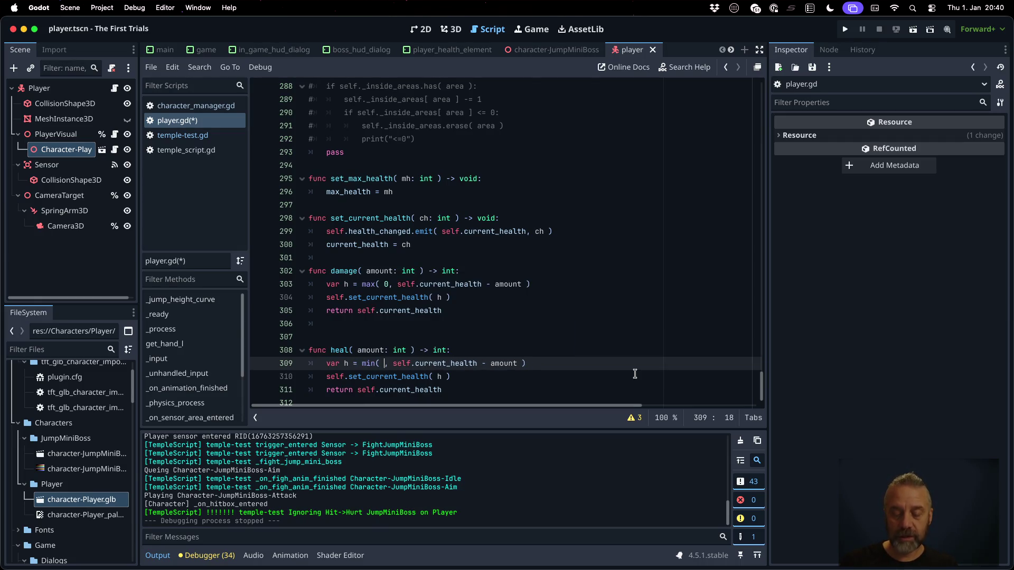
text(self._max)
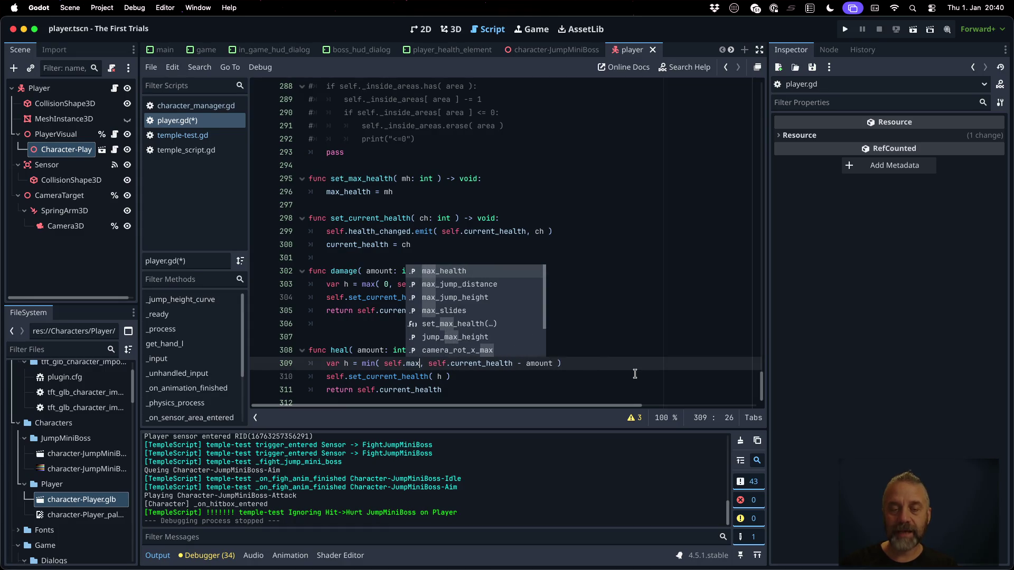
key(Return)
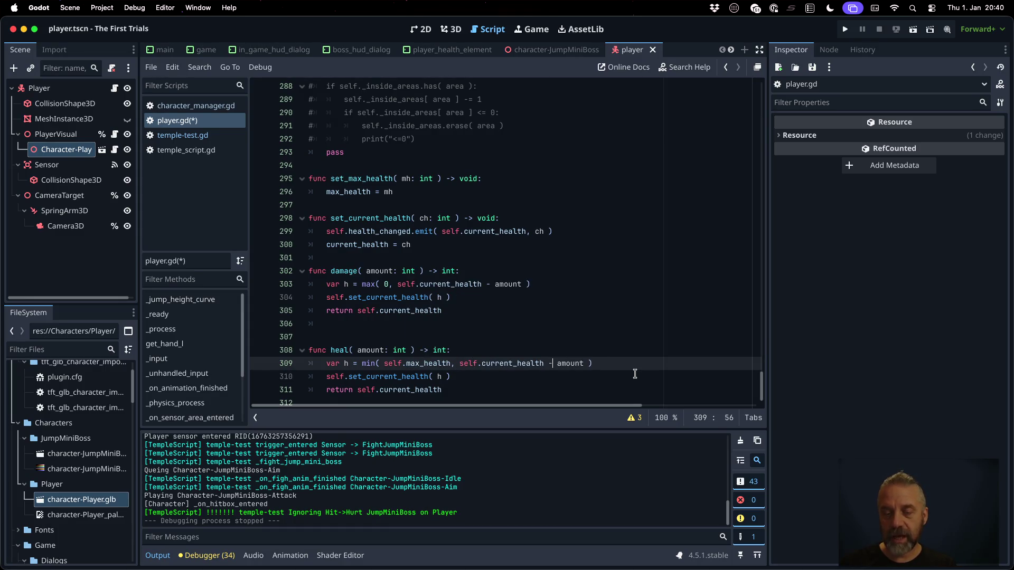
key(BackSpace)
text(+)
click(587, 294)
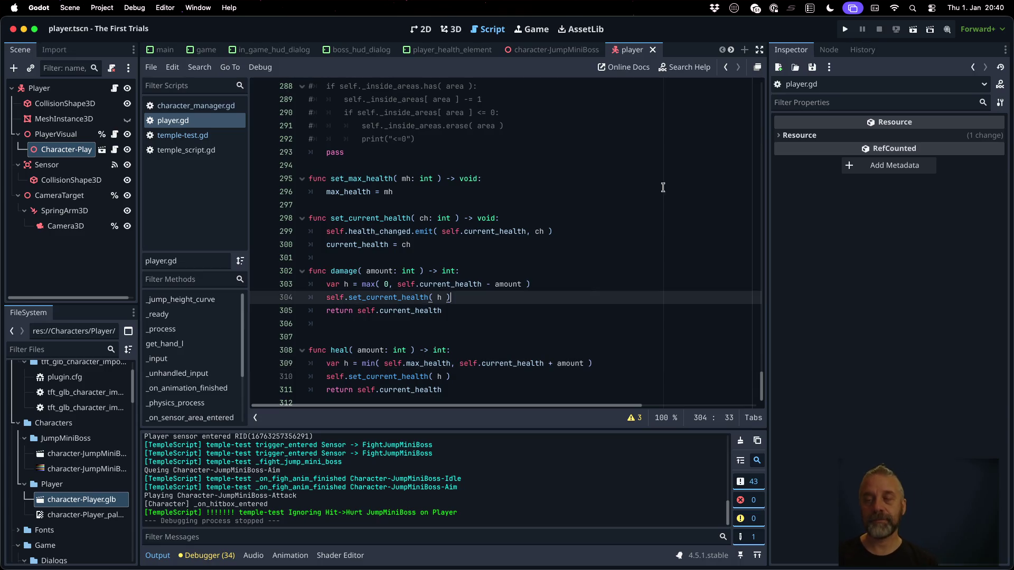
key(super+b)
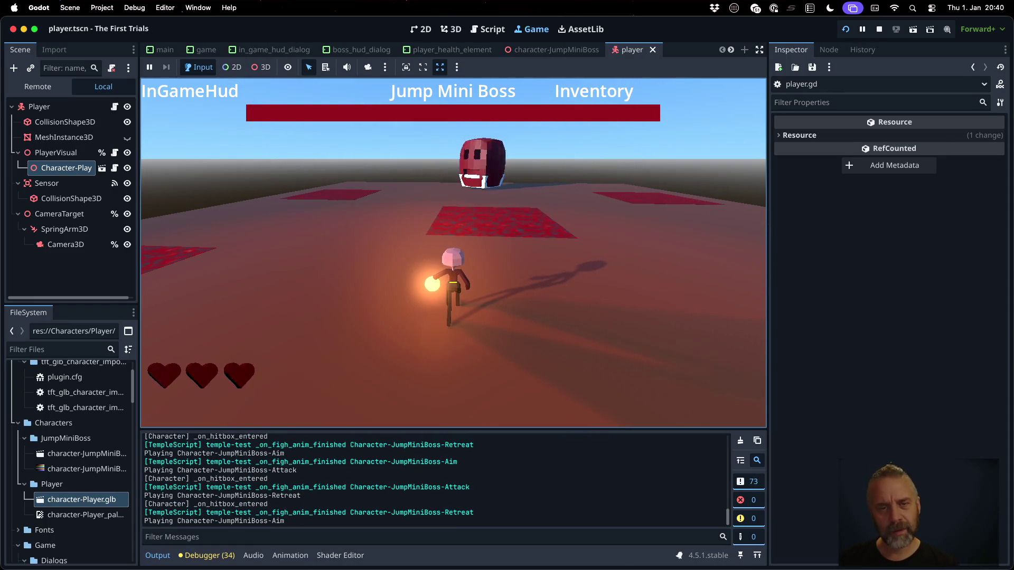
Stop the running game after playtesting the health changes.
click(879, 30)
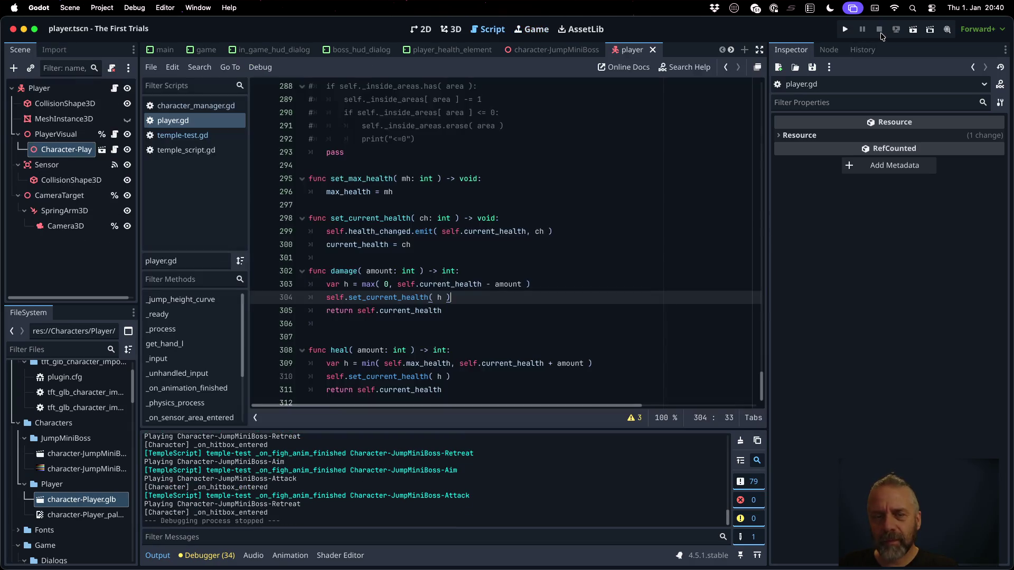
In temple-test.gd, duplicate the default print_rich line into the Player branch and color it orange.
click(205, 134)
scroll(547, 322, down, 1)
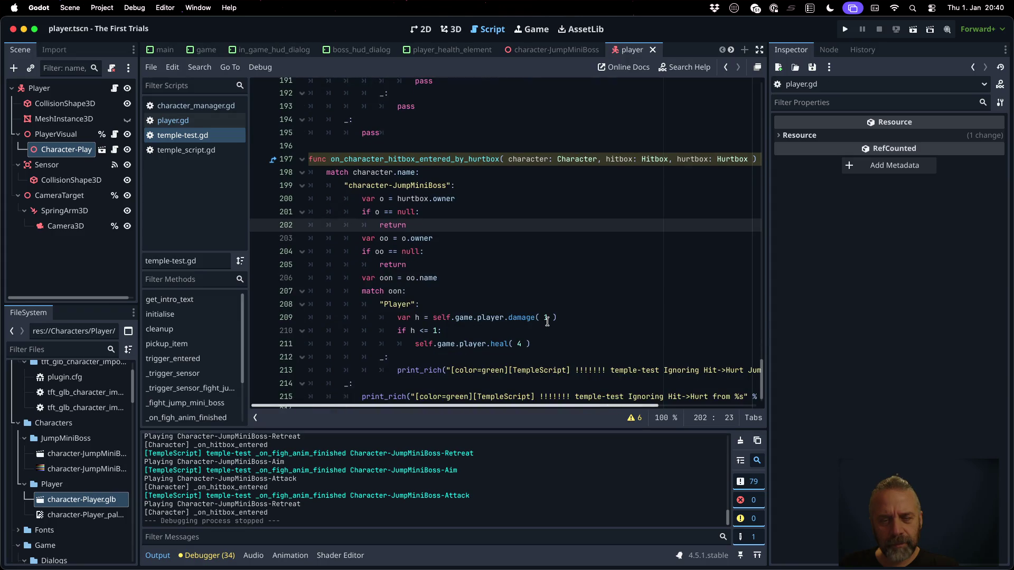
click(547, 322)
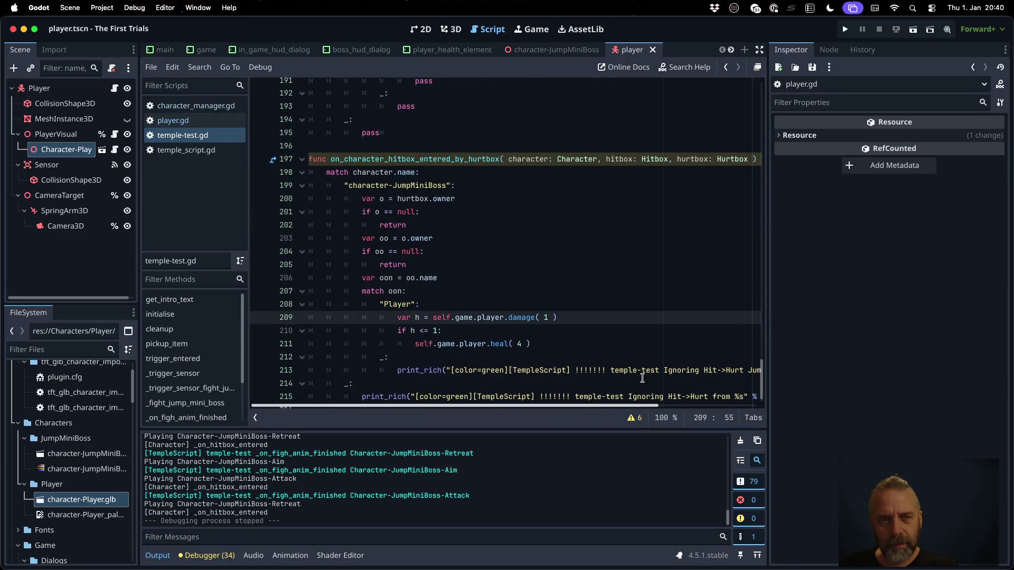
scroll(570, 321, down, 1)
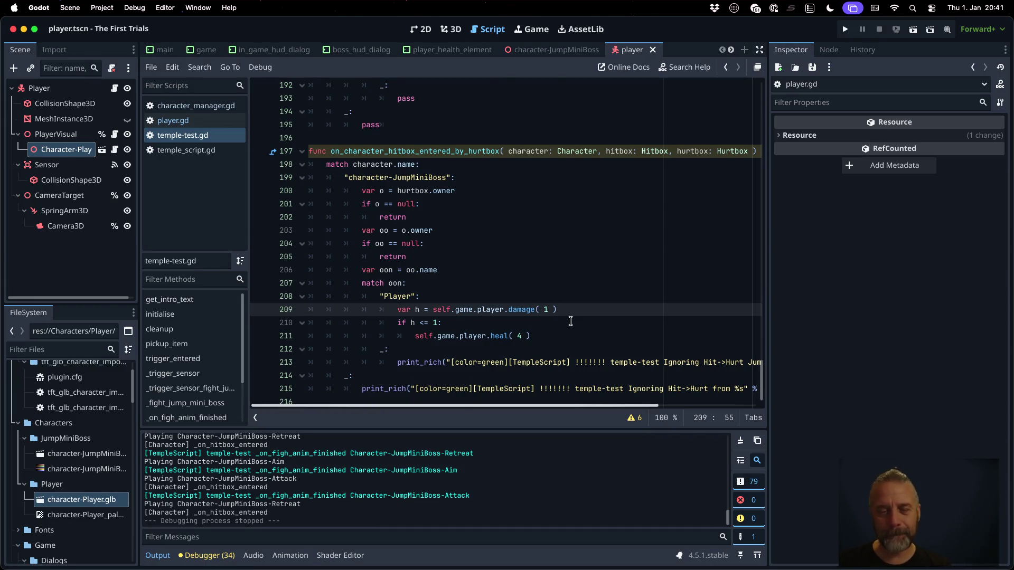
scroll(570, 321, down, 1)
key(Down)
key(Down)
key(Down)
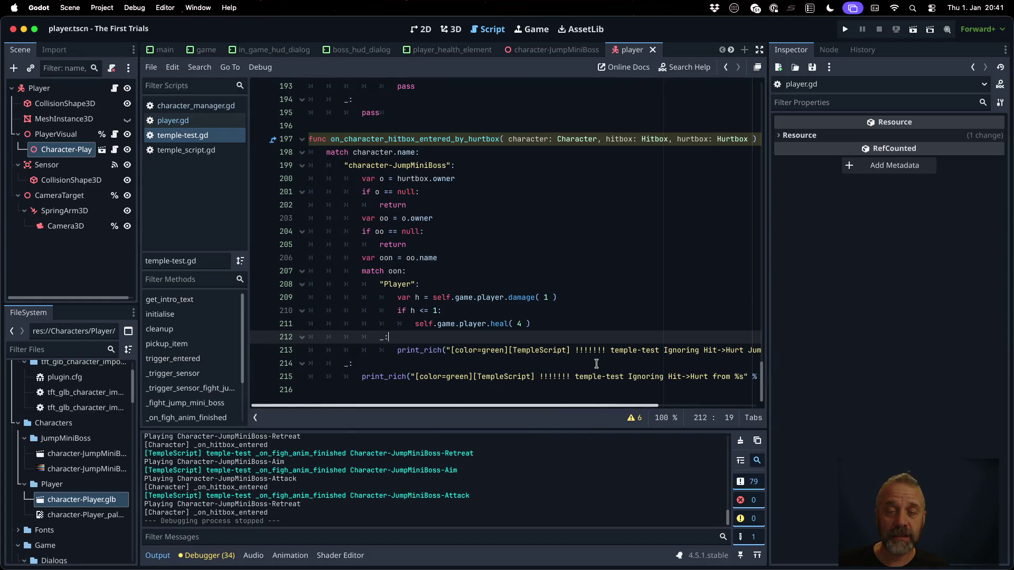
key(Down)
key(shift+Down)
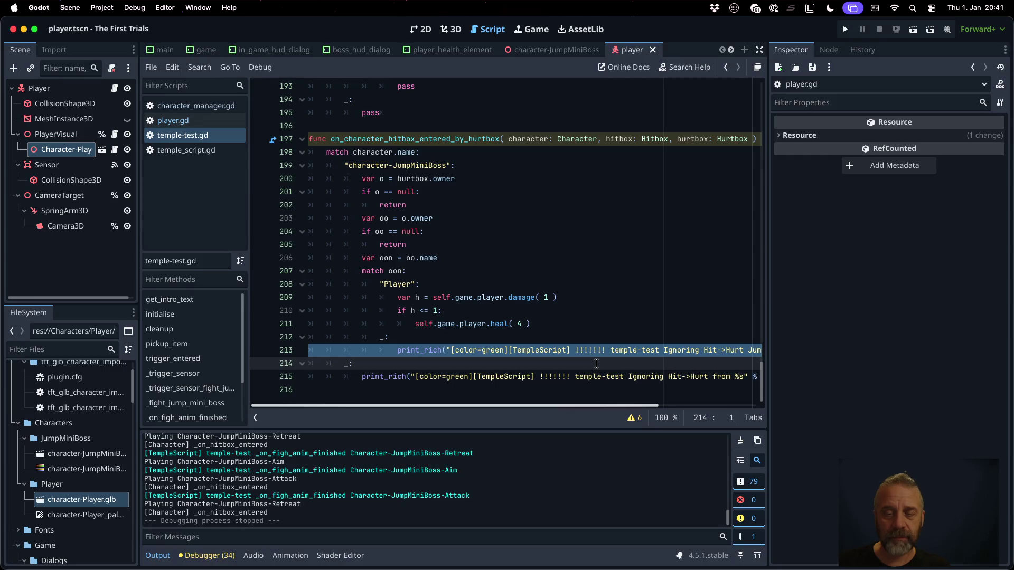
key(ctrl+shift+d)
key(alt+Up)
key(alt+Up)
key(alt+Up)
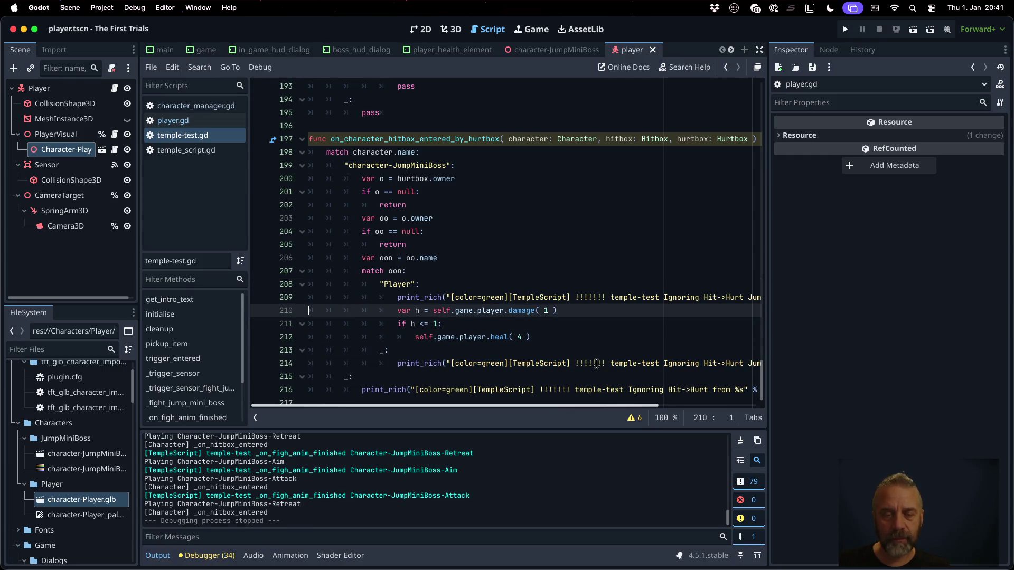
key(End)
key(Left)
key(Left)
key(Left)
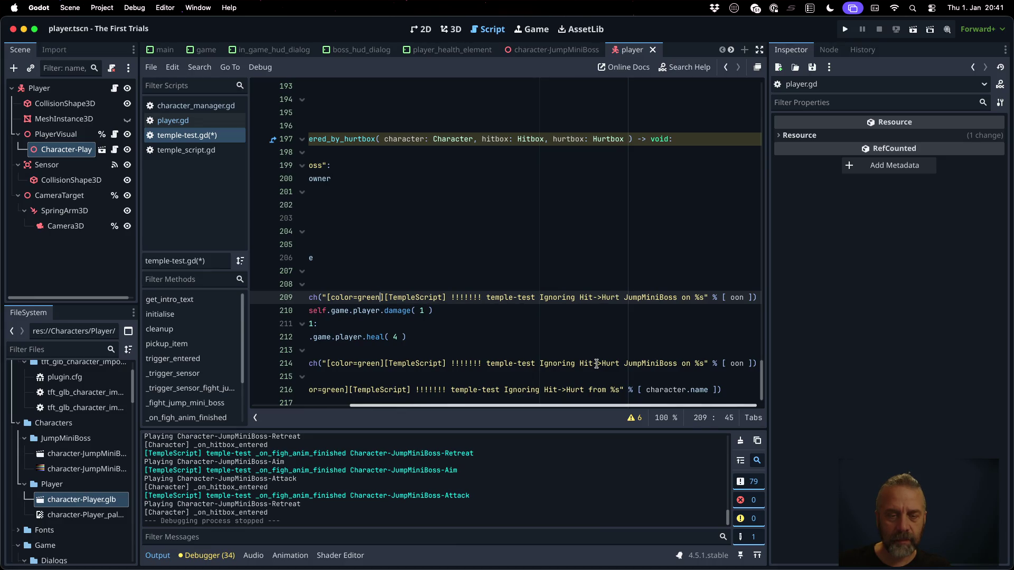
key(shift+Left)
key(shift+Left)
key(shift+Left)
text(orange)
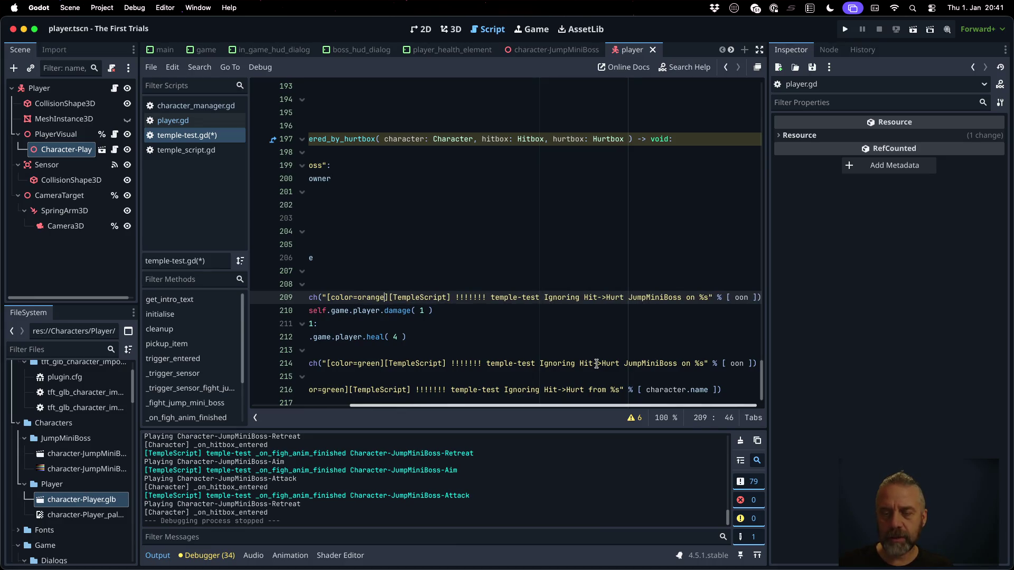
Reword it to '->Player dealing damage %d' with self.game.player.current_health, then run the project.
double_click(544, 298)
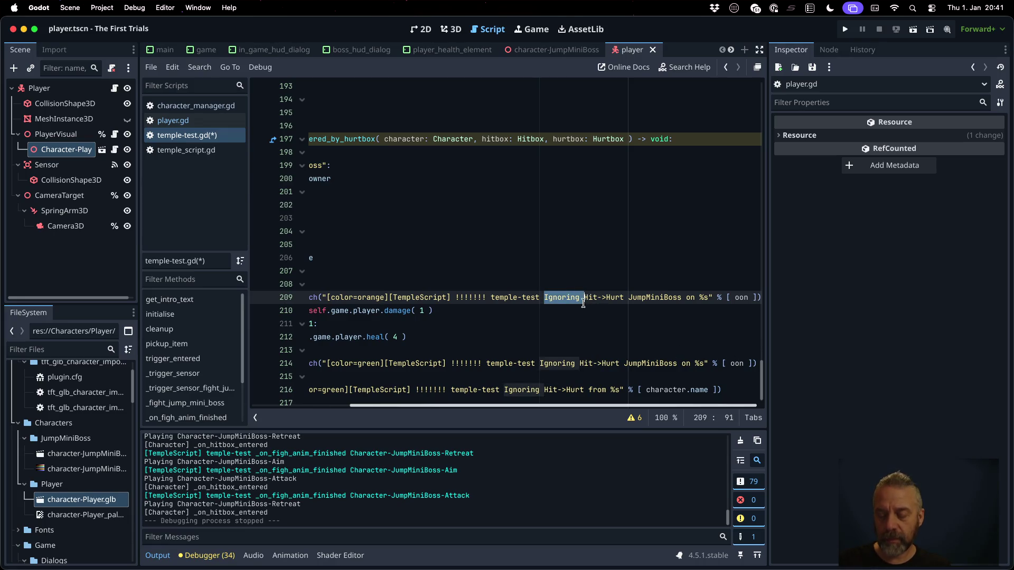
key(BackSpace)
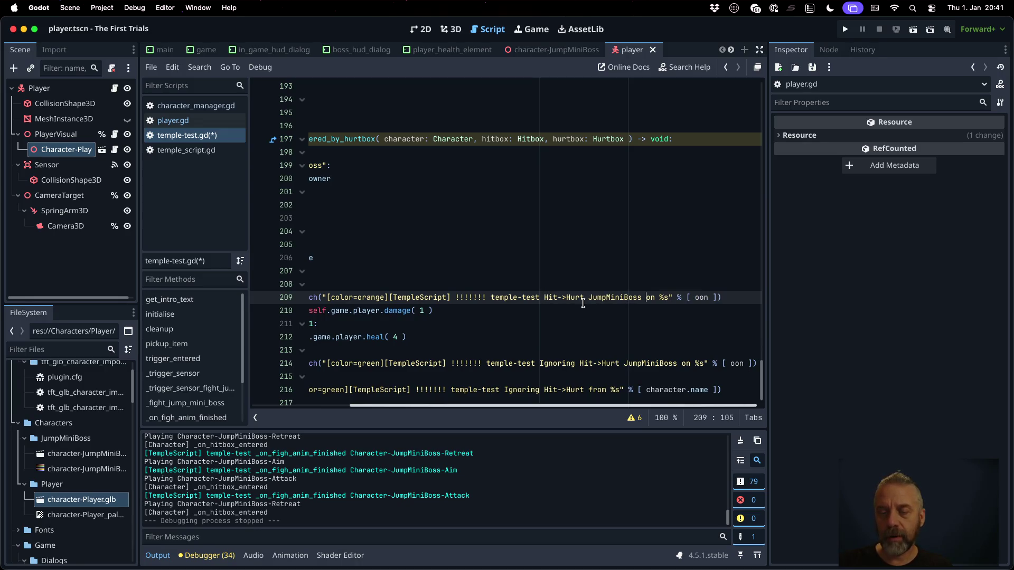
text(->Pla)
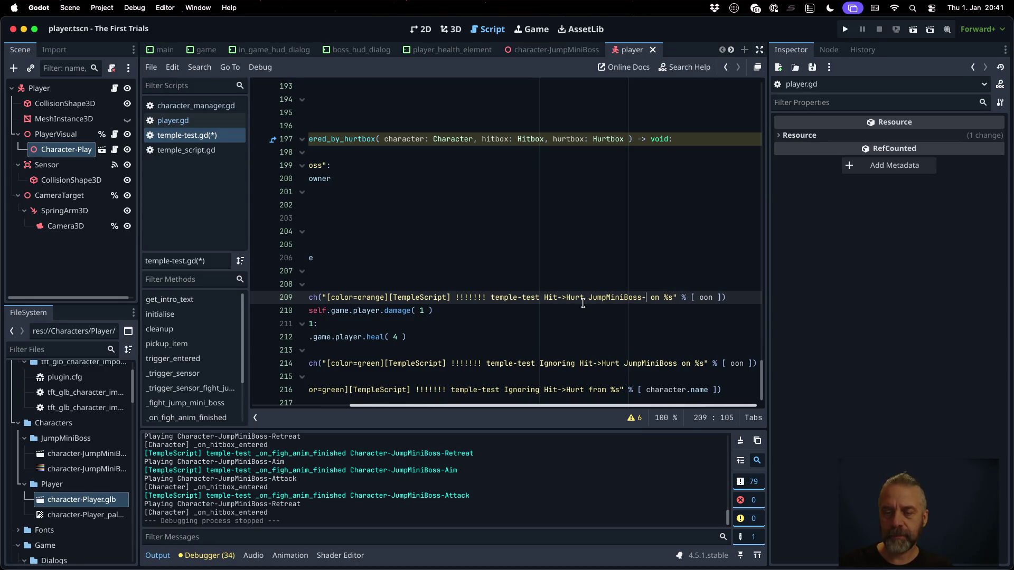
text(yer)
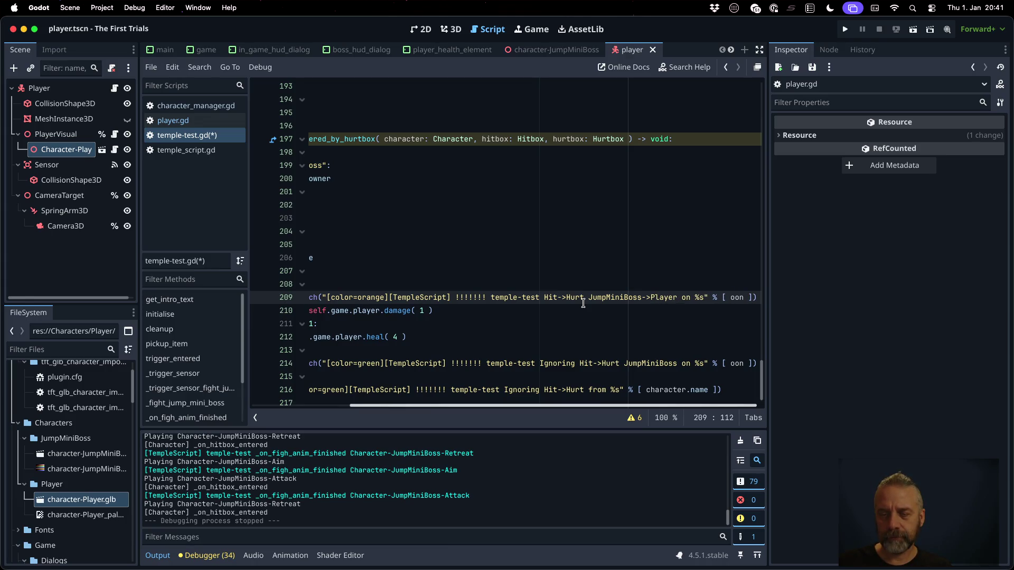
key(shift+Right)
key(shift+Right)
key(shift+Right)
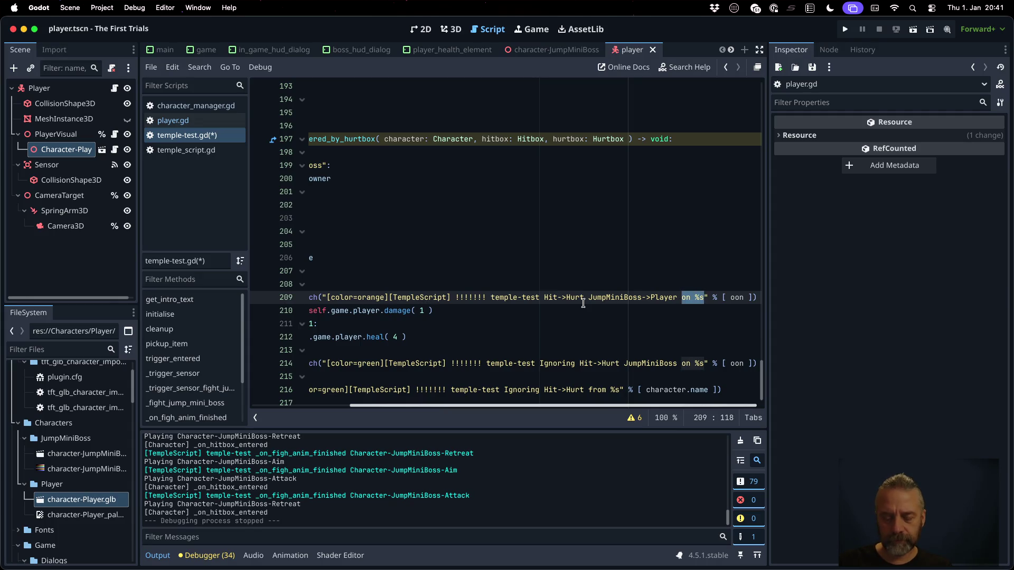
text(dealing damag)
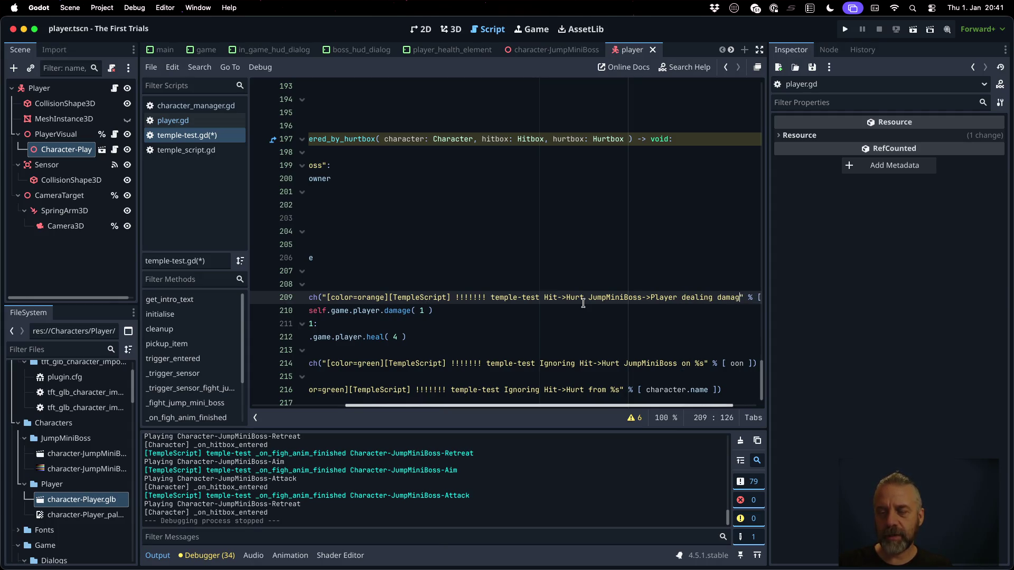
text(e)
key(End)
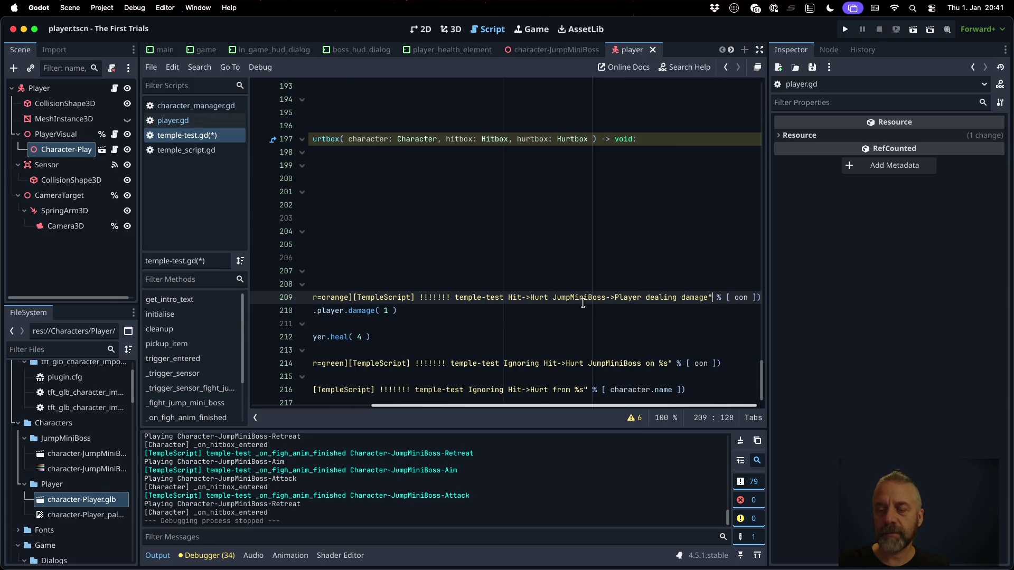
key(Left)
text(%)
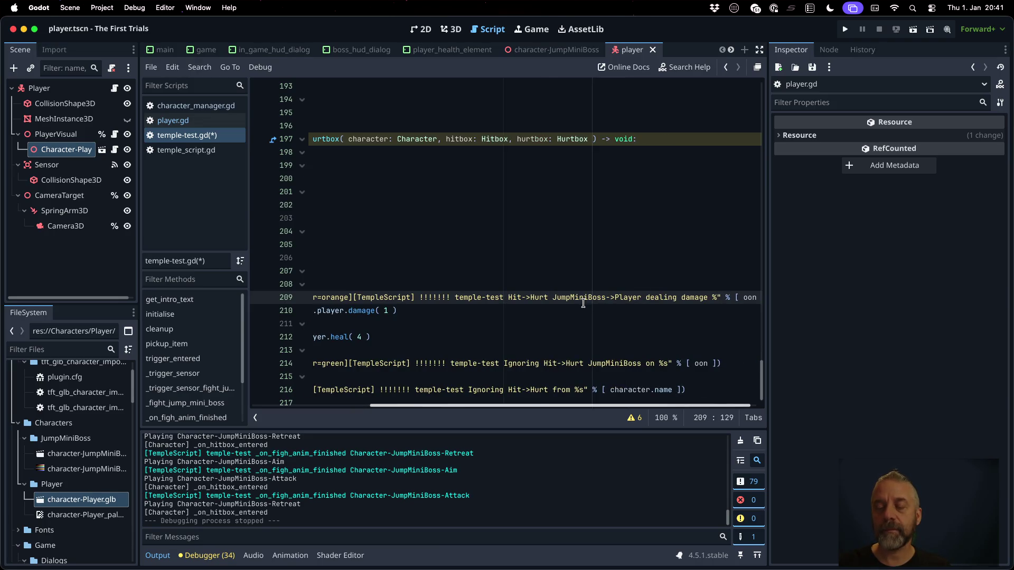
text(d)
key(End)
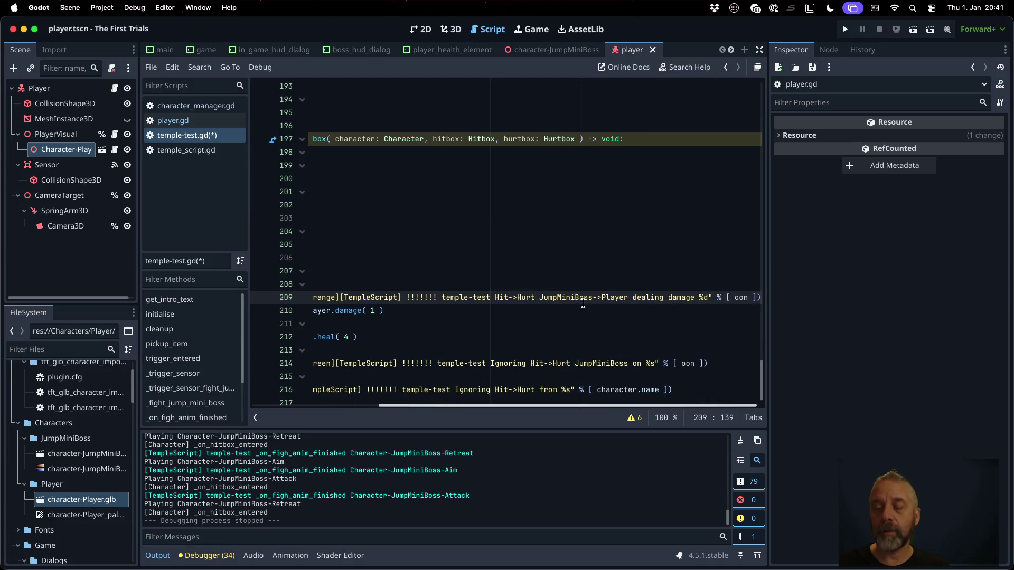
key(BackSpace)
key(BackSpace)
key(BackSpace)
text(self.)
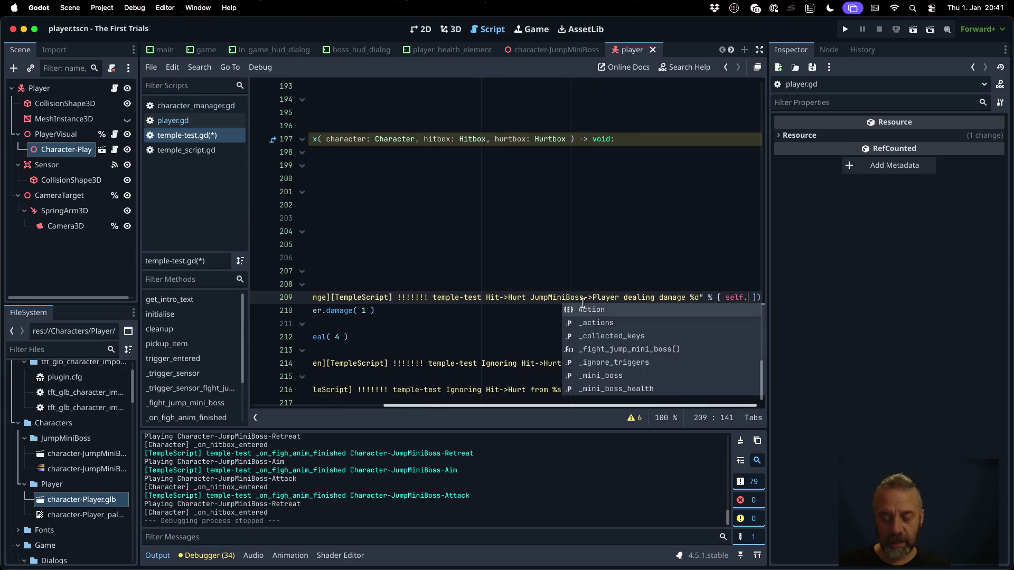
text(game.pla)
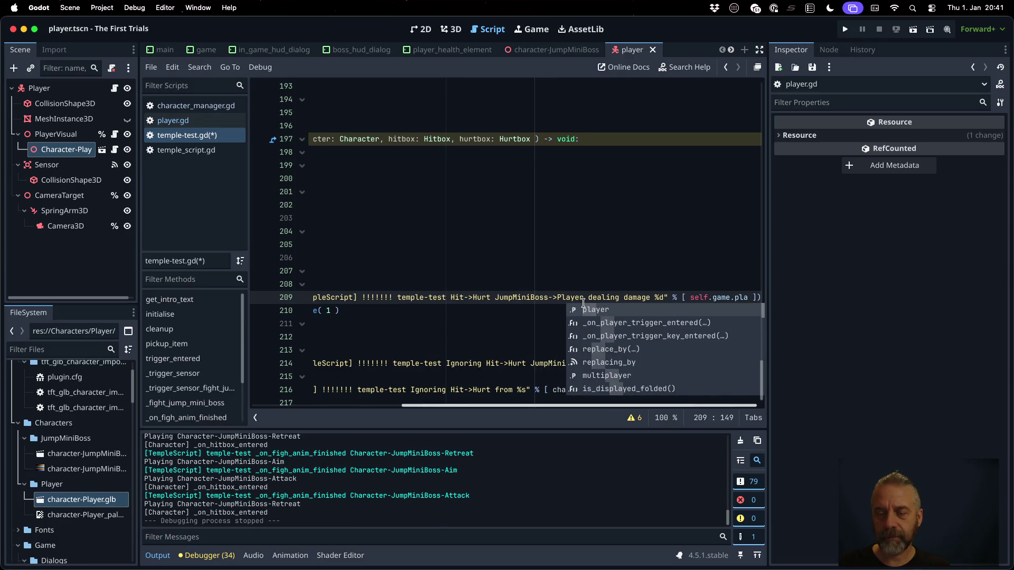
text(yer.get)
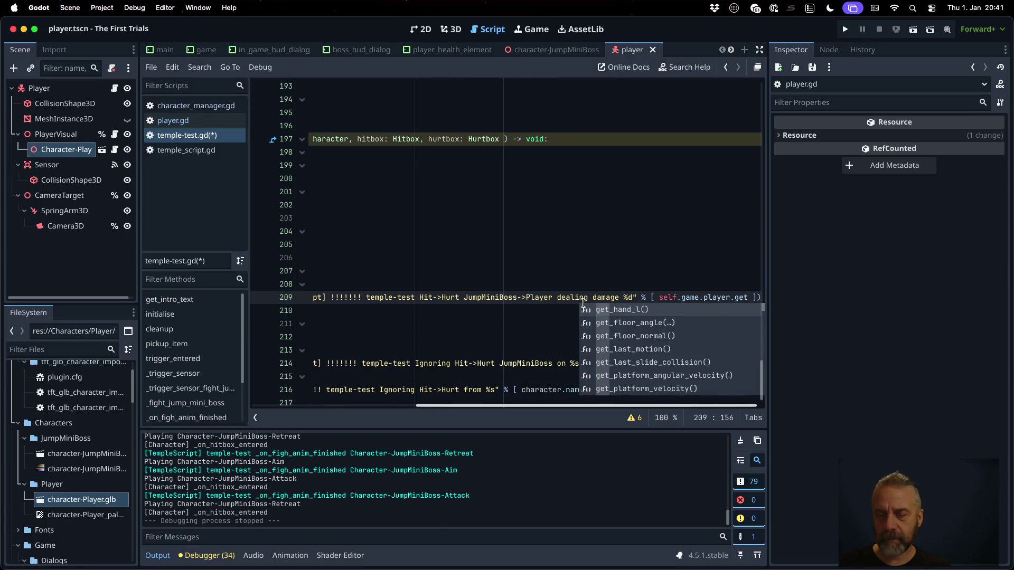
key(BackSpace)
key(BackSpace)
key(BackSpace)
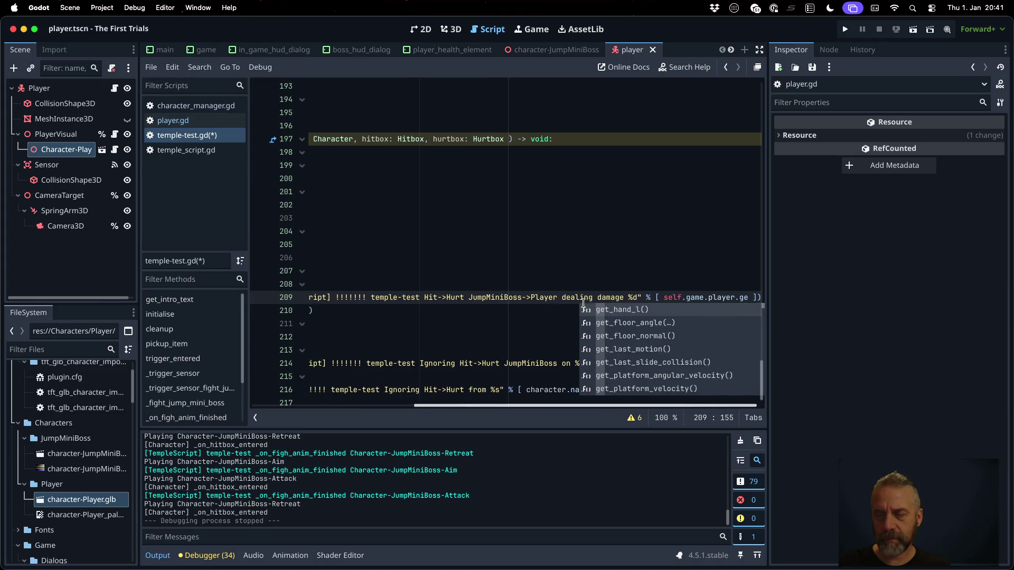
text(cur)
key(Return)
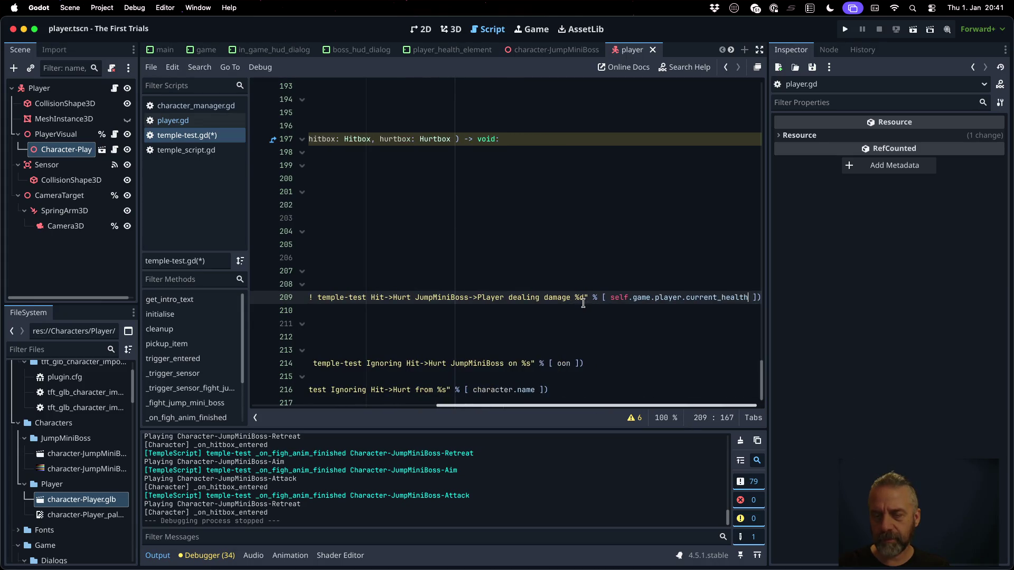
key(Home)
key(super+b)
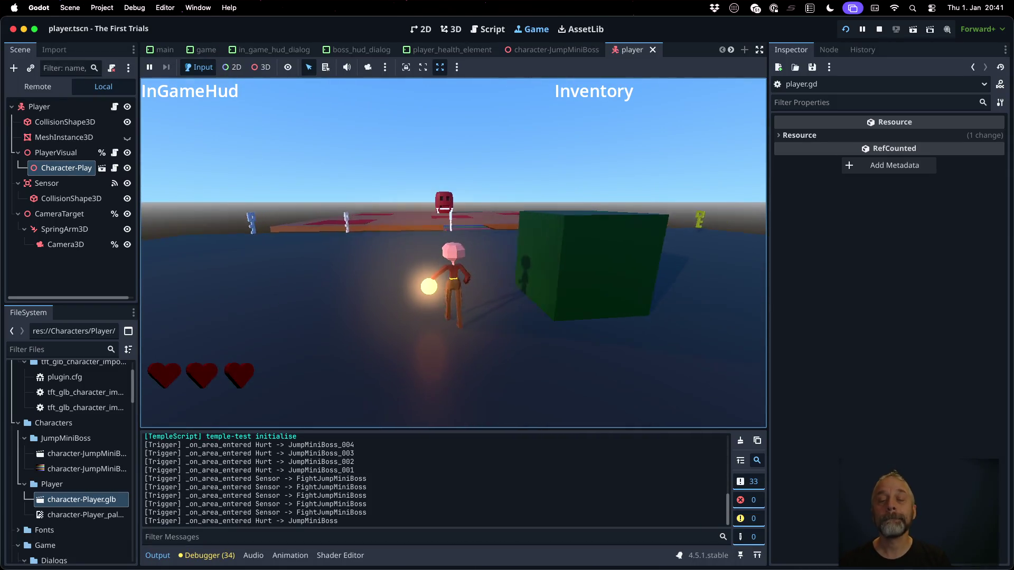
Walk the character into the boss arena to take hits, then stop the run from the script editor.
key(w)
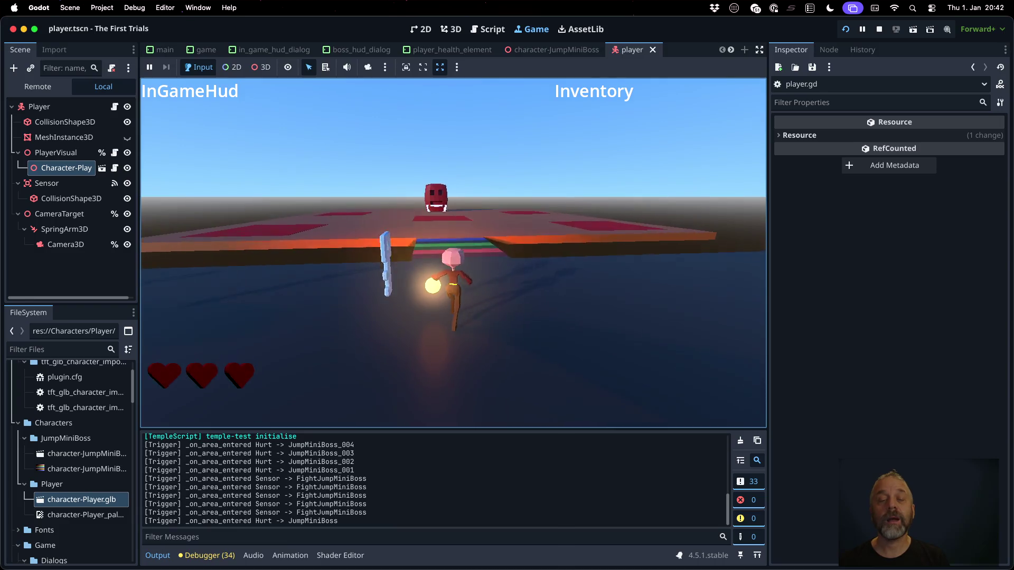
key(w)
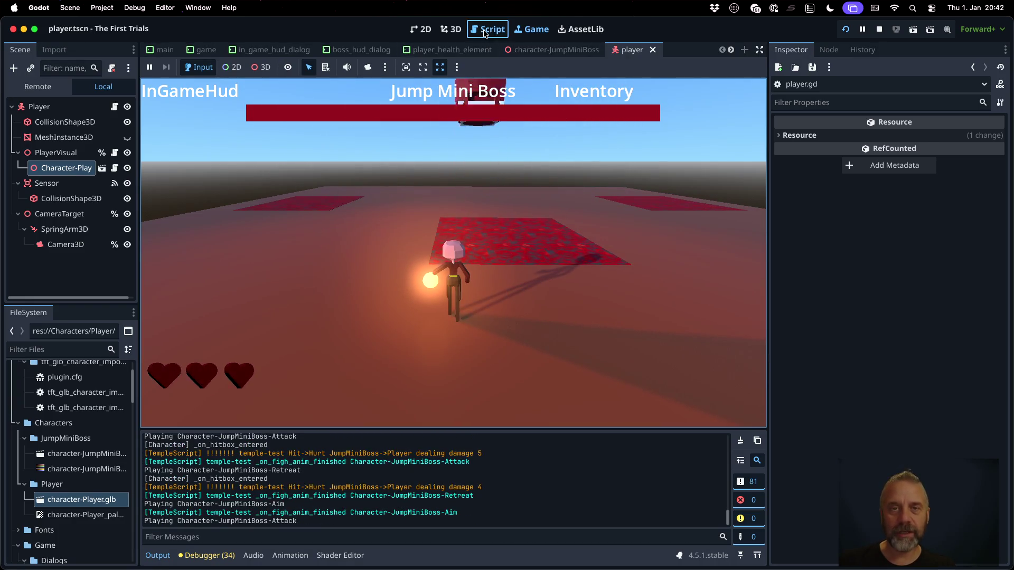
key(alt+3)
click(879, 30)
click(546, 354)
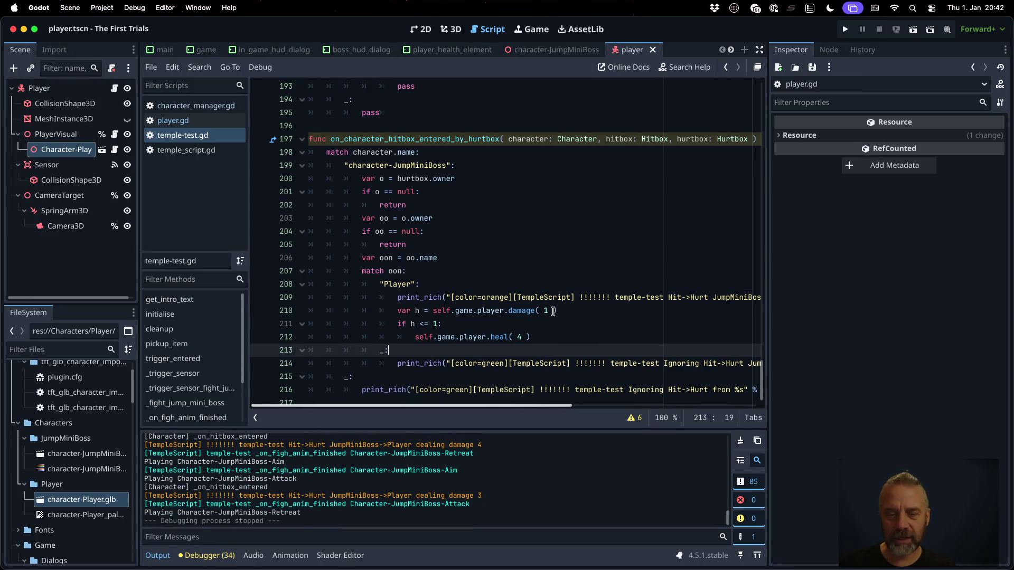
Change the health check on line 211 to h <= 0 and save the script.
click(553, 310)
scroll(565, 343, down, 1)
click(454, 321)
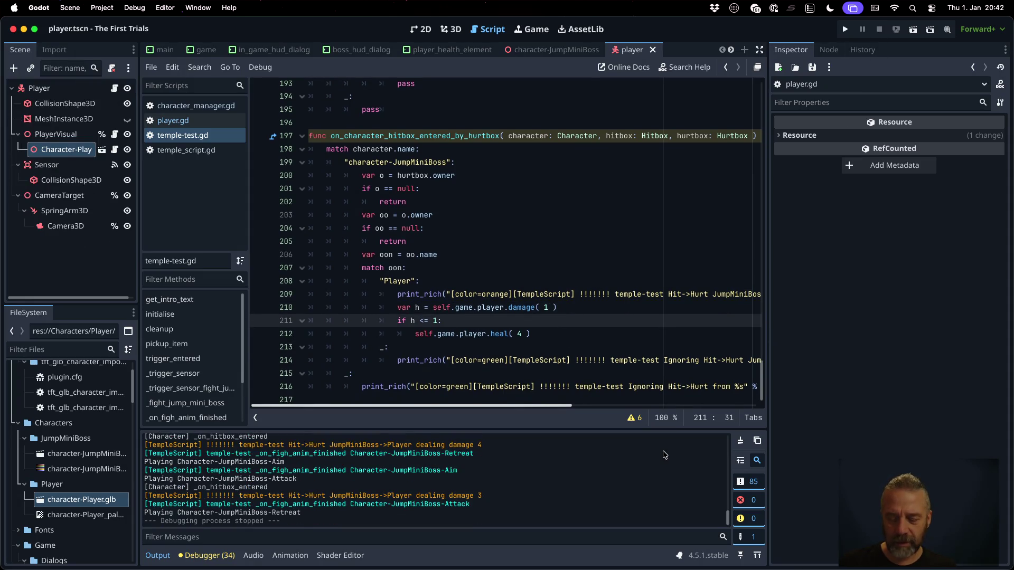
key(BackSpace)
text(0)
key(ctrl+s)
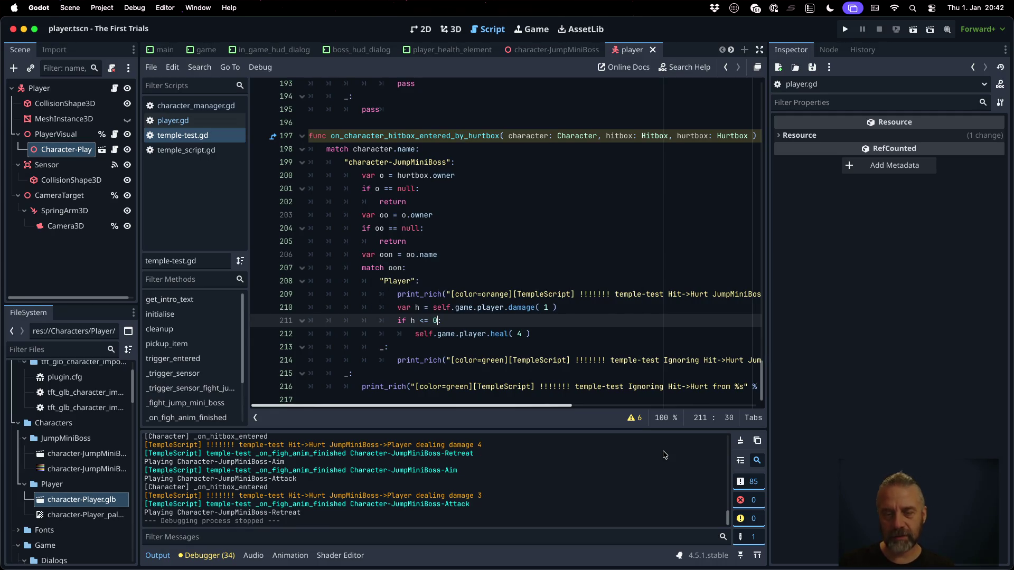
key(Down)
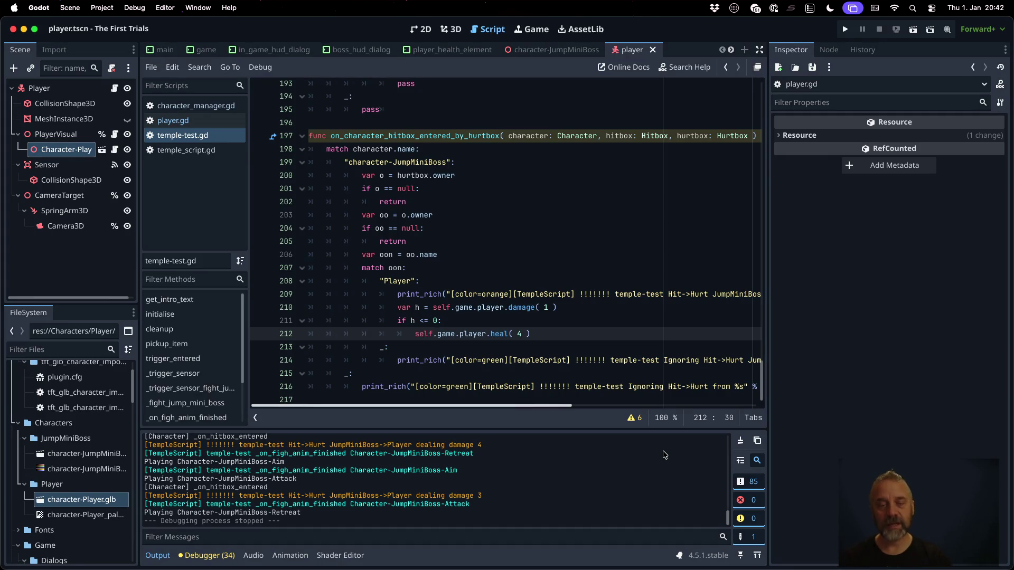
Add a condition below the print comparing self.game.player.current_health against 1.
key(Up)
key(Up)
key(Up)
key(Return)
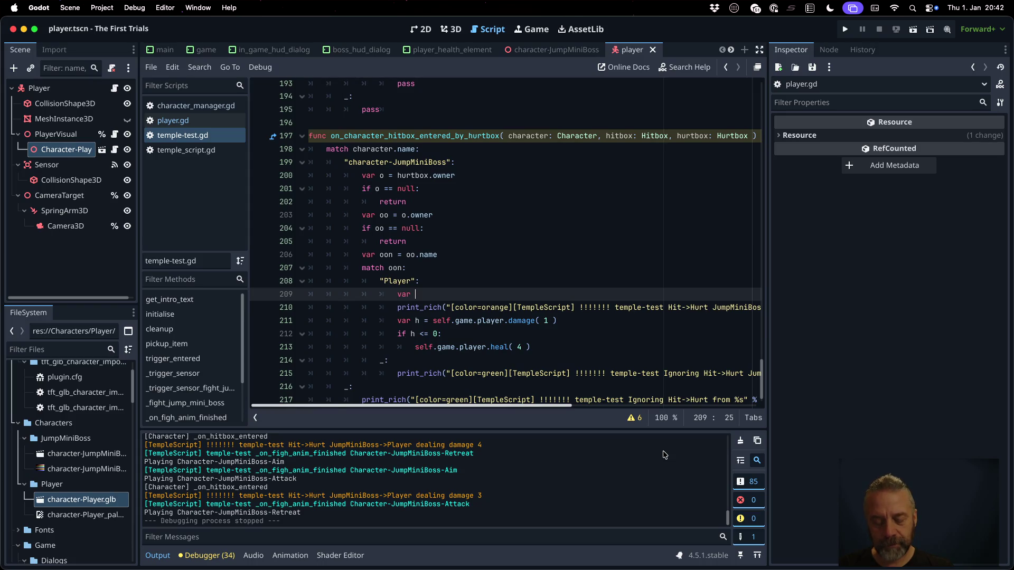
text(self.g)
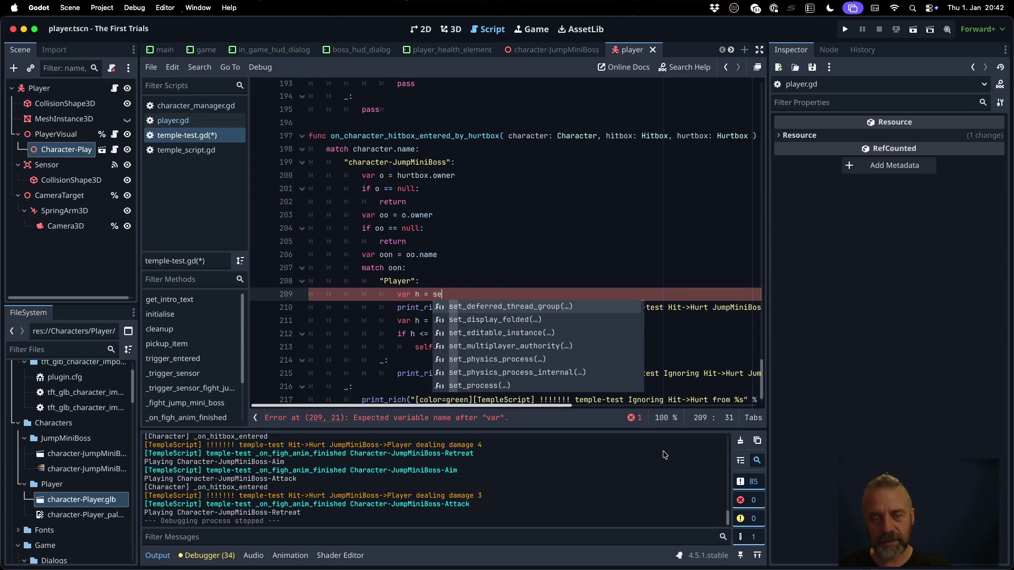
key(BackSpace)
key(BackSpace)
key(BackSpace)
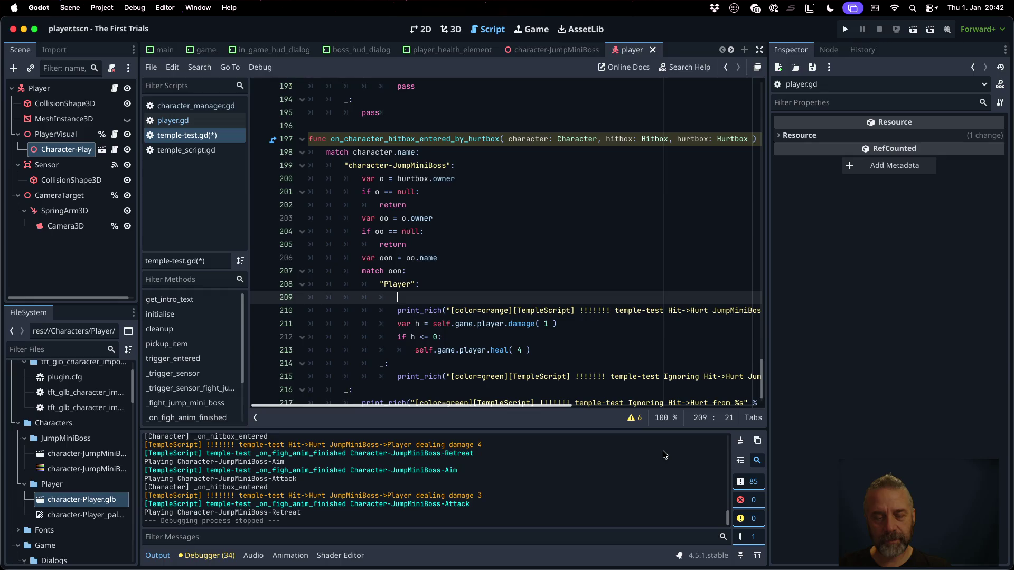
key(ctrl+shift+k)
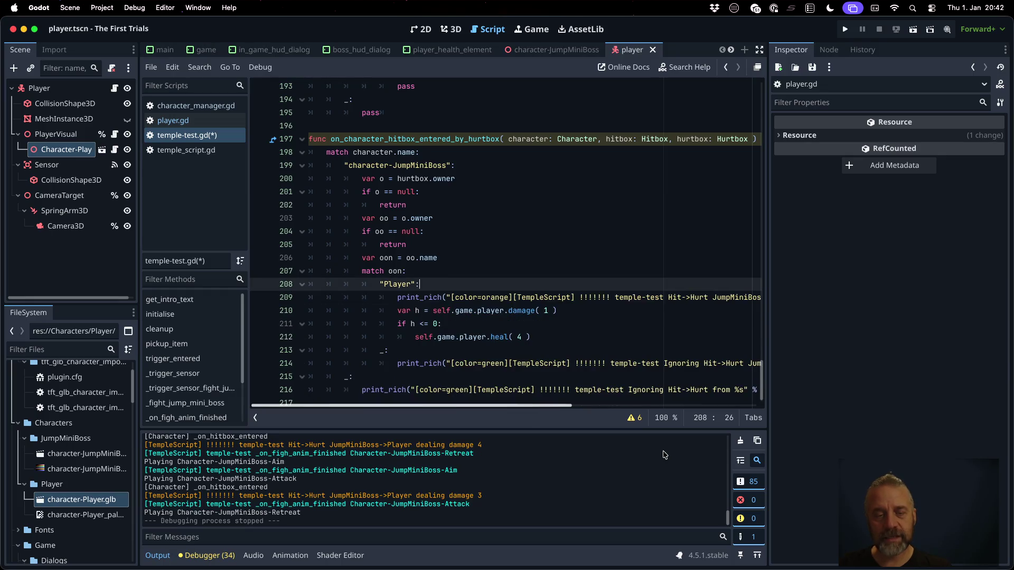
key(End)
key(Return)
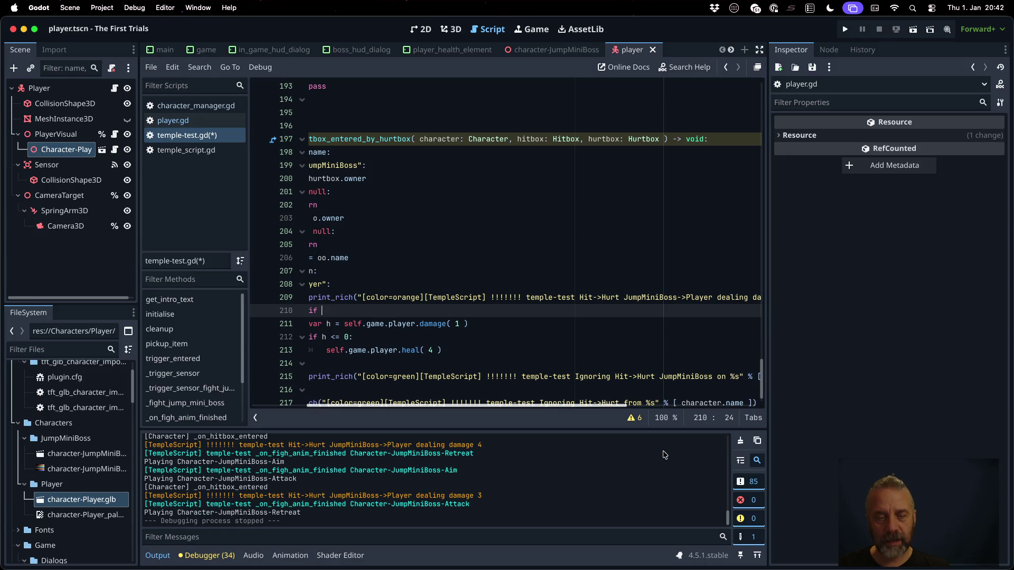
text(self.game.pl)
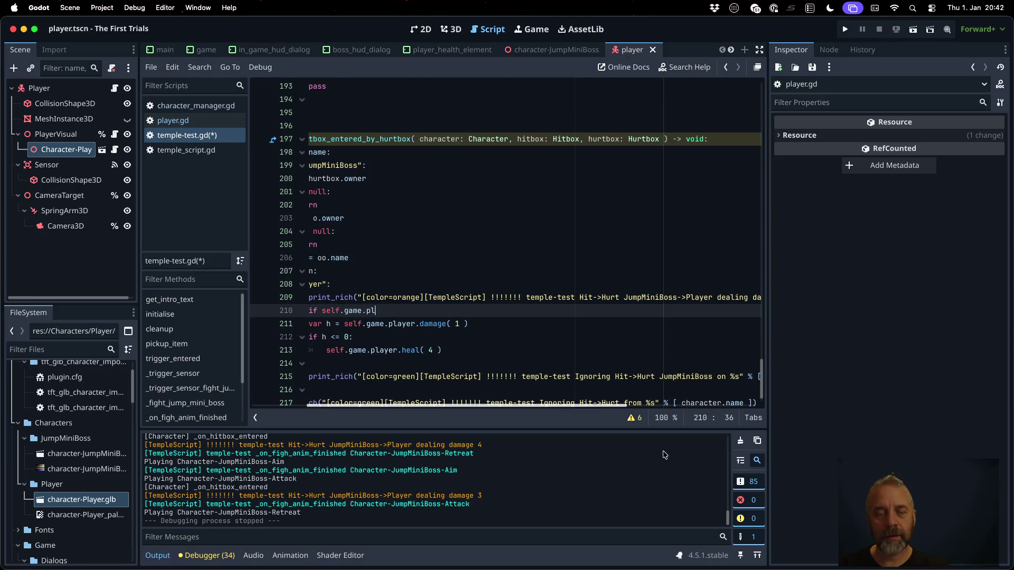
text(ayer.heal)
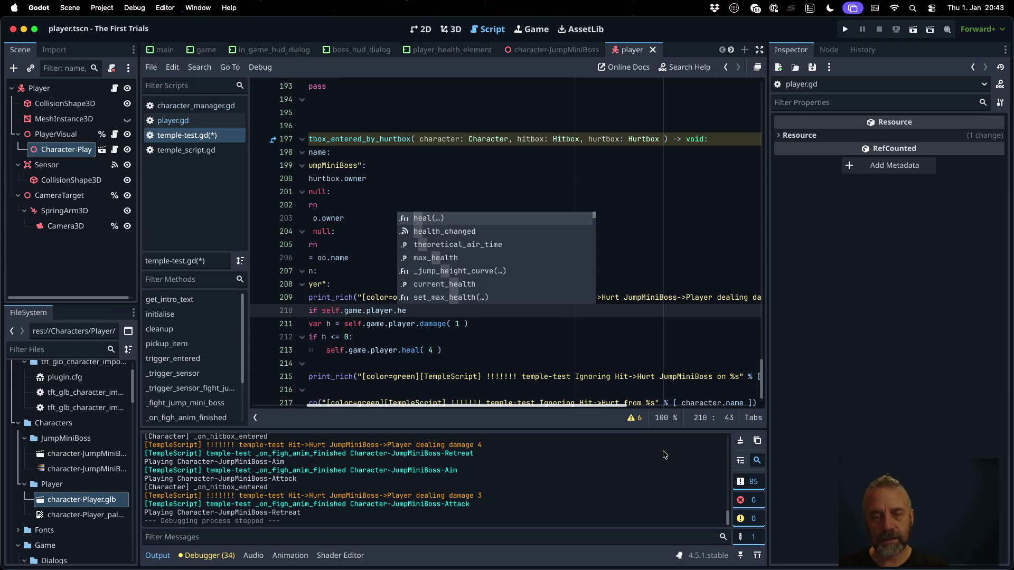
key(BackSpace)
key(BackSpace)
key(BackSpace)
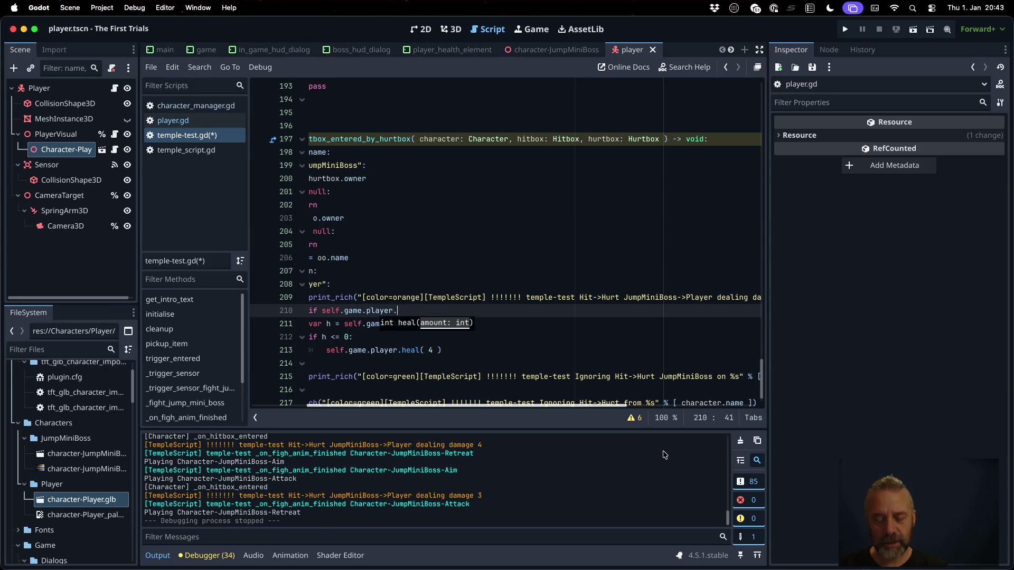
text(current_health > 0)
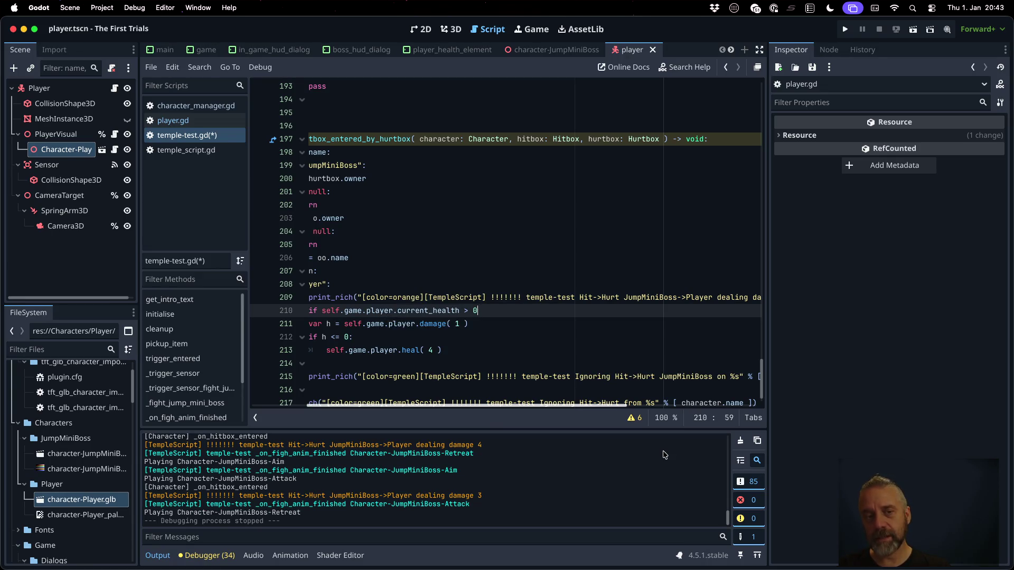
key(BackSpace)
text(1:)
Indent the damage call under the new condition, add an else: branch, and delete the old if h <= 0 line.
key(Down)
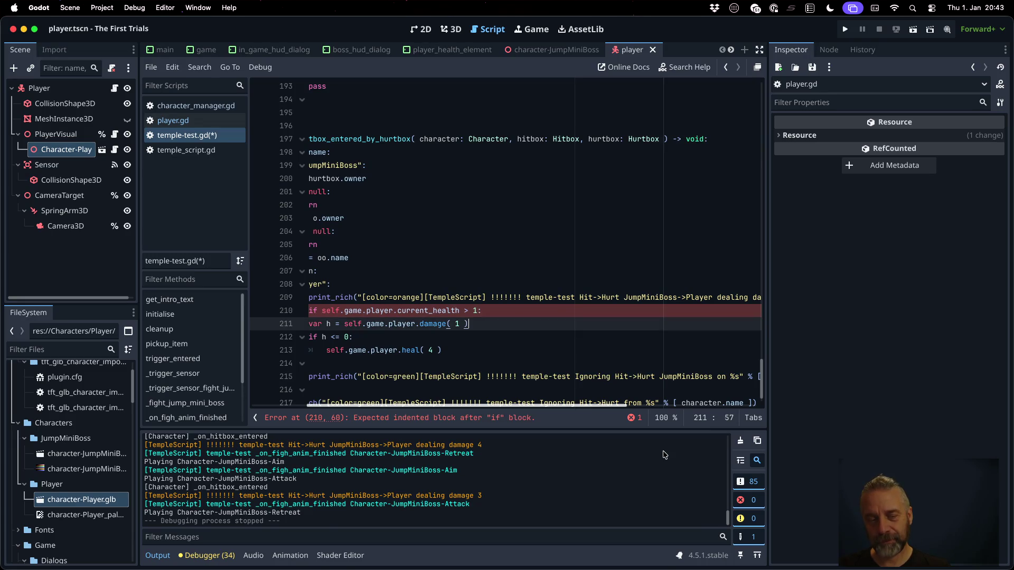
key(Tab)
key(End)
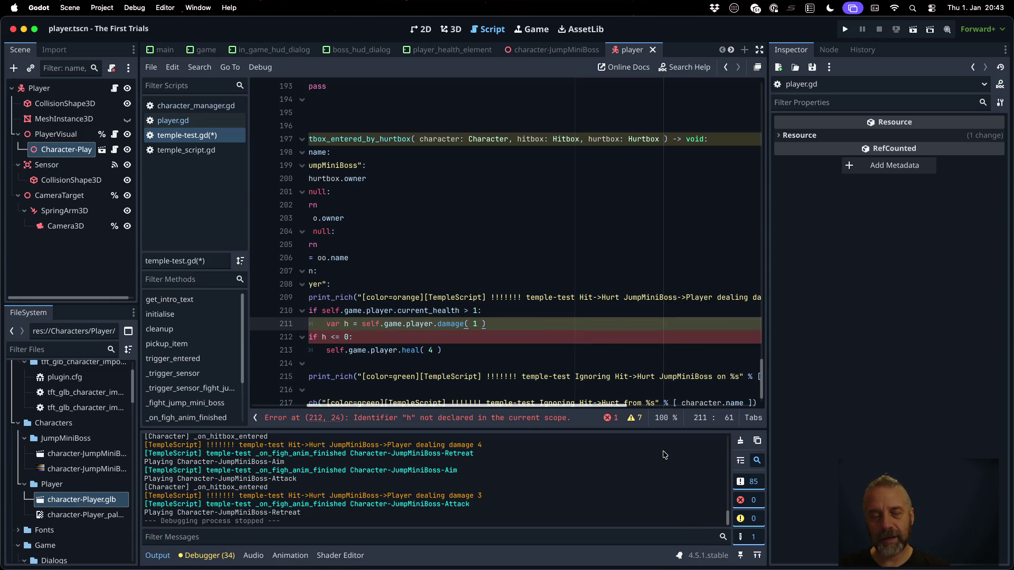
key(Return)
key(BackSpace)
text(else:)
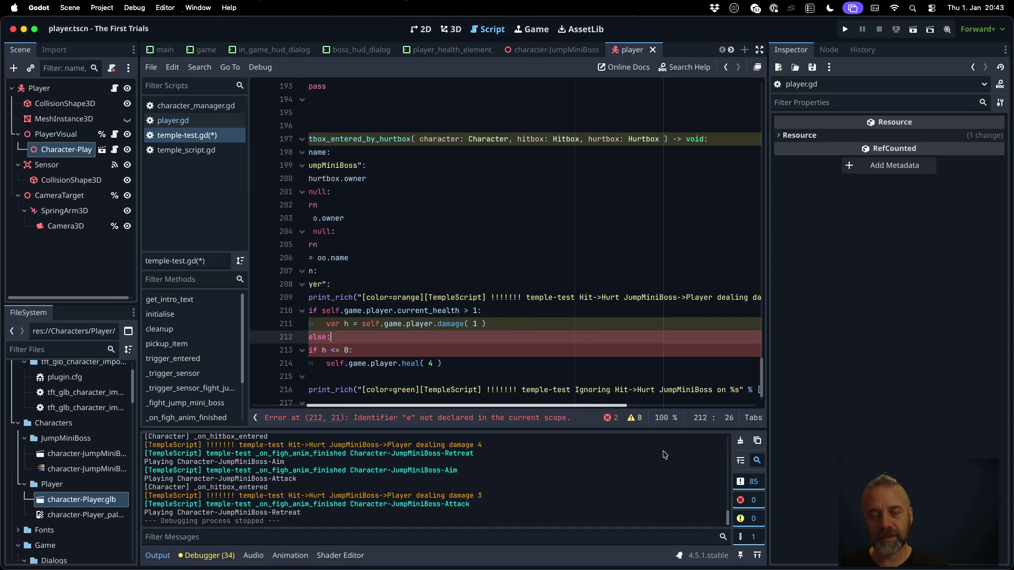
key(Down)
key(shift+Down)
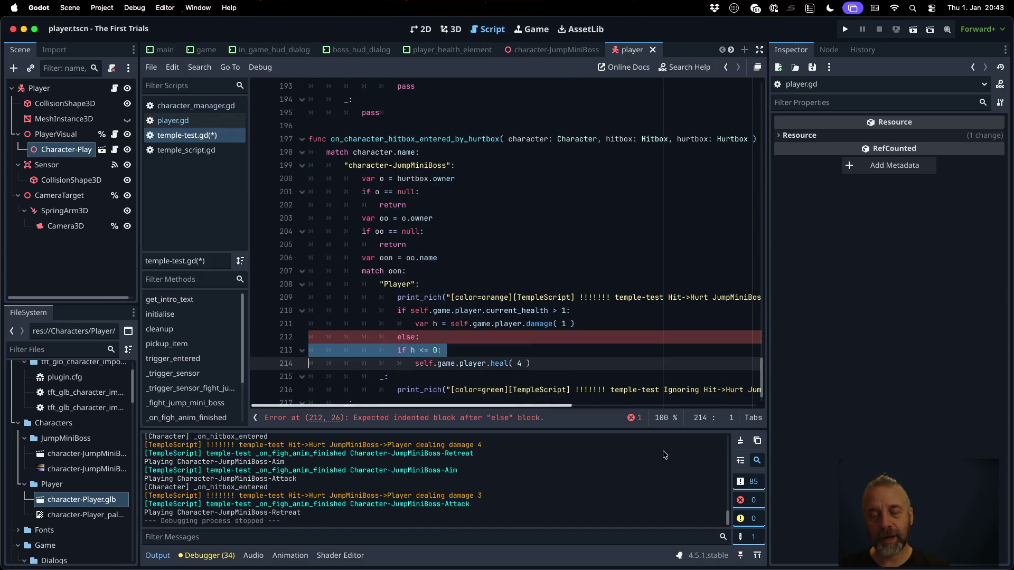
key(BackSpace)
key(Up)
key(Up)
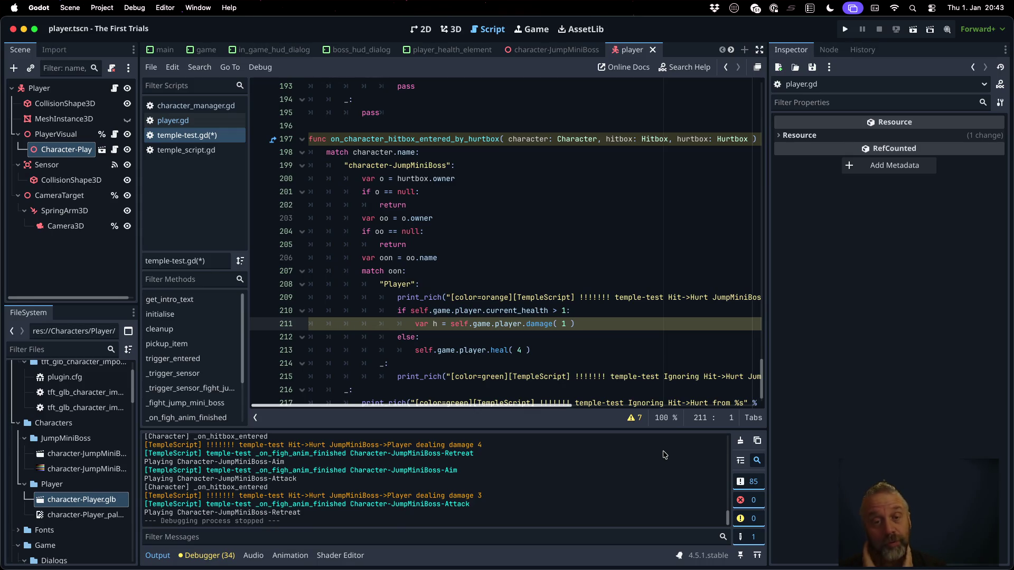
scroll(595, 344, up, 15)
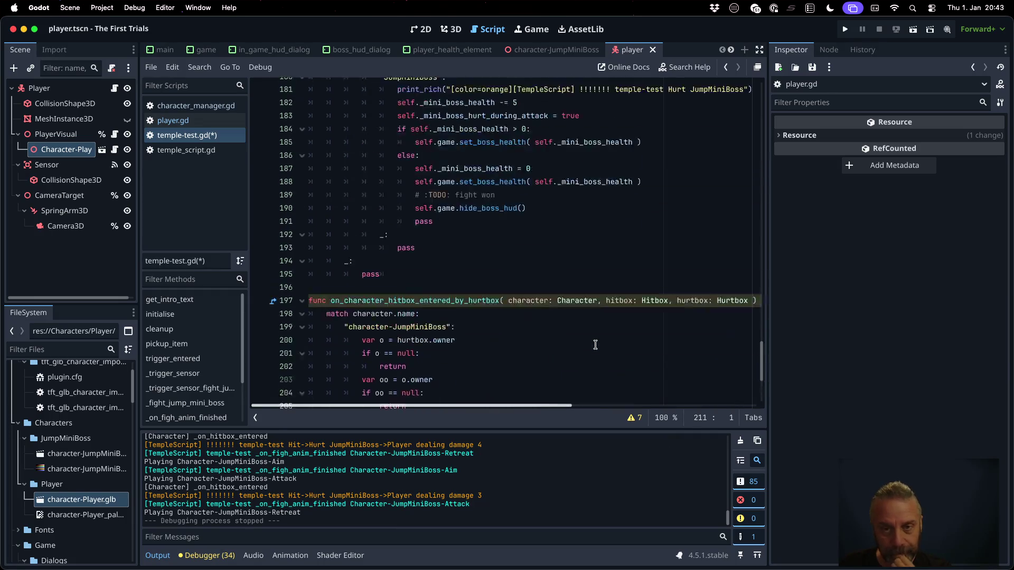
Add 'var _mini_boss_dealt_damager_during_attack: bool = false' below the hurt-during-attack declaration.
scroll(595, 344, up, 15)
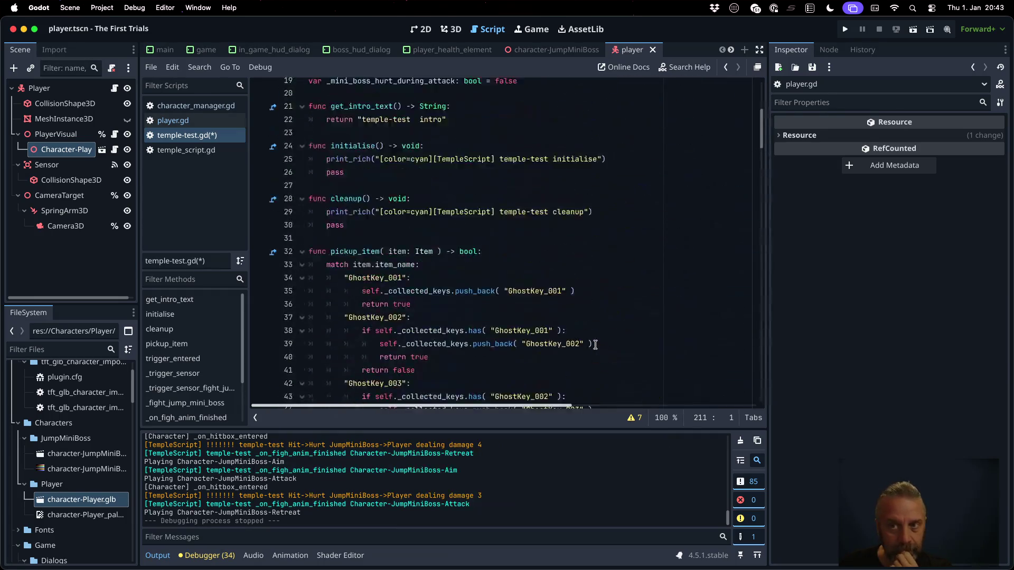
scroll(569, 290, down, 3)
scroll(552, 232, up, 2)
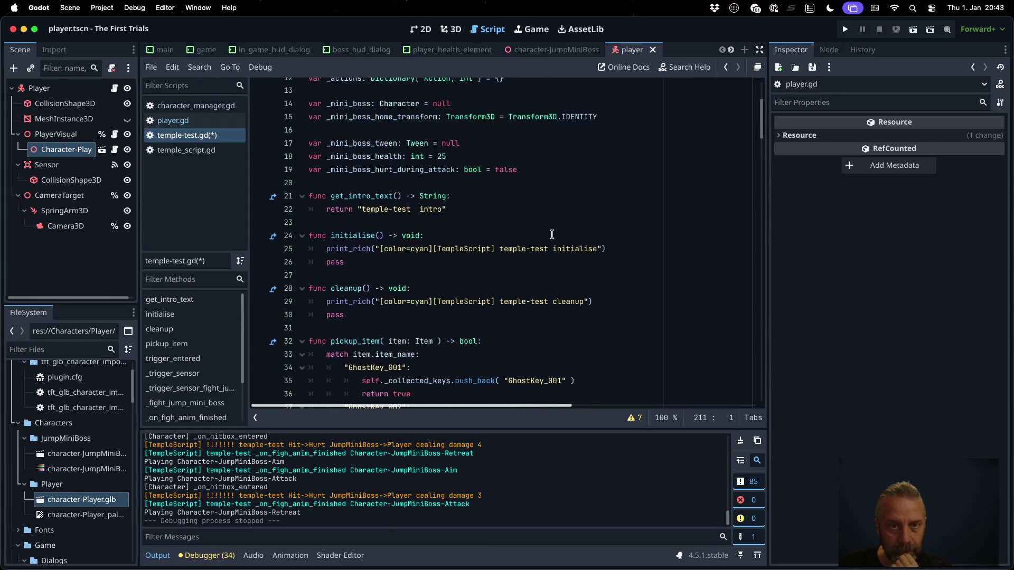
click(509, 212)
key(Down)
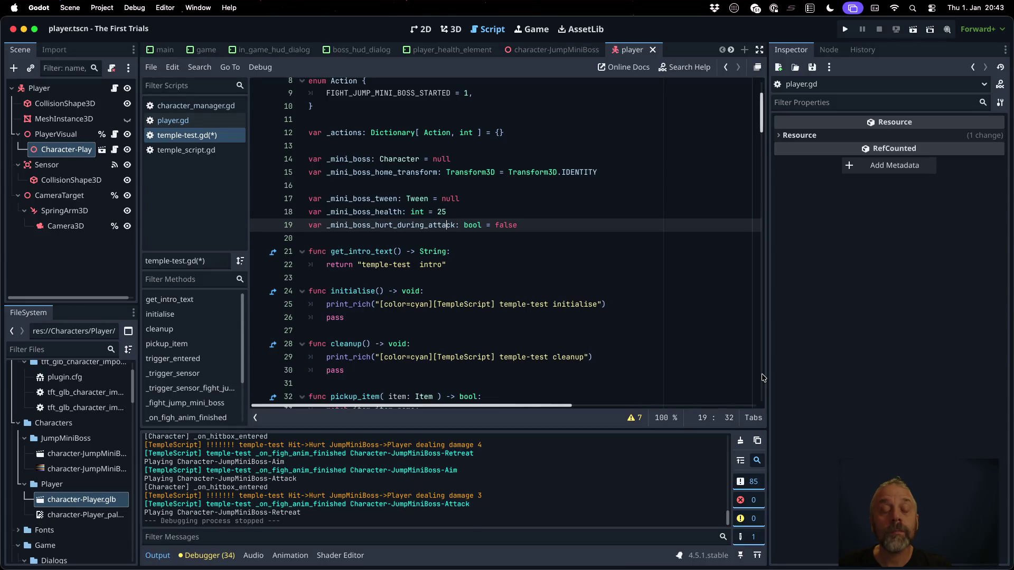
key(Return)
text(var _m)
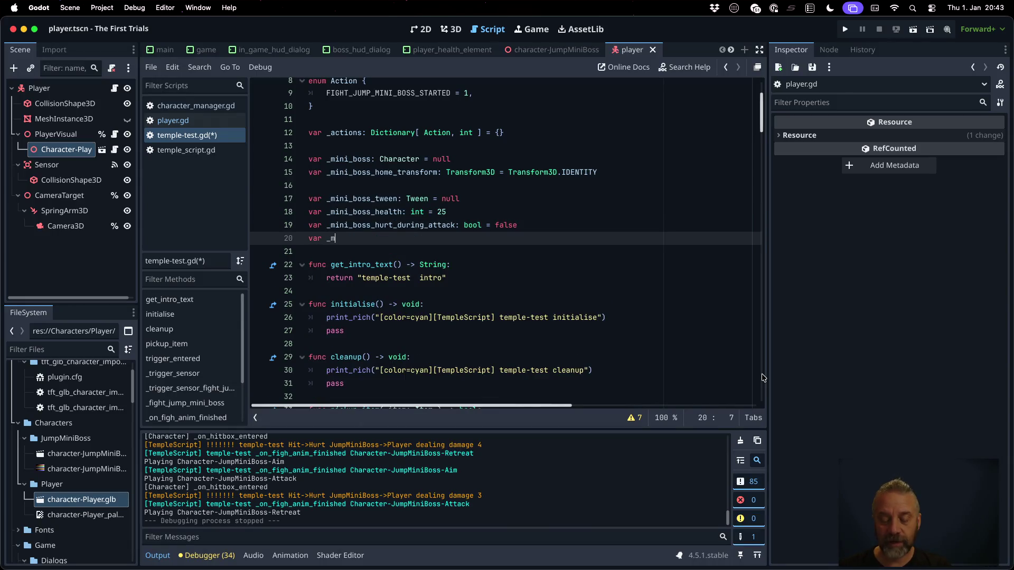
text(ini_)
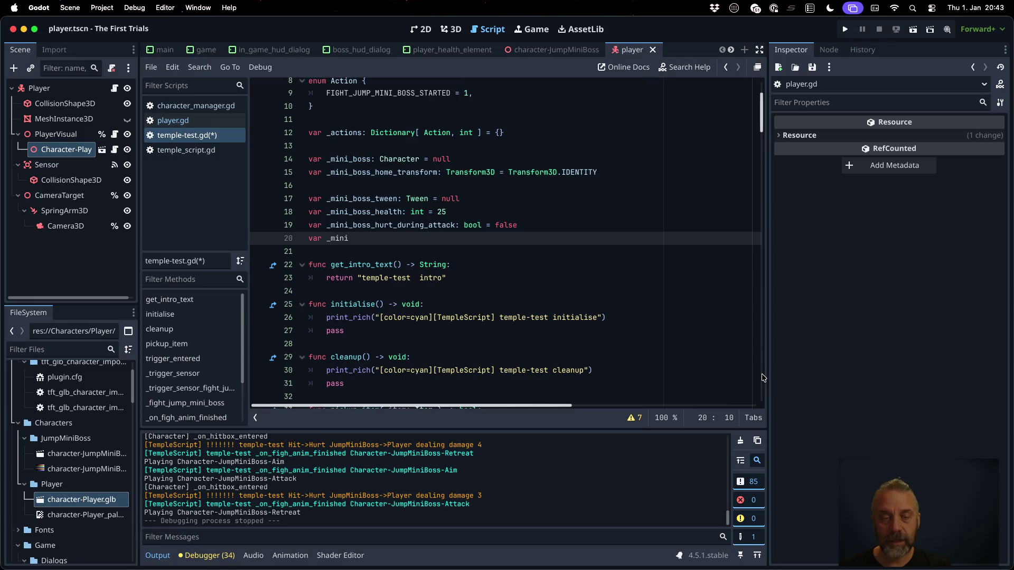
text(boss_dealt_)
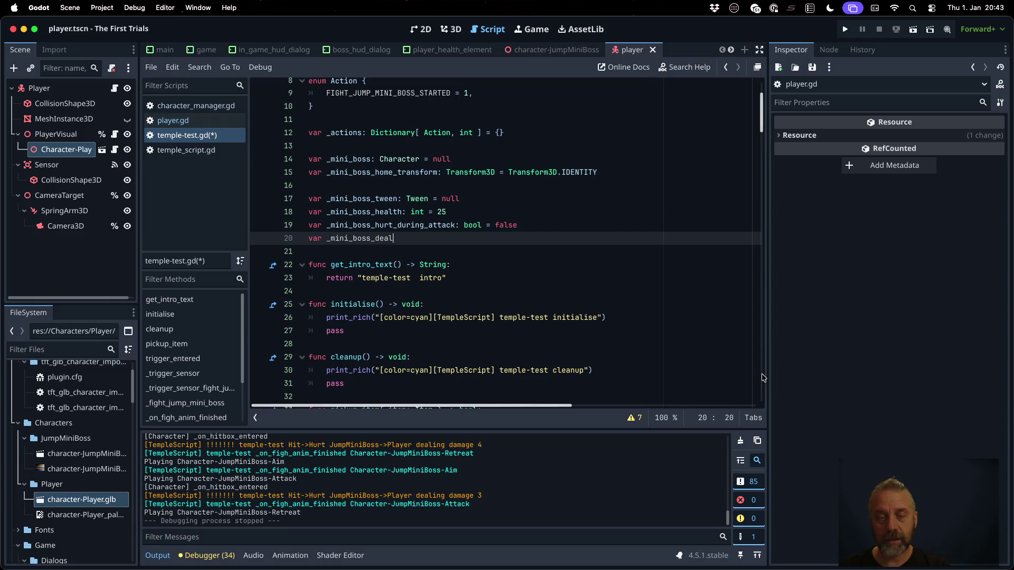
text(damager_during_)
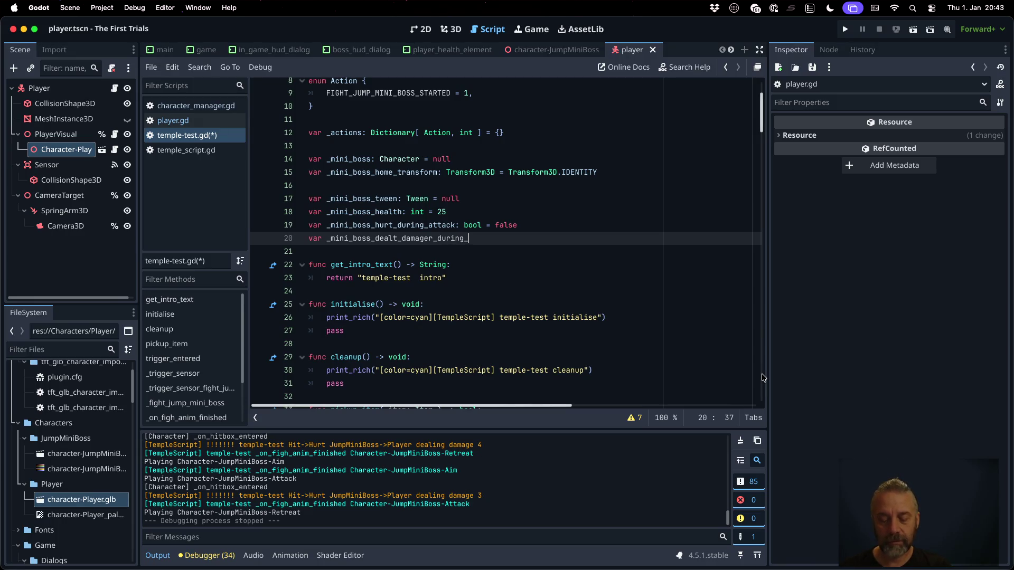
text(attack)
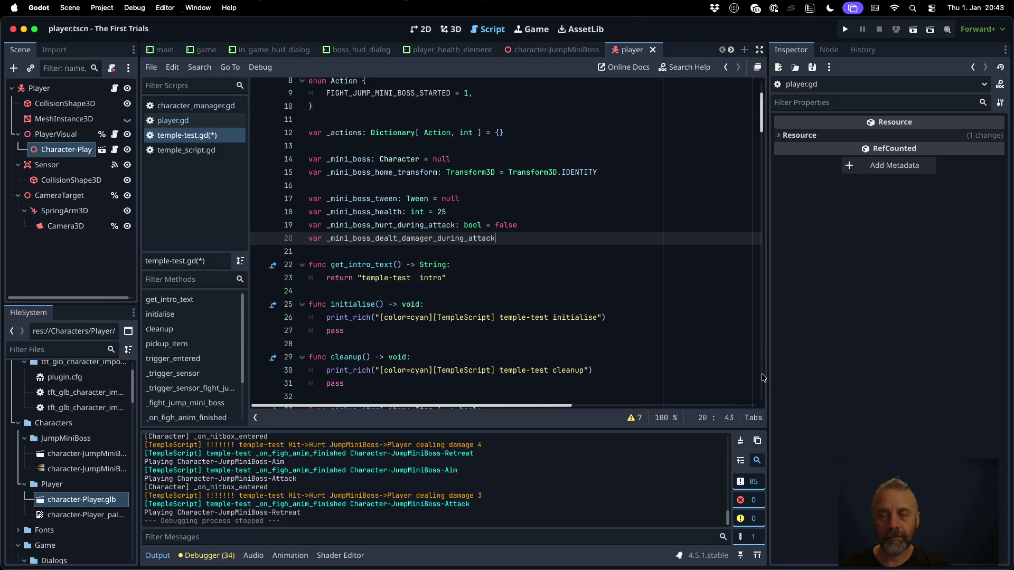
text(: bool = false)
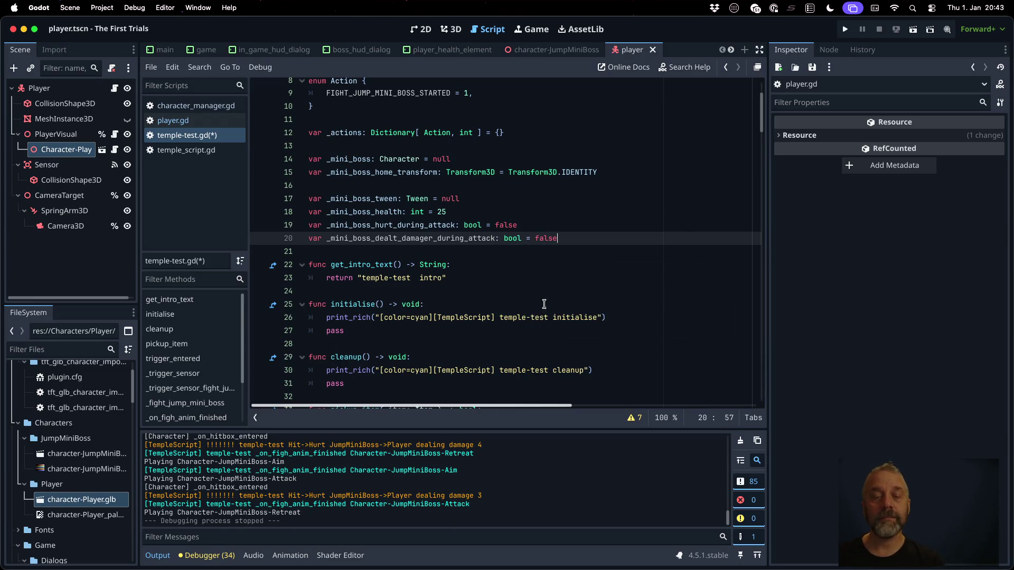
Reset _mini_boss_dealt_damager_during_attack to false in the Aim branch and save the script.
double_click(448, 238)
scroll(499, 311, down, 10)
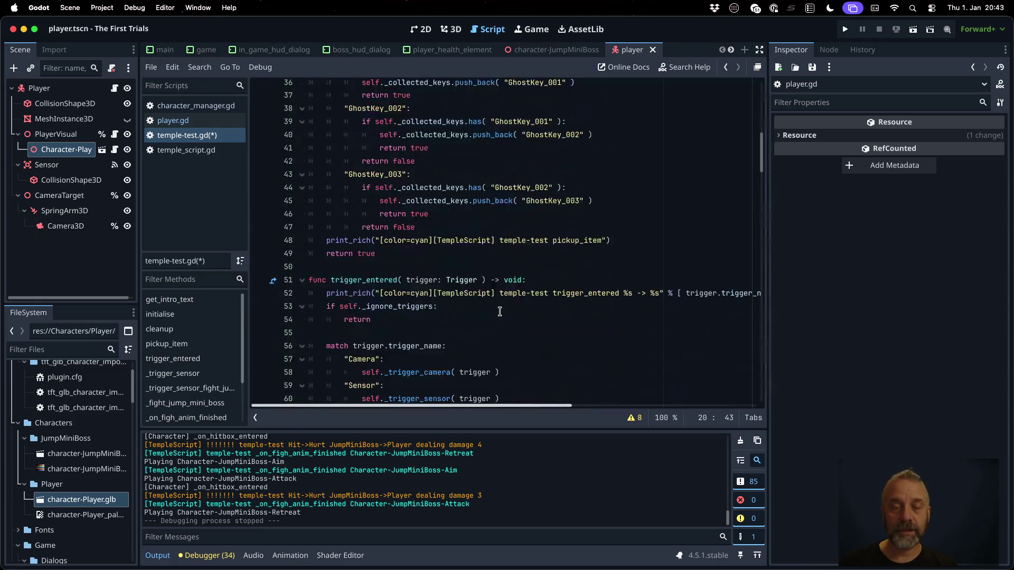
scroll(500, 311, down, 20)
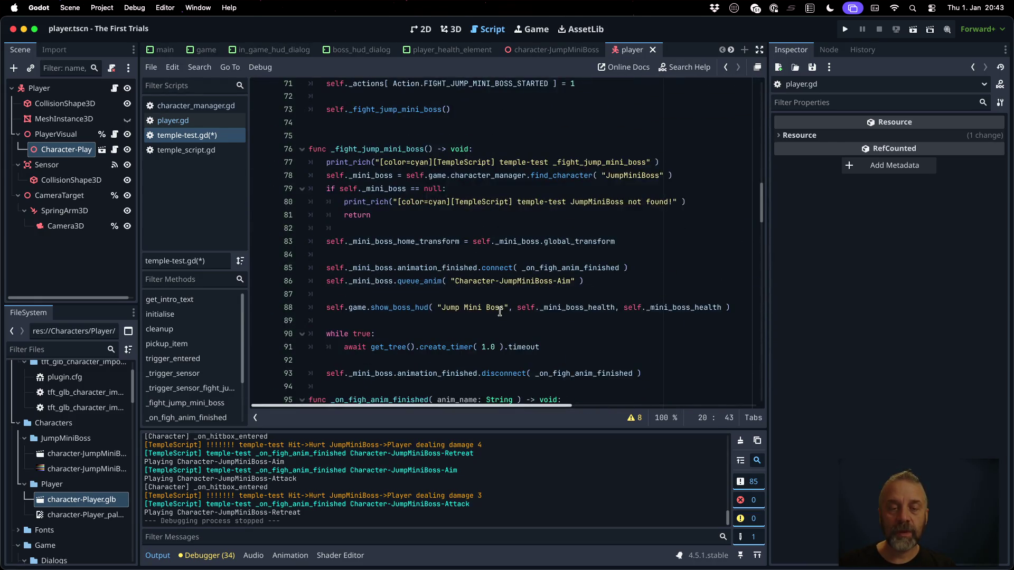
scroll(499, 312, down, 5)
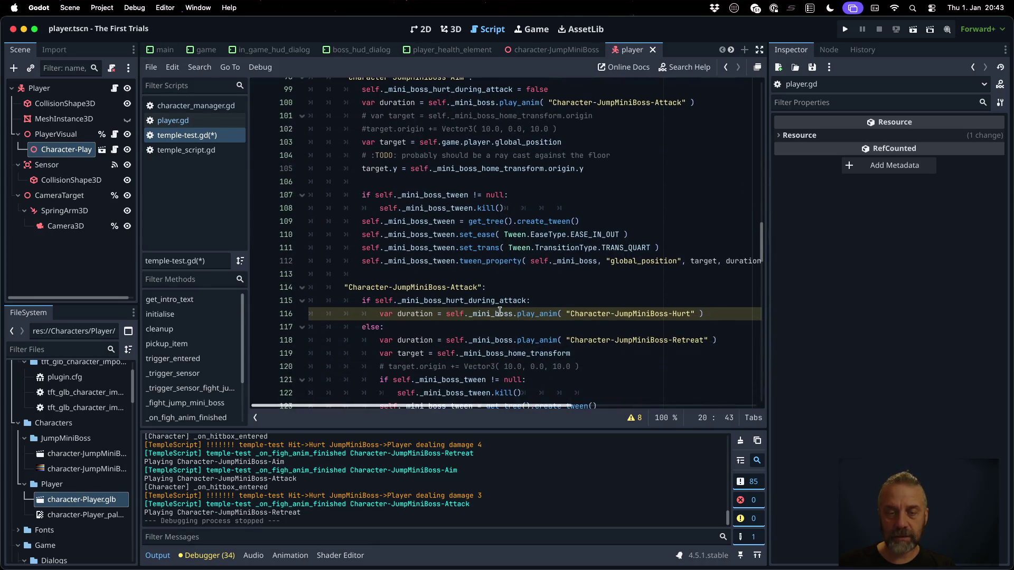
scroll(501, 266, up, 3)
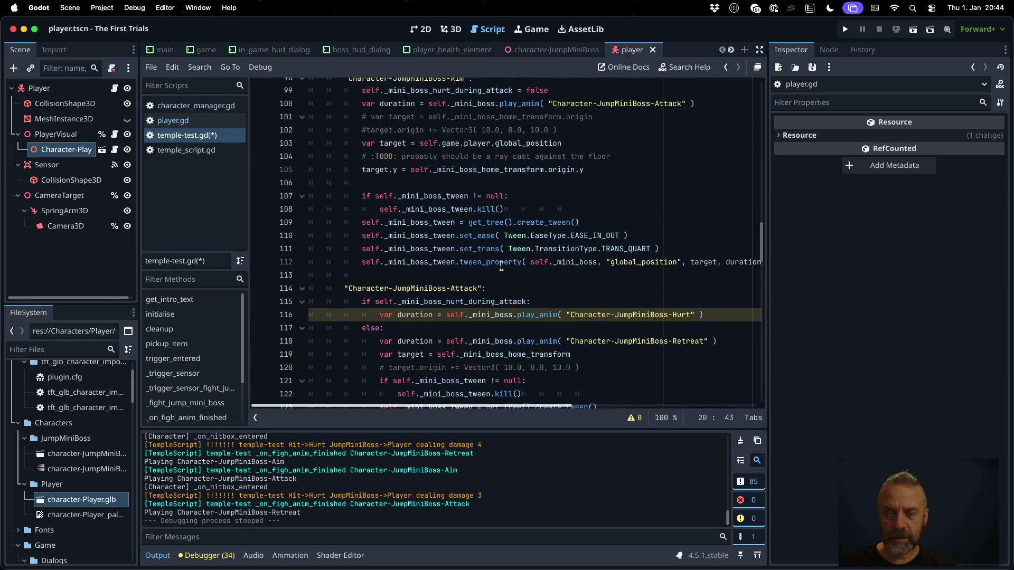
scroll(501, 266, up, 1)
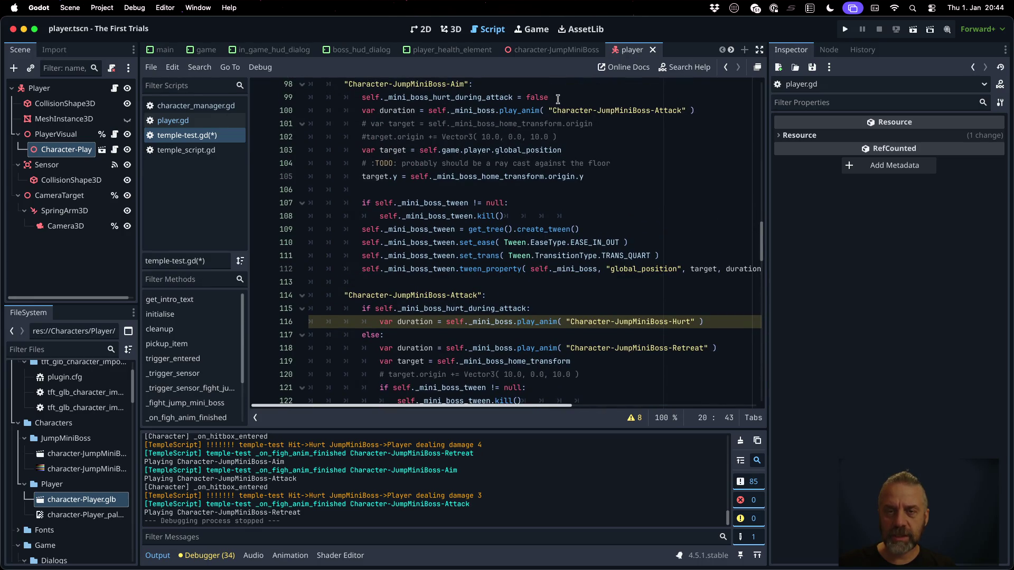
click(557, 98)
key(Return)
text(_mini_boss_dealt_damager_during_attack = fa)
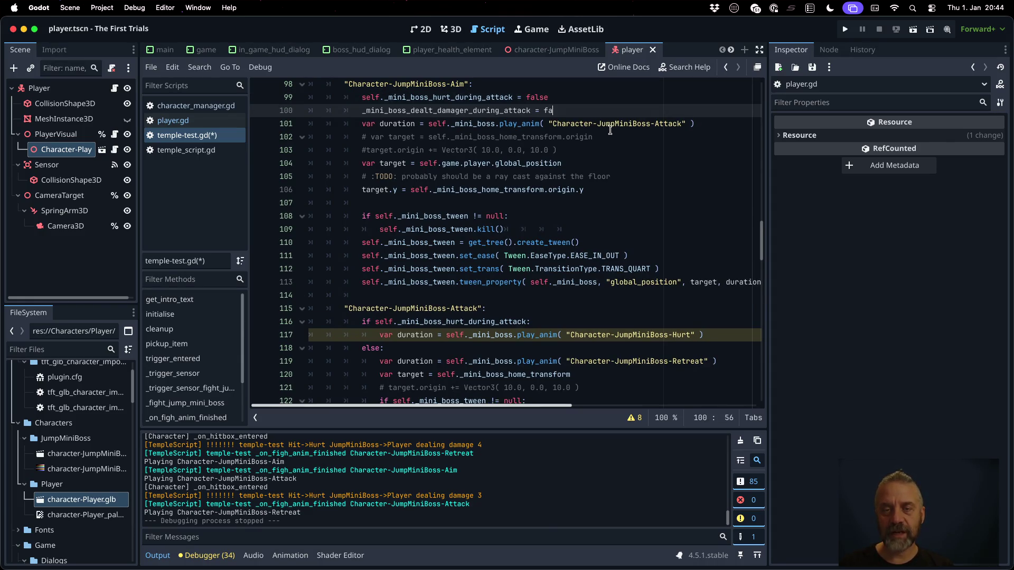
text(lse)
key(super+s)
Scroll down to the JumpMiniBoss hurt branch of the hitbox handler.
scroll(609, 232, down, 5)
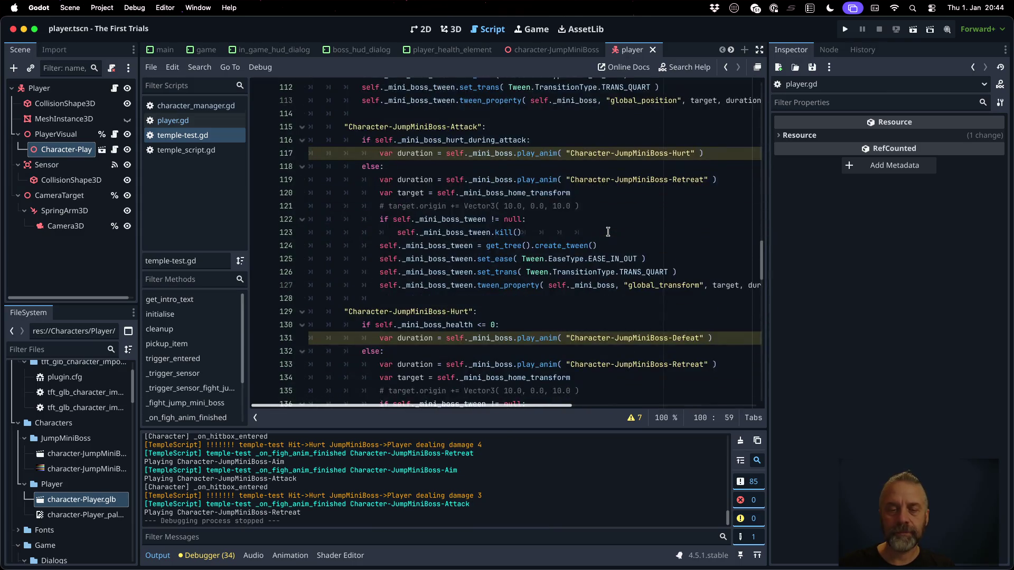
scroll(608, 232, down, 5)
scroll(609, 232, down, 5)
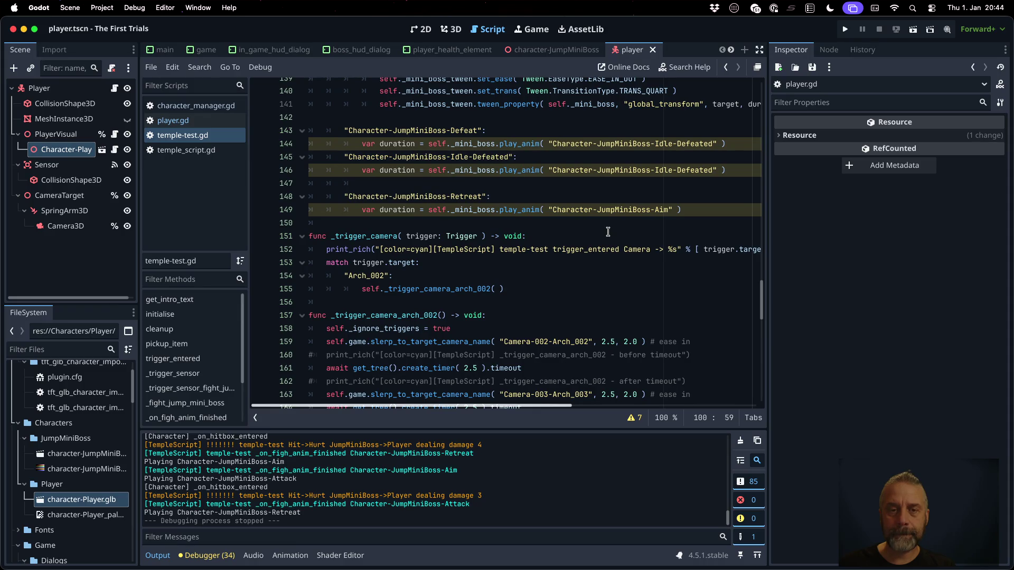
scroll(608, 232, down, 13)
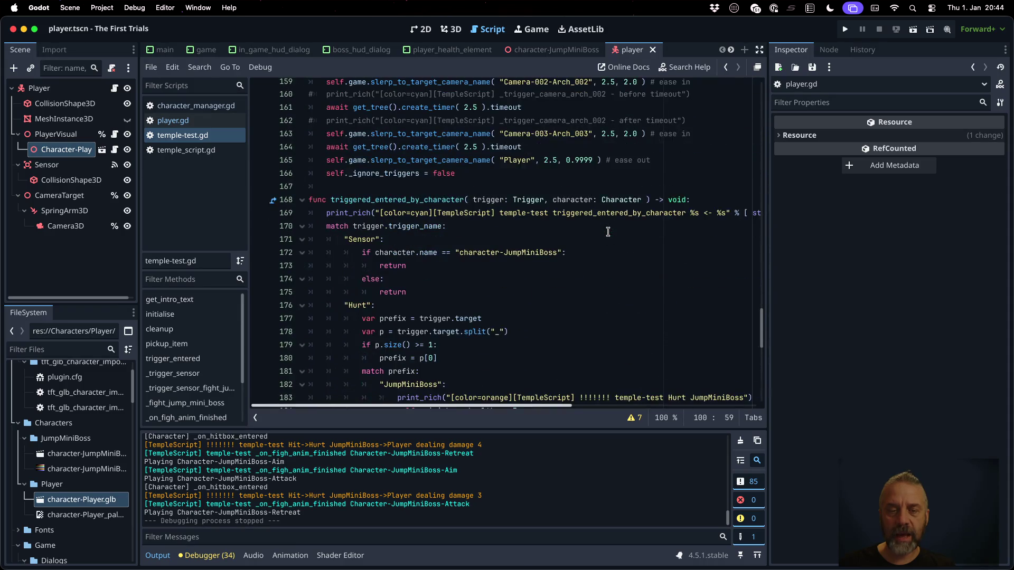
scroll(608, 231, up, 3)
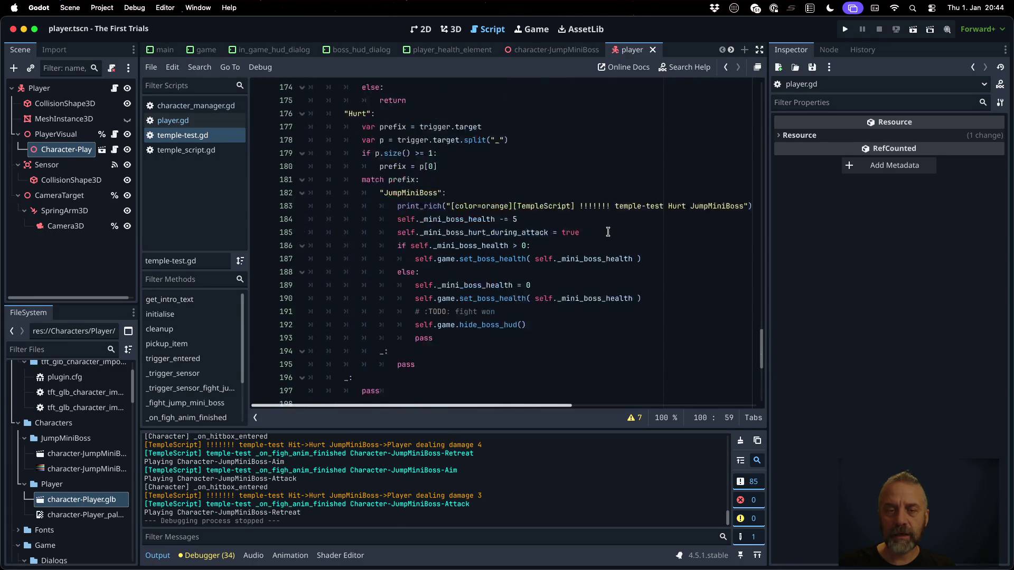
click(544, 227)
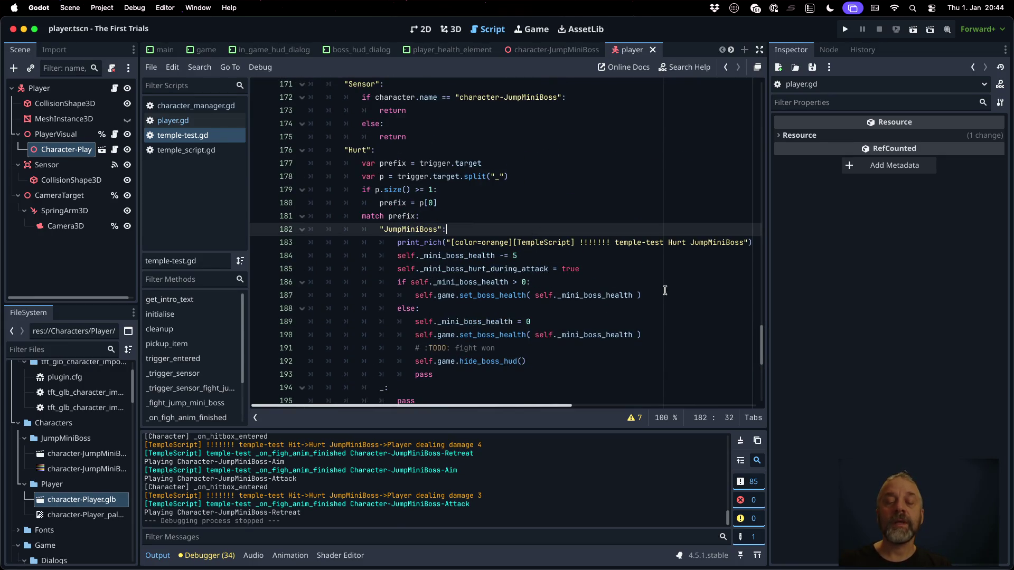
key(Down)
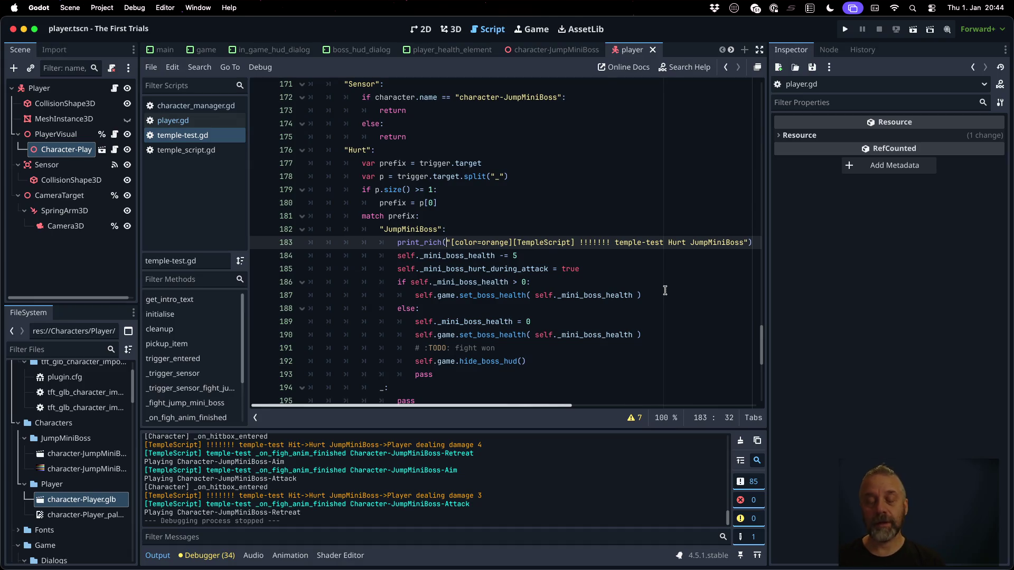
scroll(659, 288, down, 10)
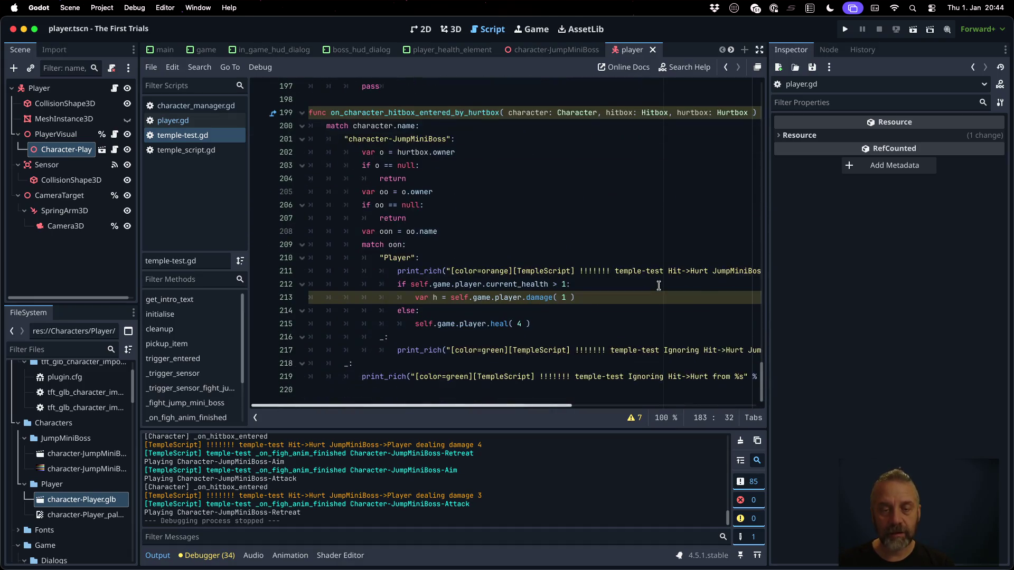
Add a line after the Player hit message that sets the damage flag to true.
click(551, 299)
key(Up)
key(Up)
key(End)
key(Return)
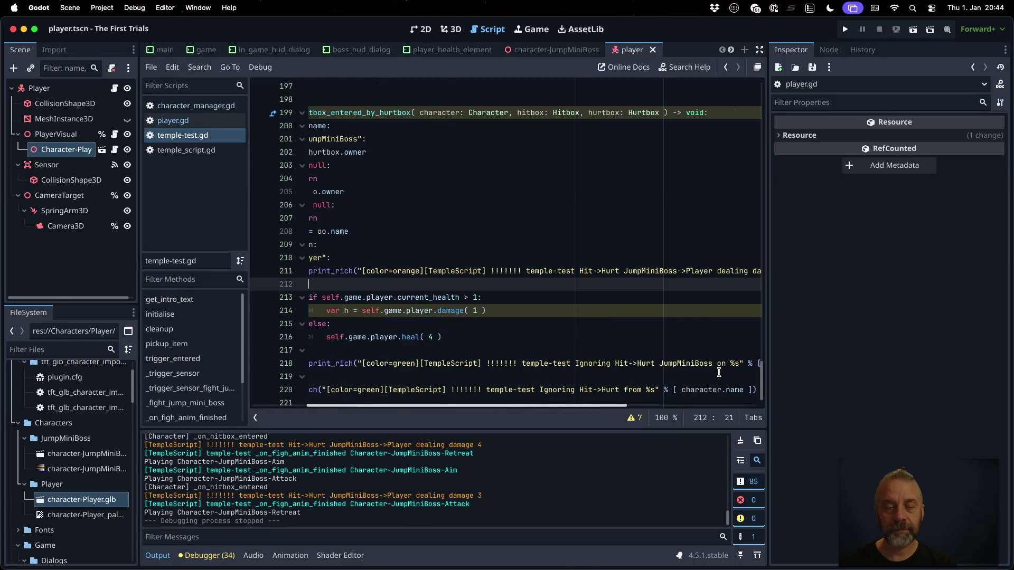
text(selg)
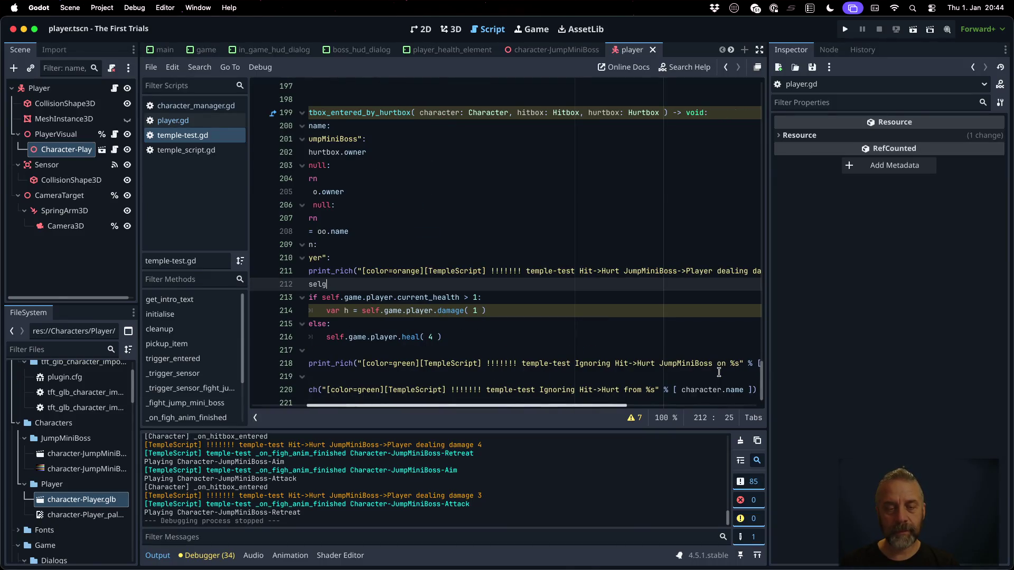
key(BackSpace)
text(f.)
key(Return)
text(true)
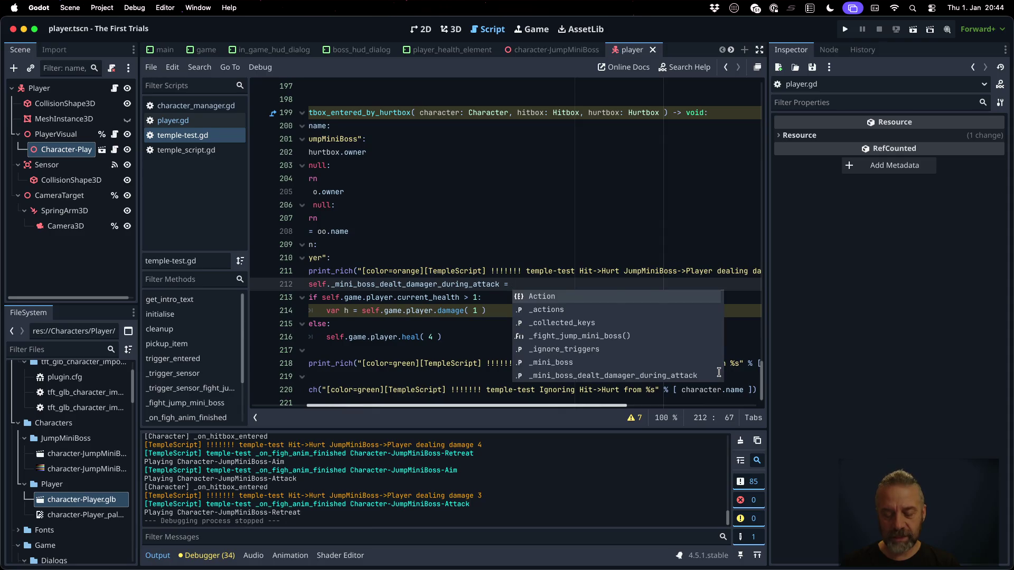
Insert an if check above it that tests the negated damage flag.
key(Down)
key(Down)
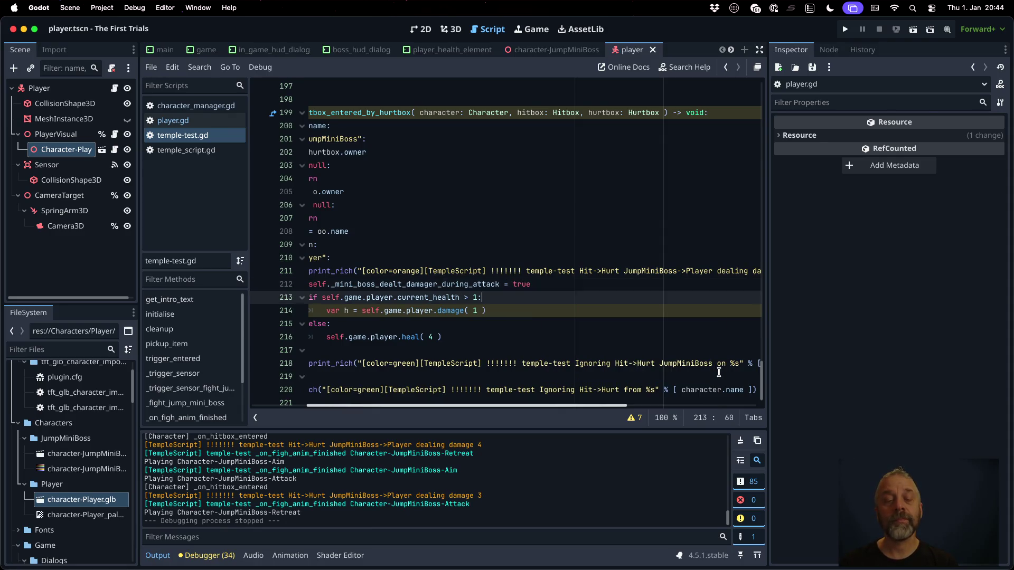
key(Up)
key(Up)
key(Up)
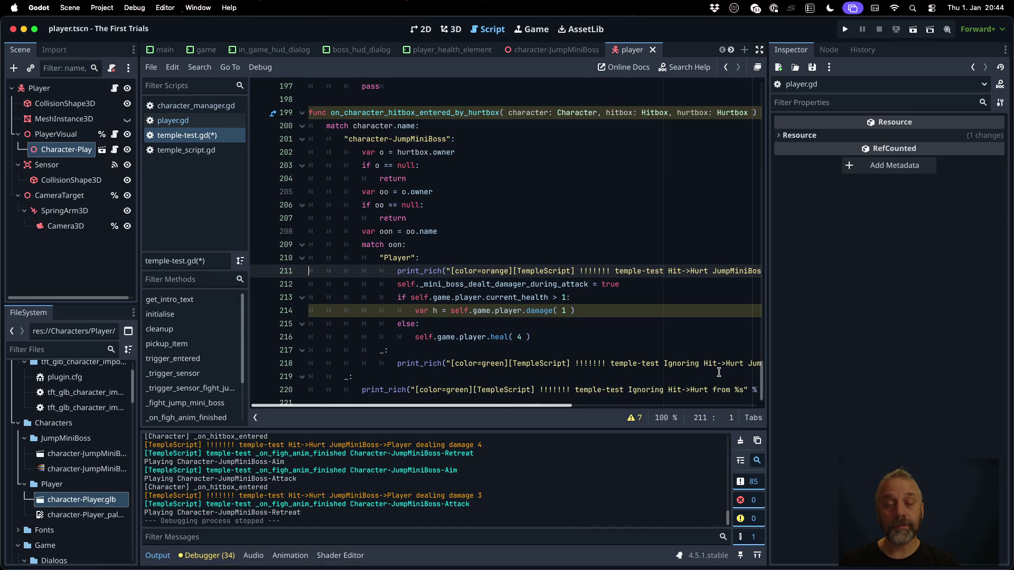
key(End)
key(Return)
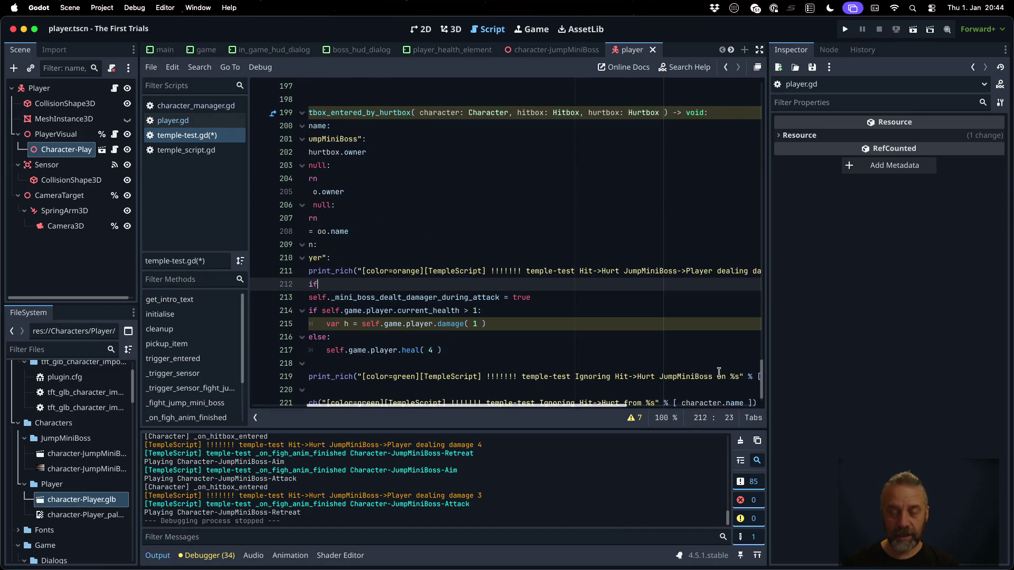
text( self._mi)
key(Return)
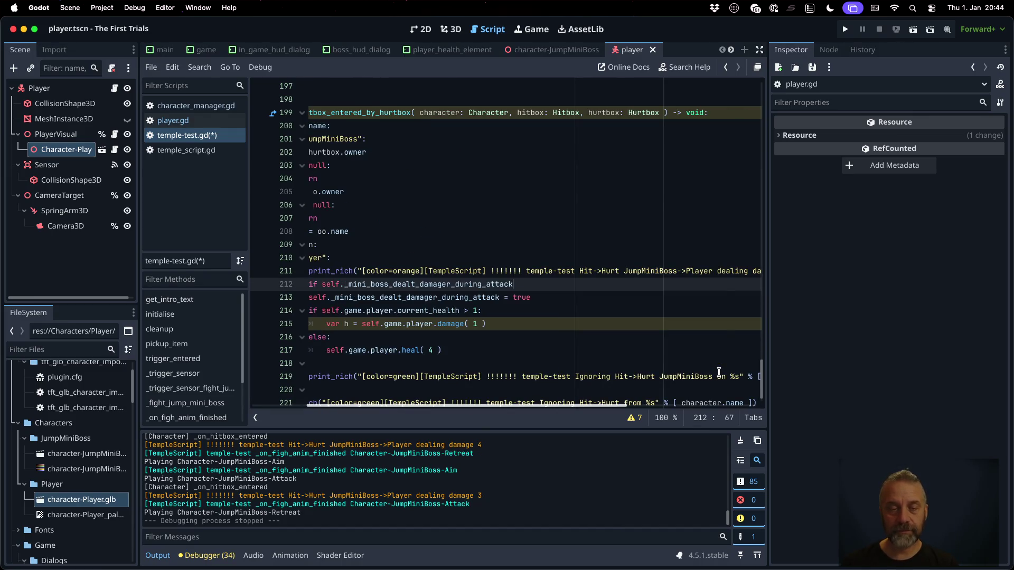
key(Right)
key(Right)
text(!)
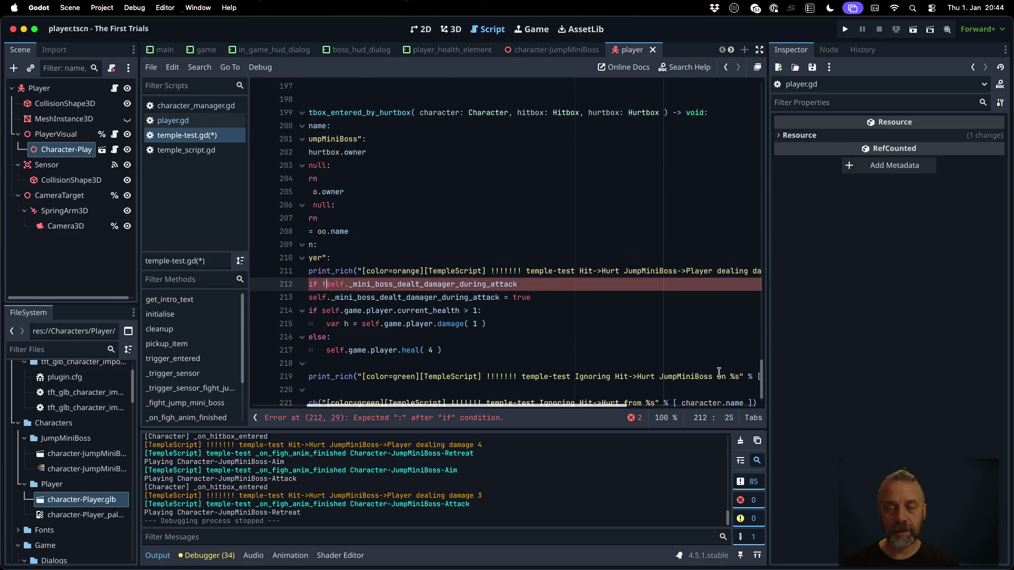
Indent lines 213–217 into the if block, save temple-test.gd, and run the game.
key(Right)
key(shift+Down)
key(shift+Down)
key(shift+Down)
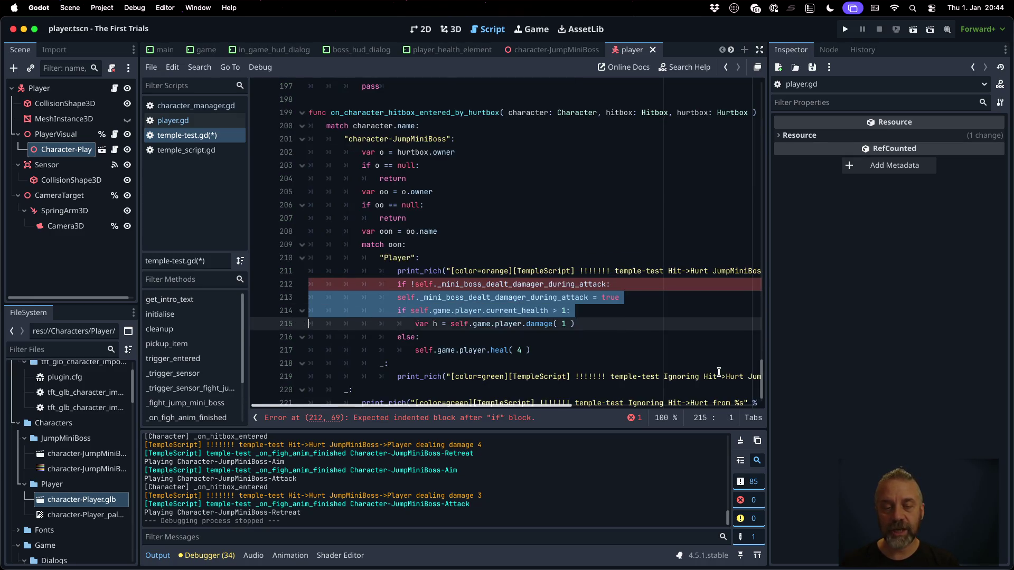
key(Tab)
key(Up)
key(Up)
key(Up)
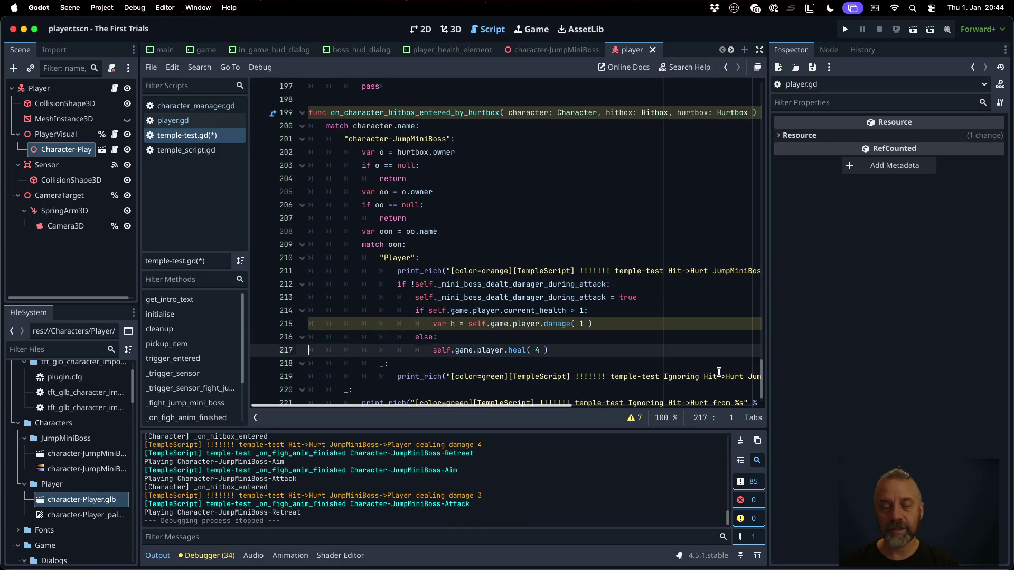
key(super+s)
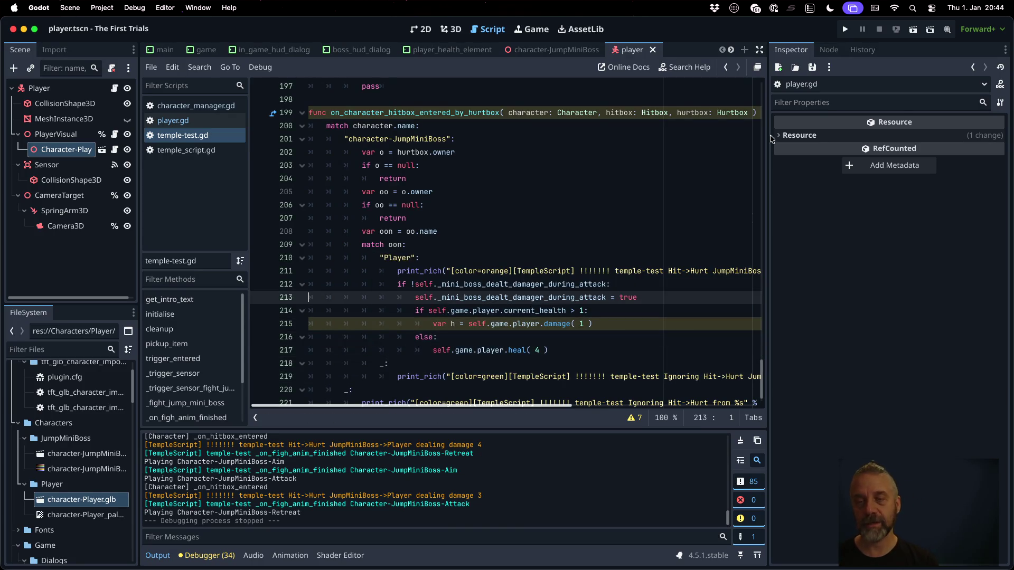
click(846, 29)
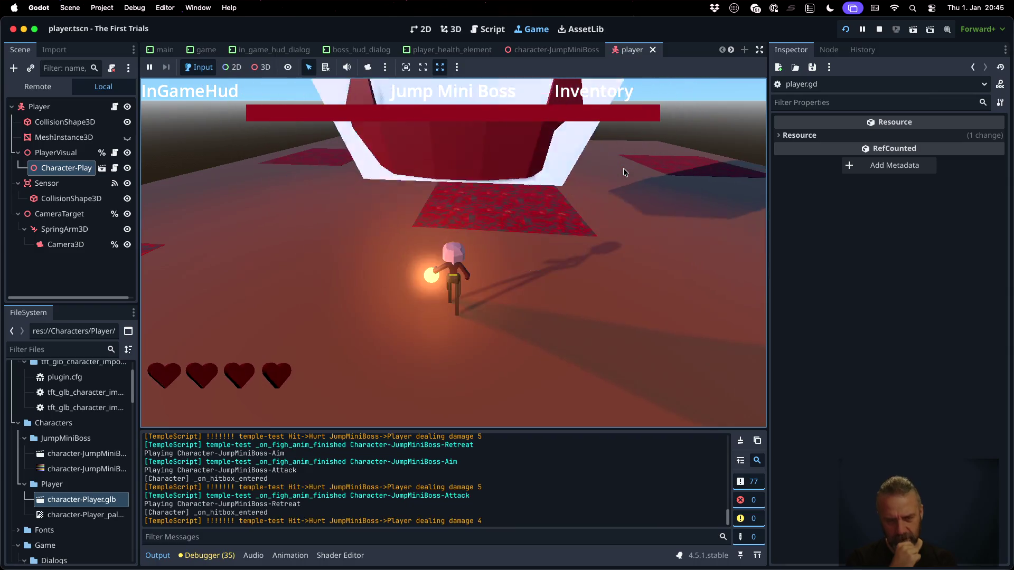
Return to temple-test.gd's hit handler in the Script workspace.
click(504, 28)
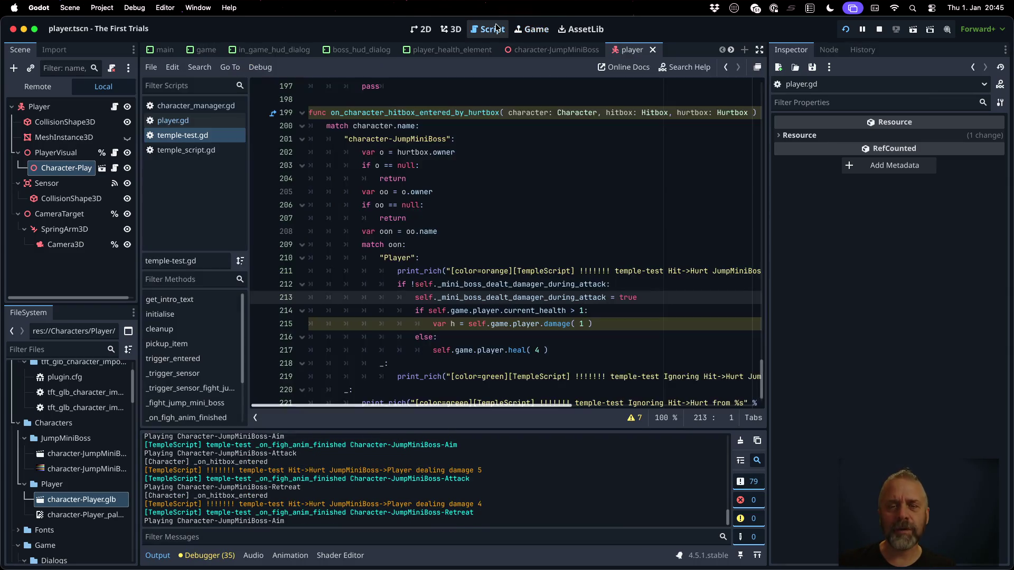
Set a breakpoint on line 212 and inspect the damage, boss attack and _hitbox_entered log lines.
click(612, 285)
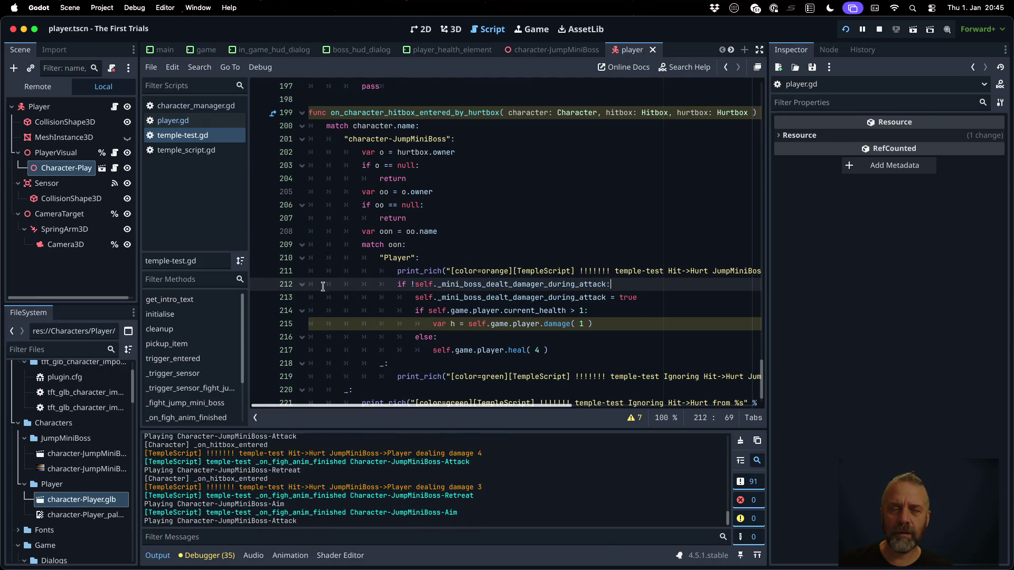
click(260, 285)
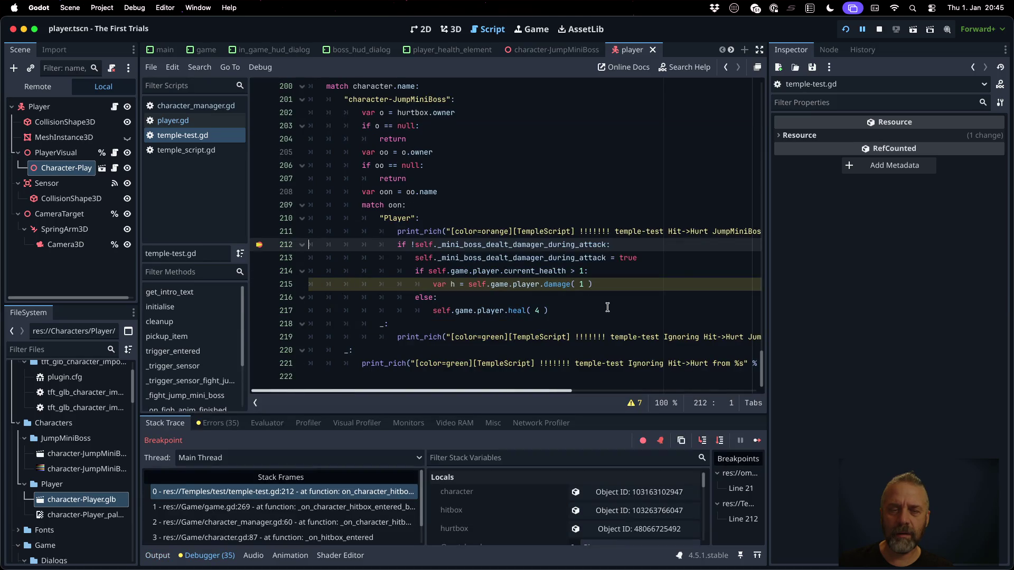
click(157, 556)
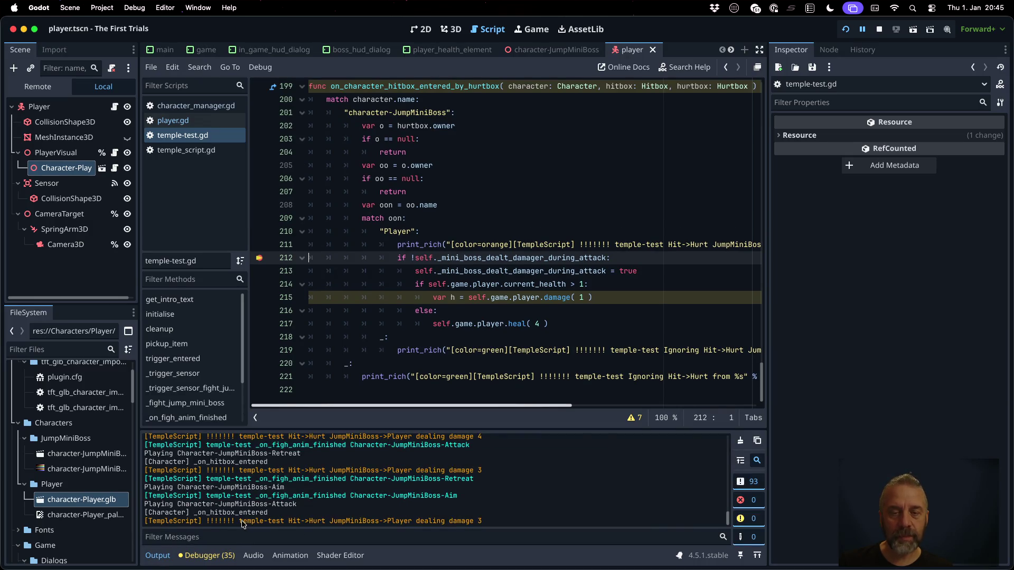
drag(240, 521, 473, 522)
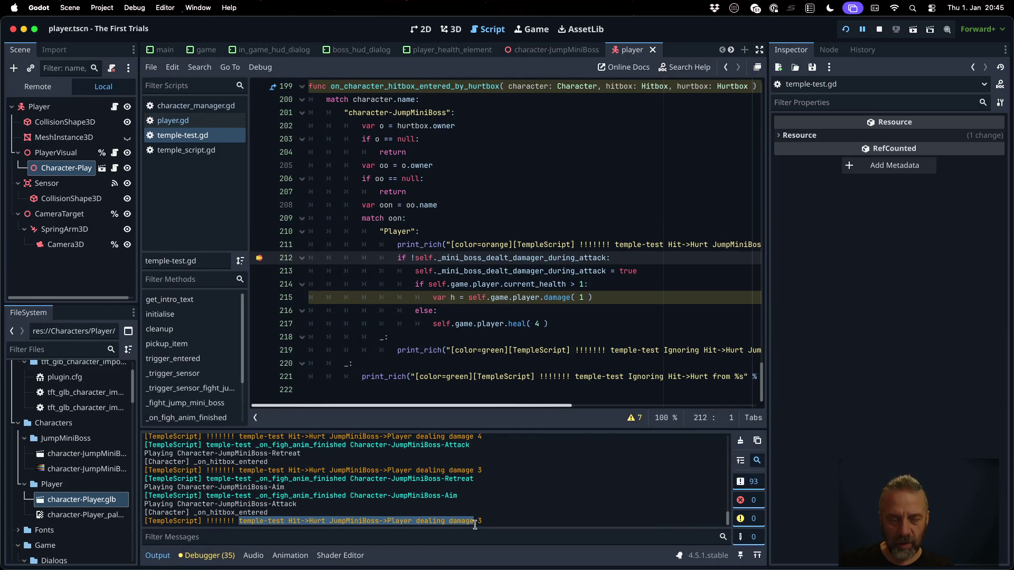
click(226, 502)
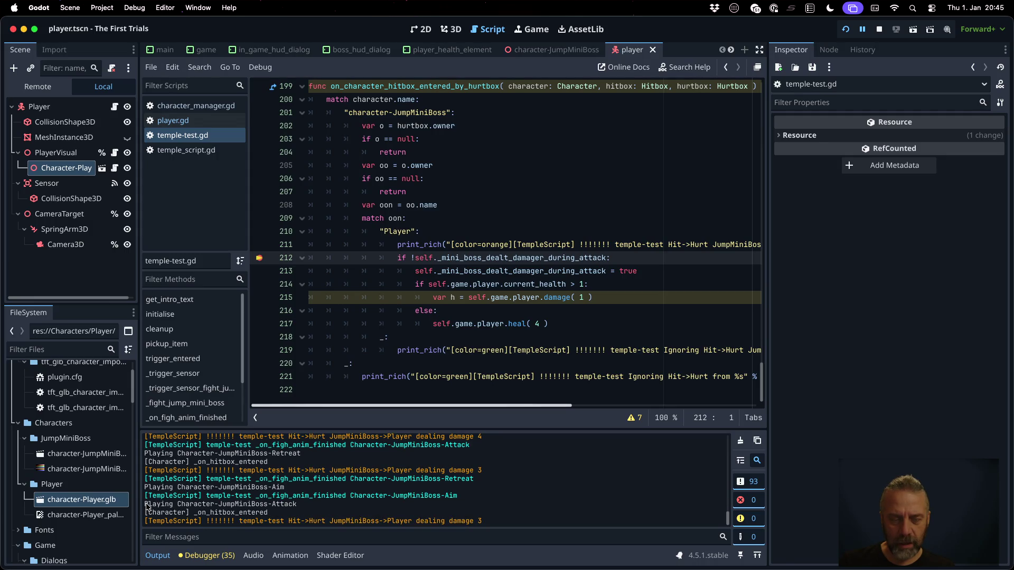
drag(148, 504, 314, 506)
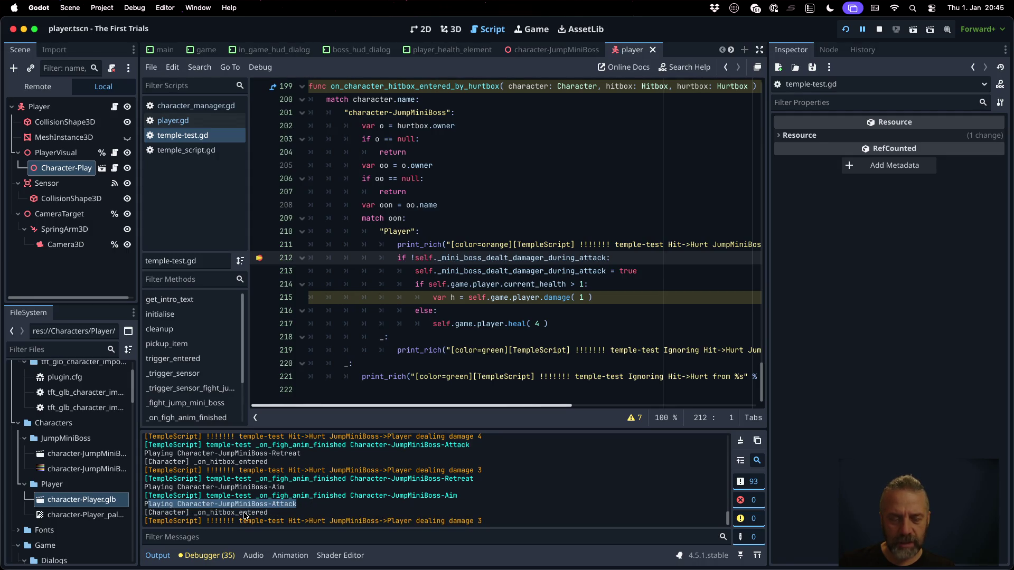
drag(206, 513, 267, 512)
Check the paused game, inspect variables in the code, and view the debugger's stack trace and locals.
click(531, 29)
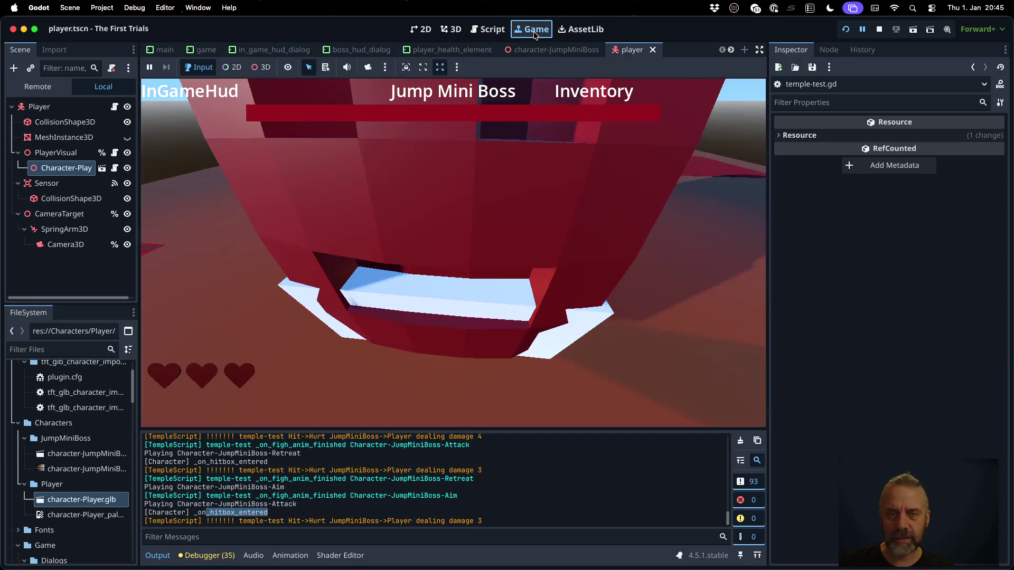
click(487, 29)
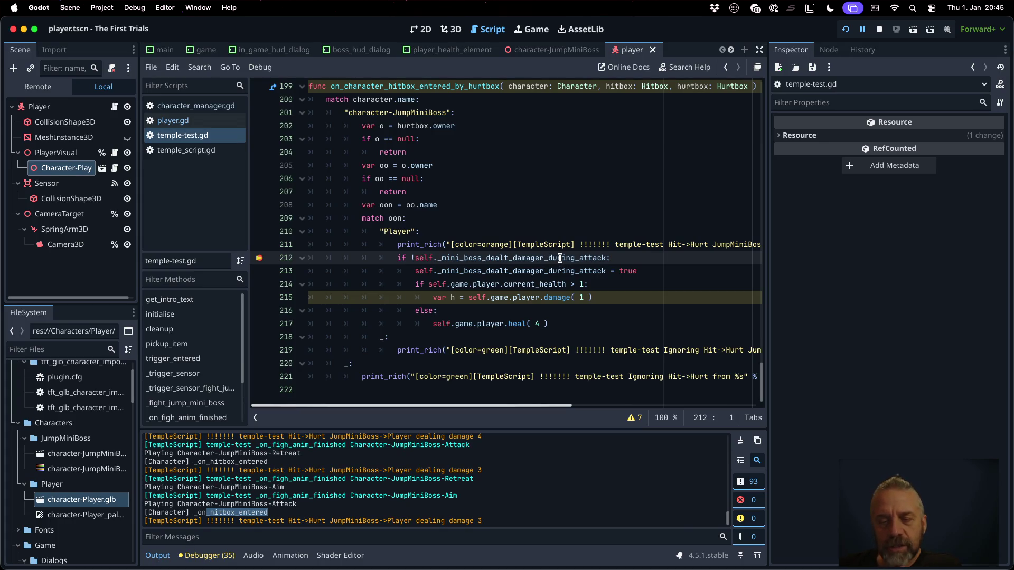
mouse_move(560, 258)
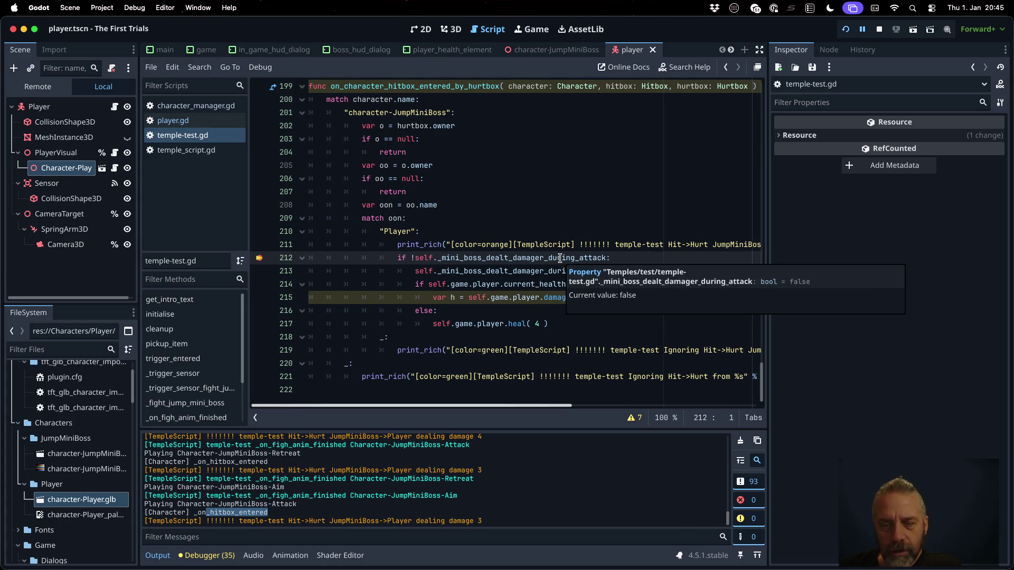
mouse_move(475, 285)
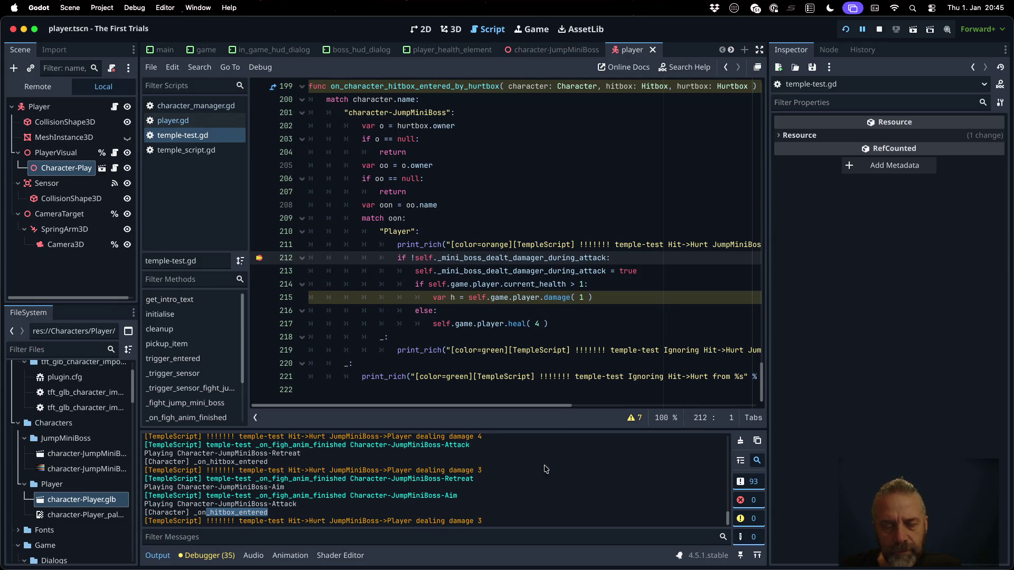
click(214, 557)
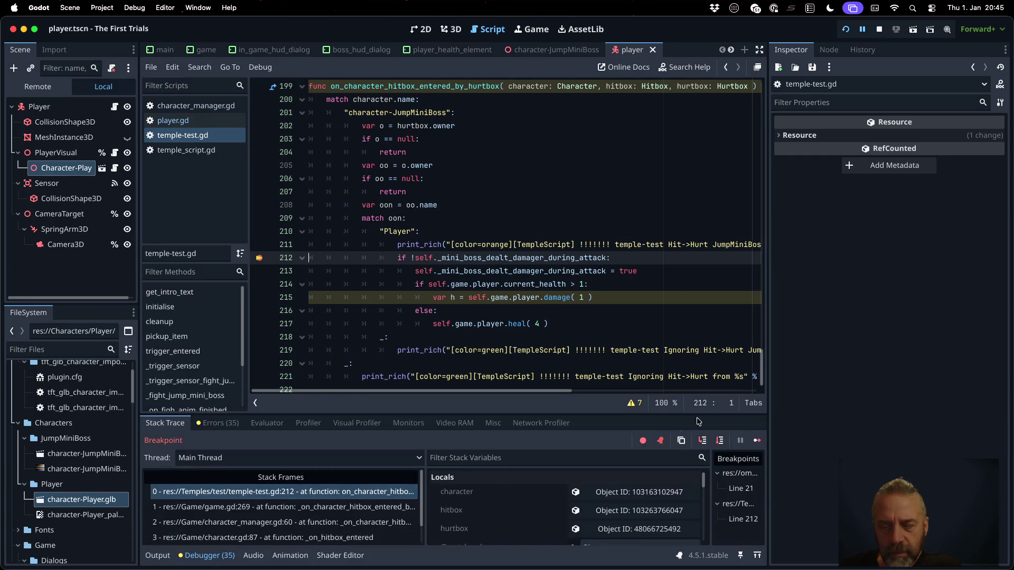
Step over lines 213–215 into player.gd, then continue to the line 212 breakpoint.
click(720, 442)
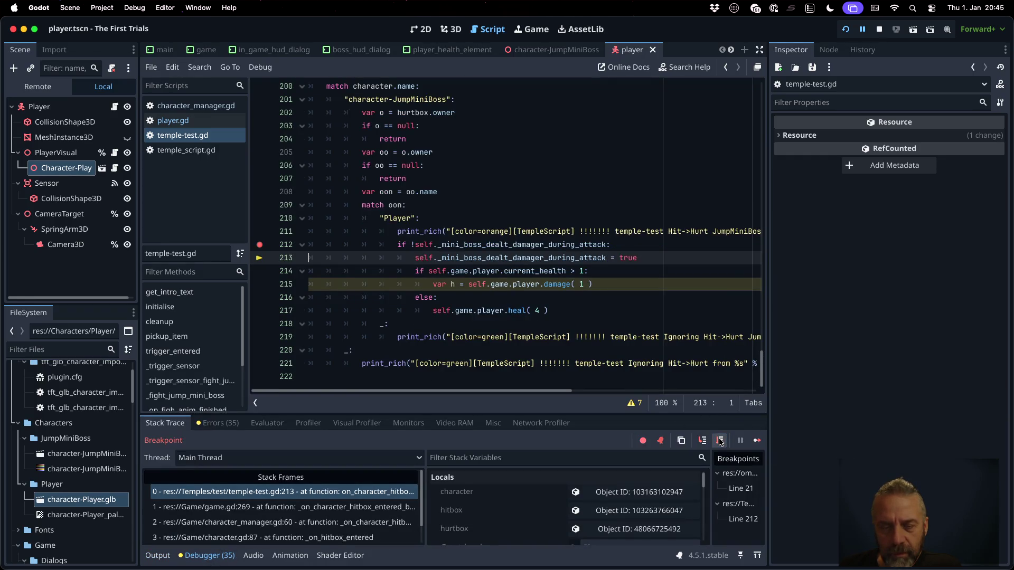
click(720, 442)
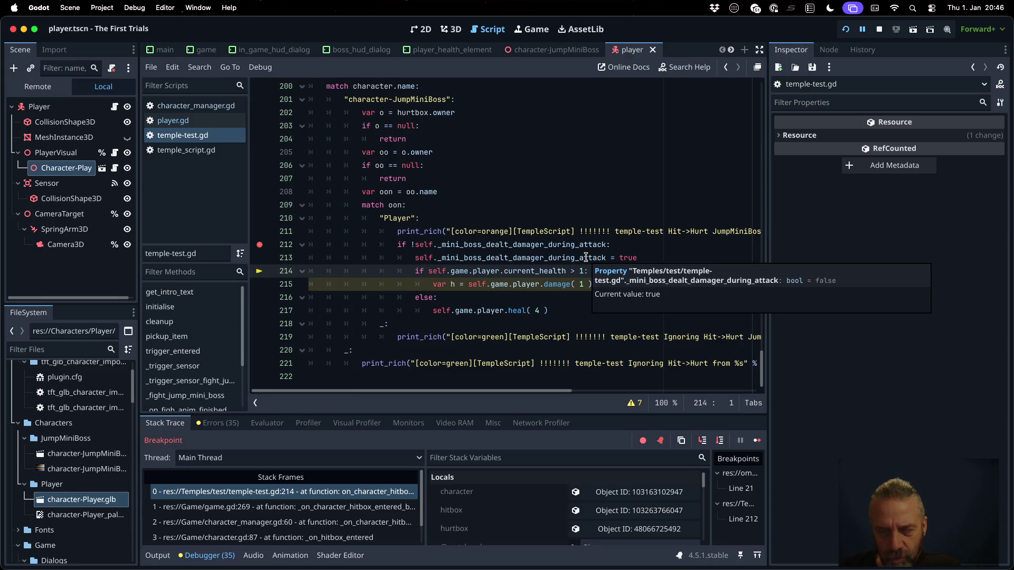
click(720, 440)
click(719, 440)
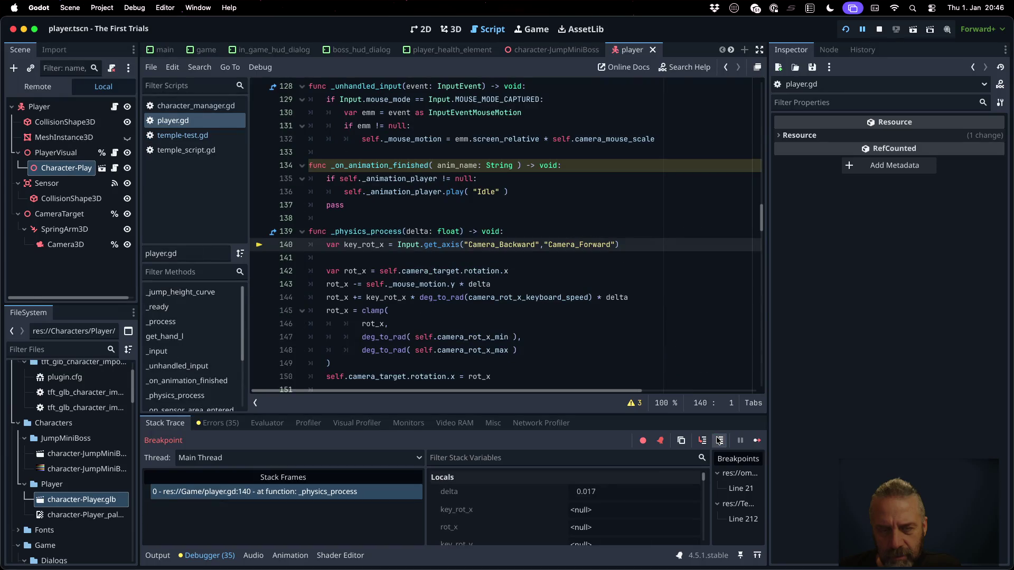
click(757, 440)
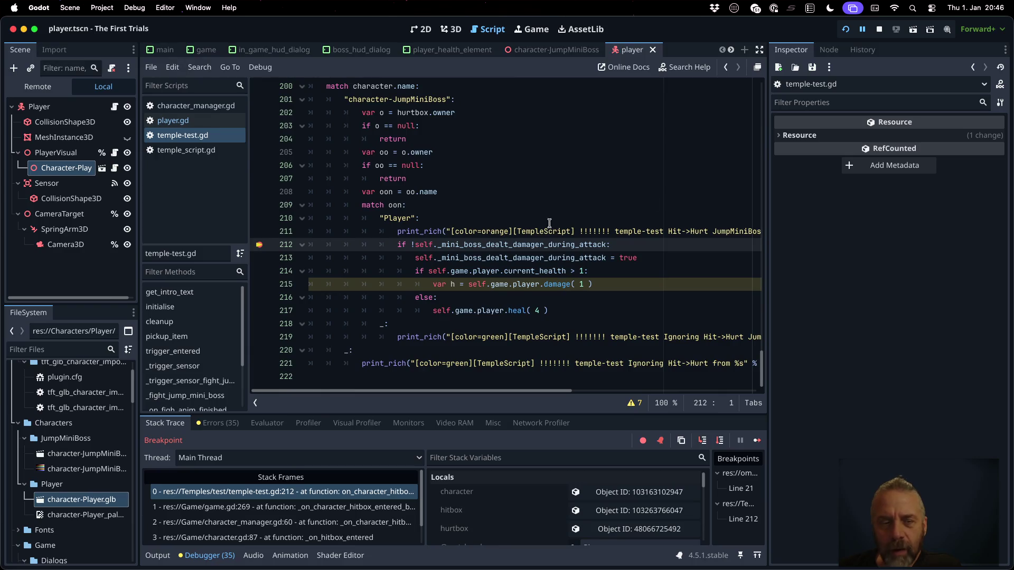
Move the orange print_rich hit line below the if check, indent it into the block, then show the game.
click(443, 231)
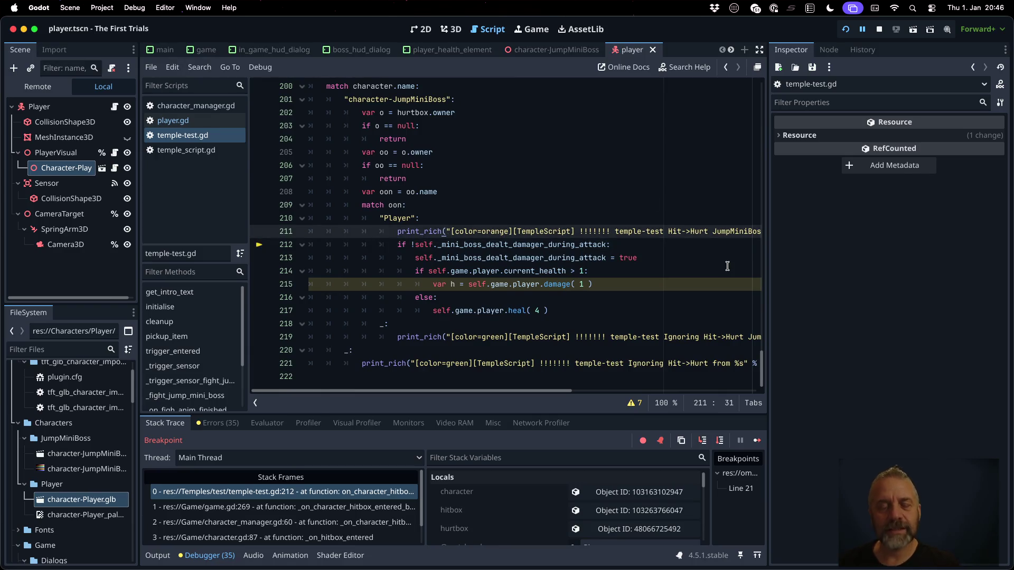
key(alt+Down)
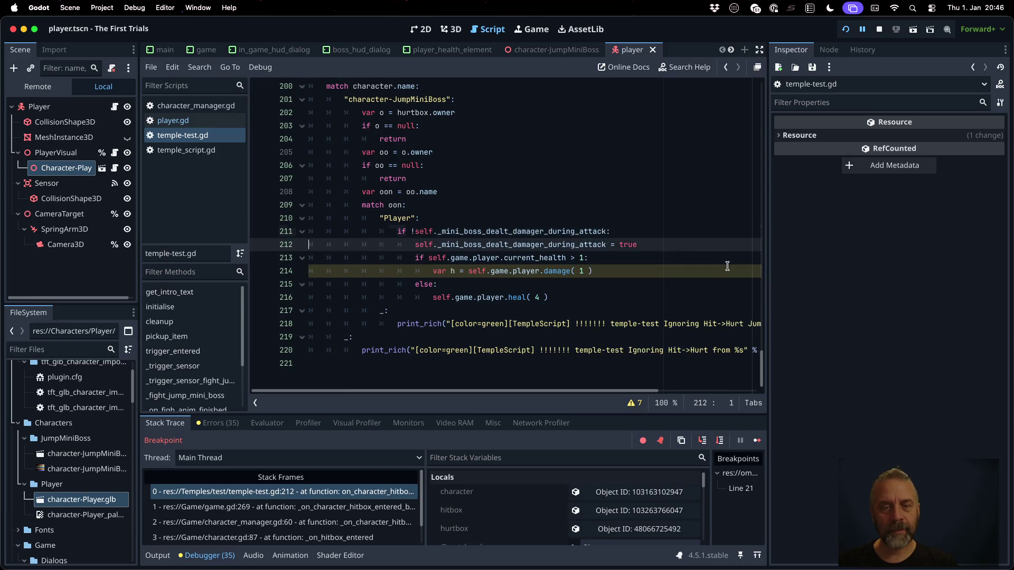
key(Tab)
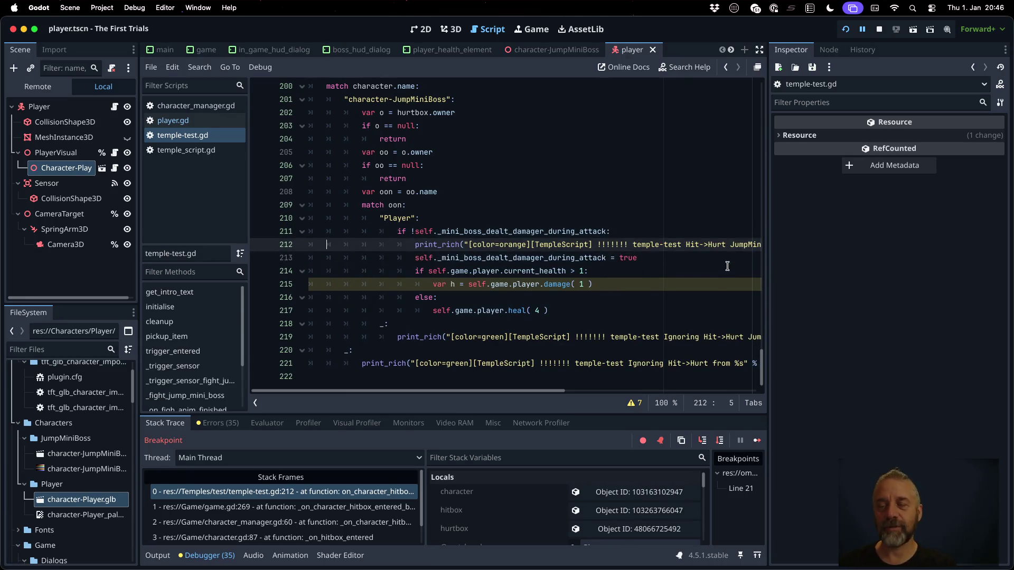
click(531, 30)
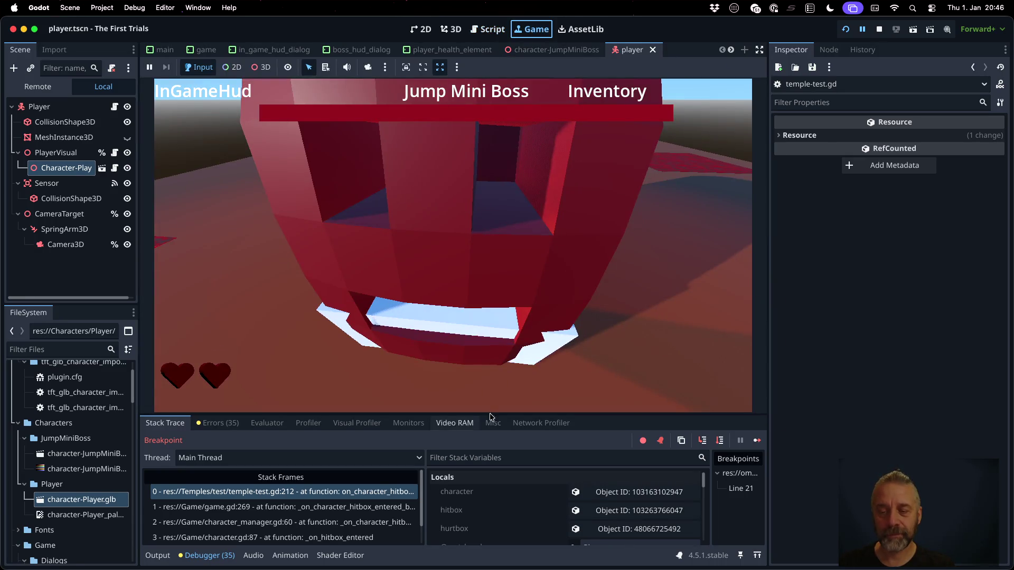
Resume the game, fight the Jump Mini Boss with the Output log visible, then stop the game.
click(757, 440)
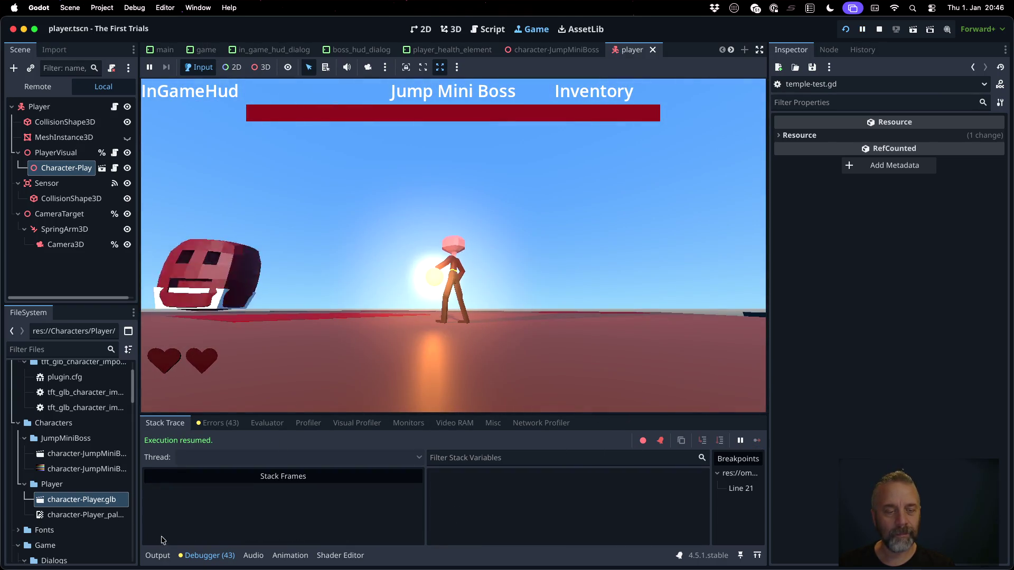
click(157, 555)
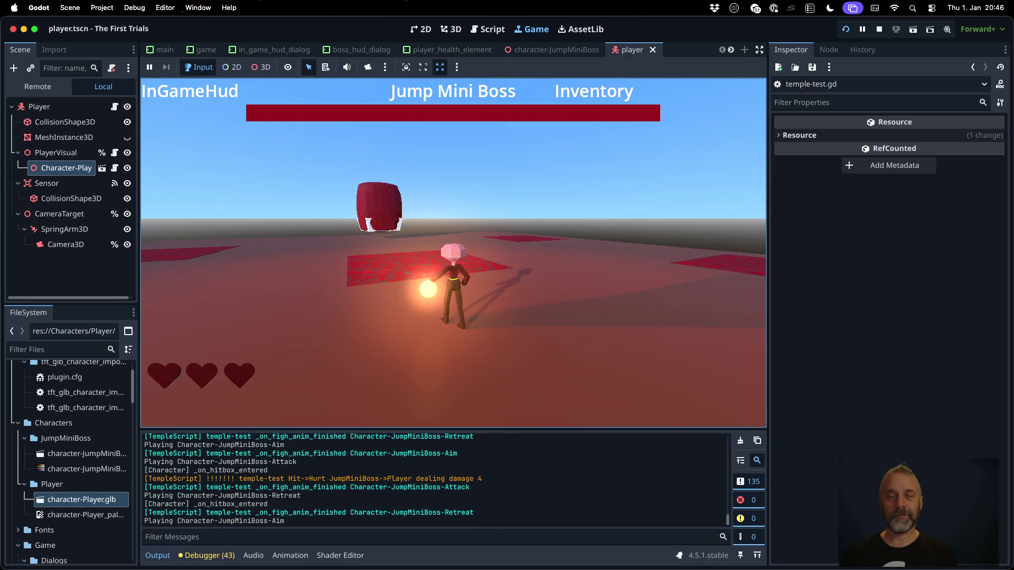
key(space)
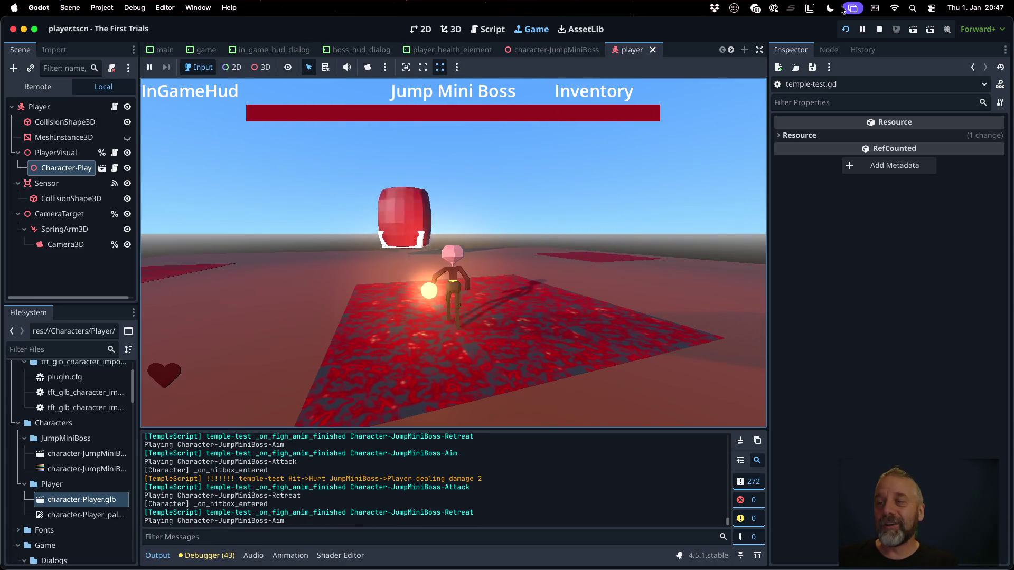
click(877, 30)
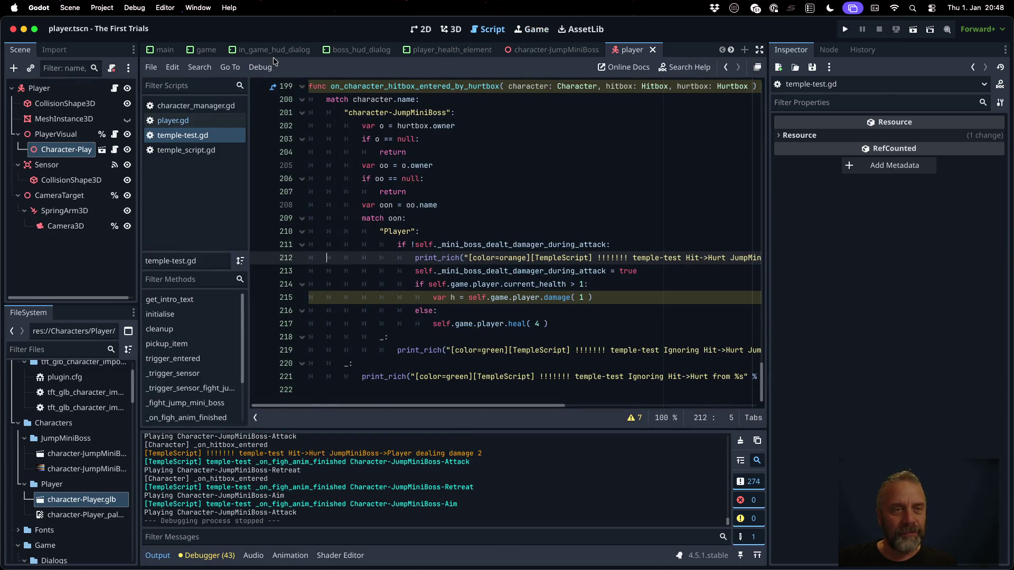
Open the character-JumpMiniBoss and character-Player scenes and show the boss in the 3D editor.
click(205, 49)
scroll(64, 248, down, 6)
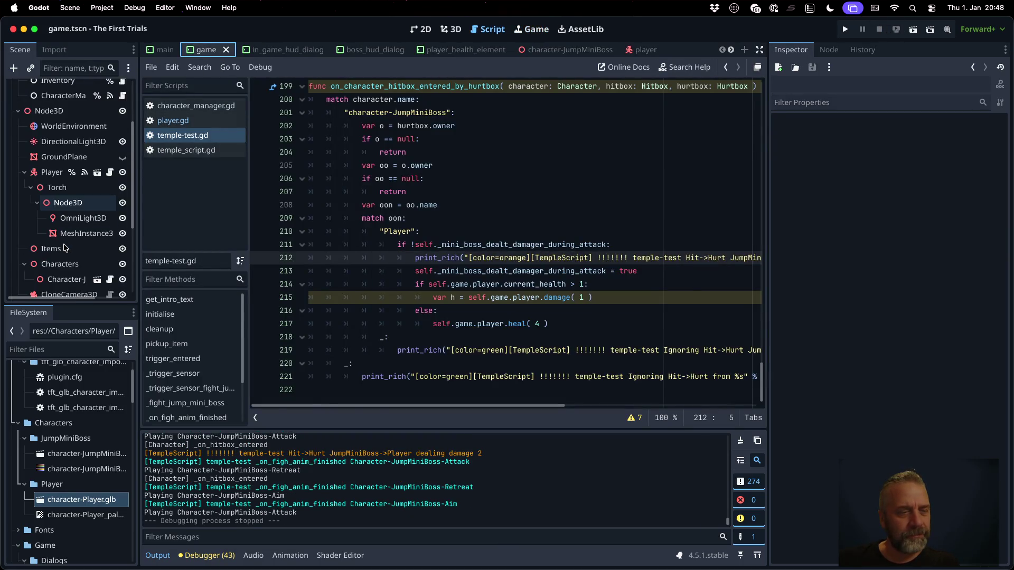
click(74, 212)
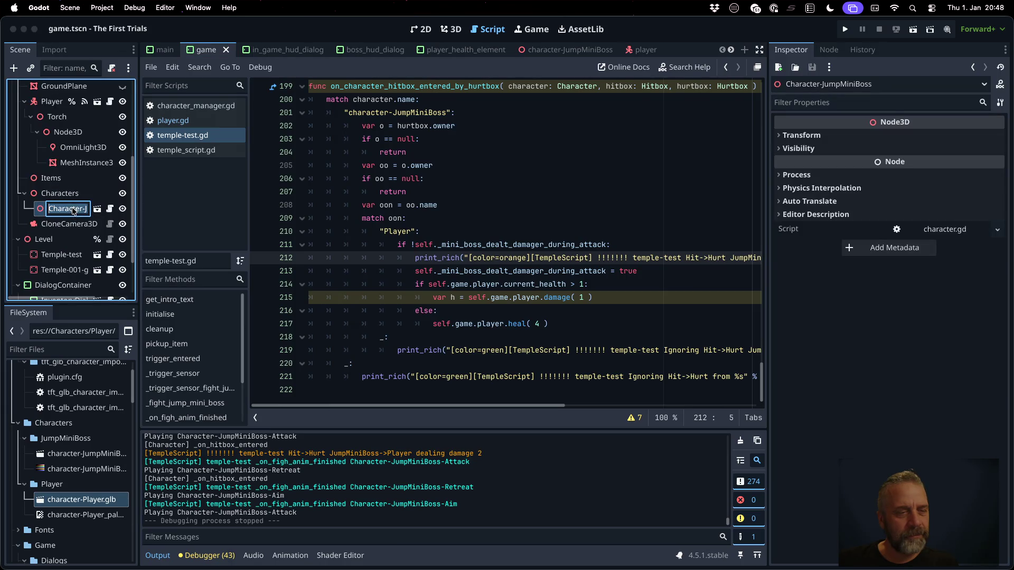
click(97, 208)
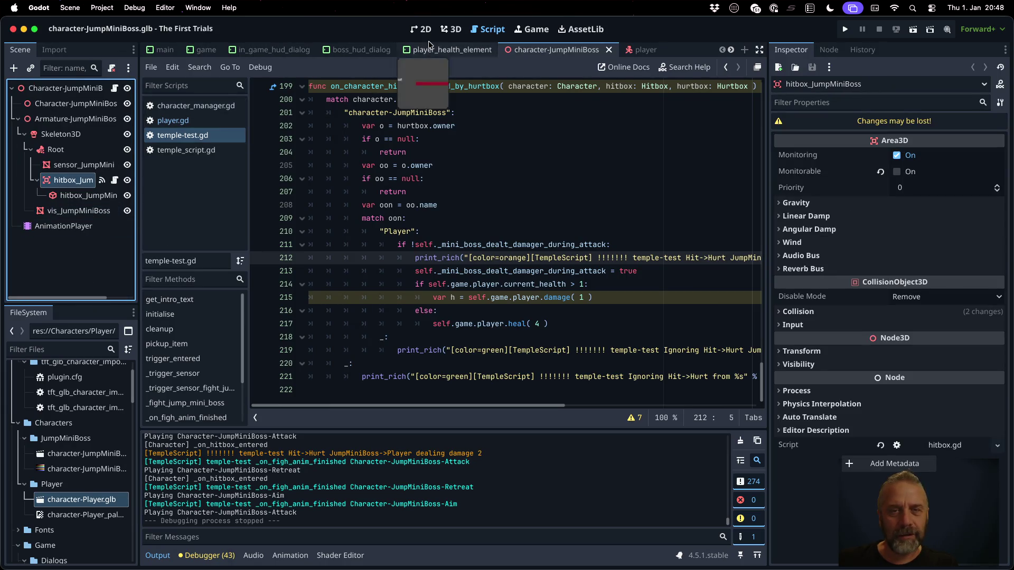
click(568, 49)
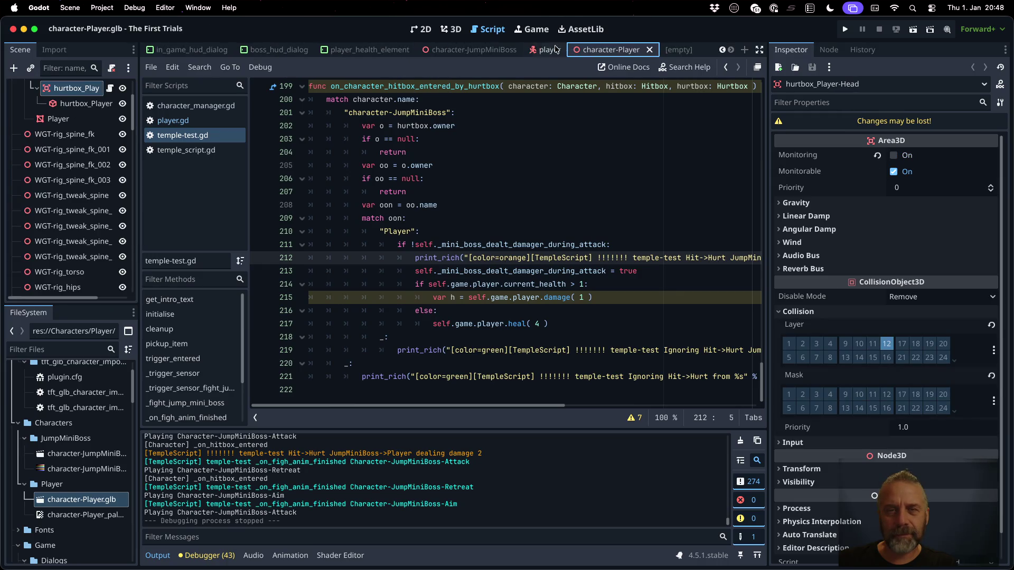
click(450, 29)
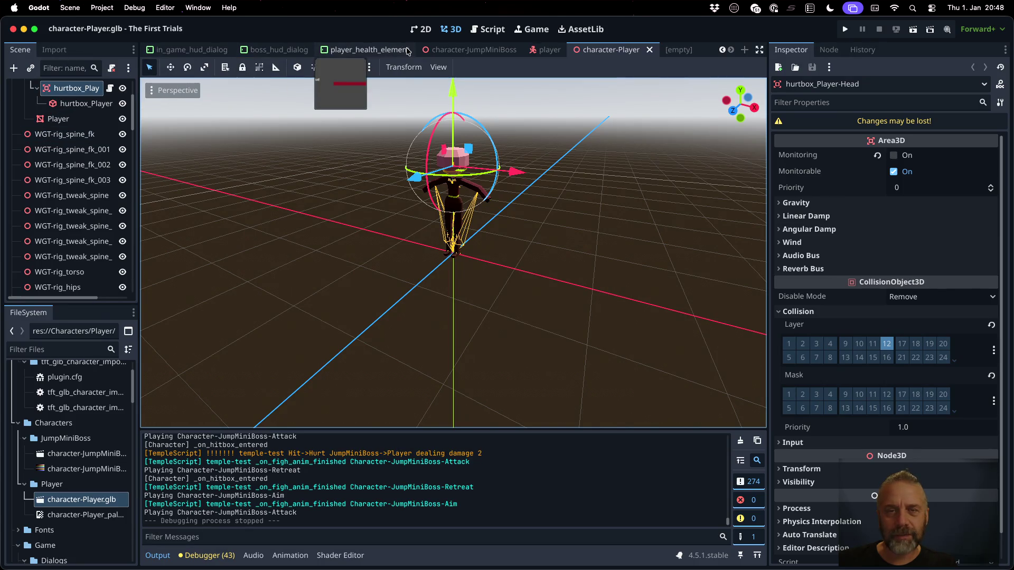
click(473, 49)
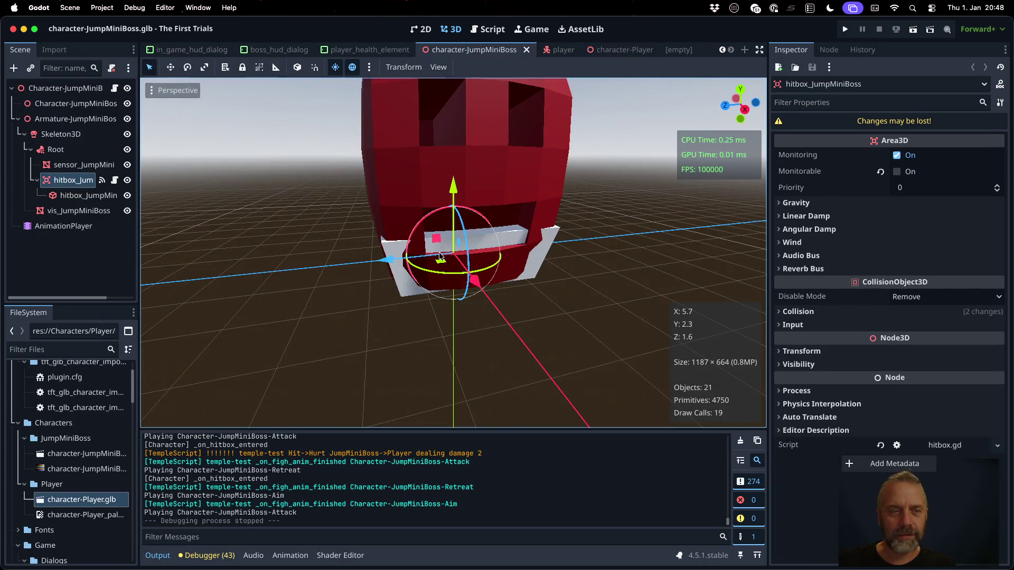
scroll(327, 255, down, 2)
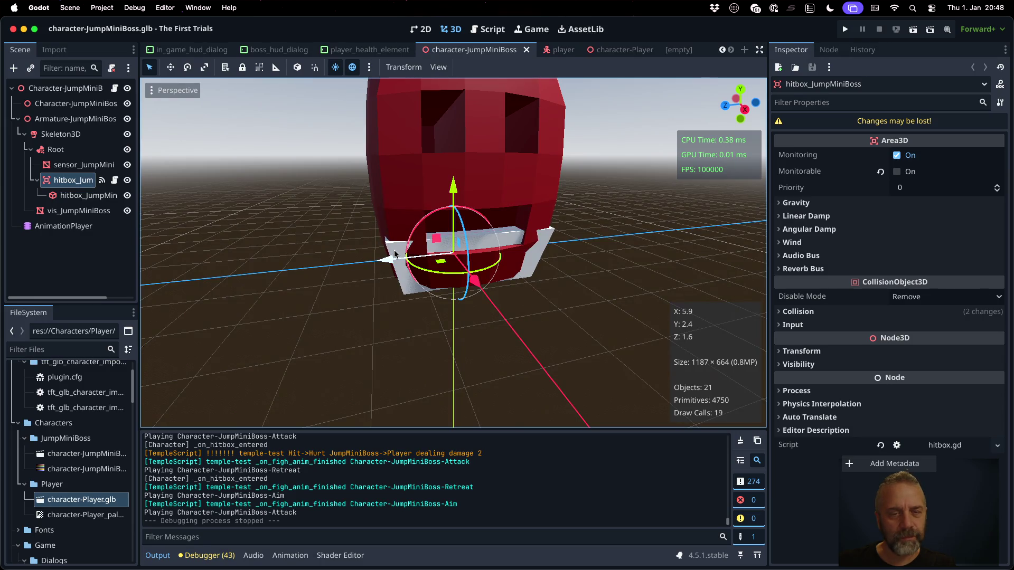
click(79, 196)
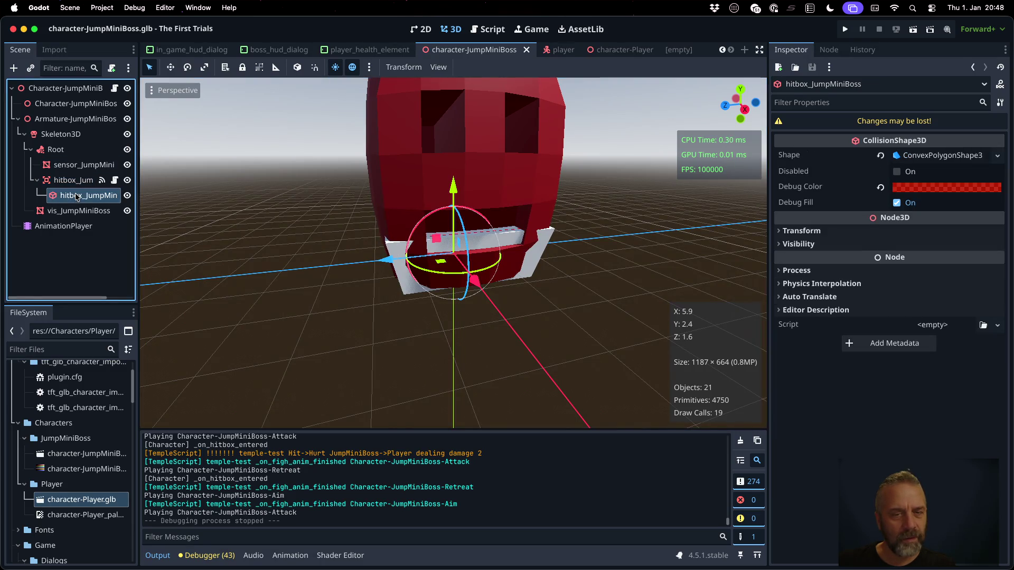
click(78, 210)
click(128, 211)
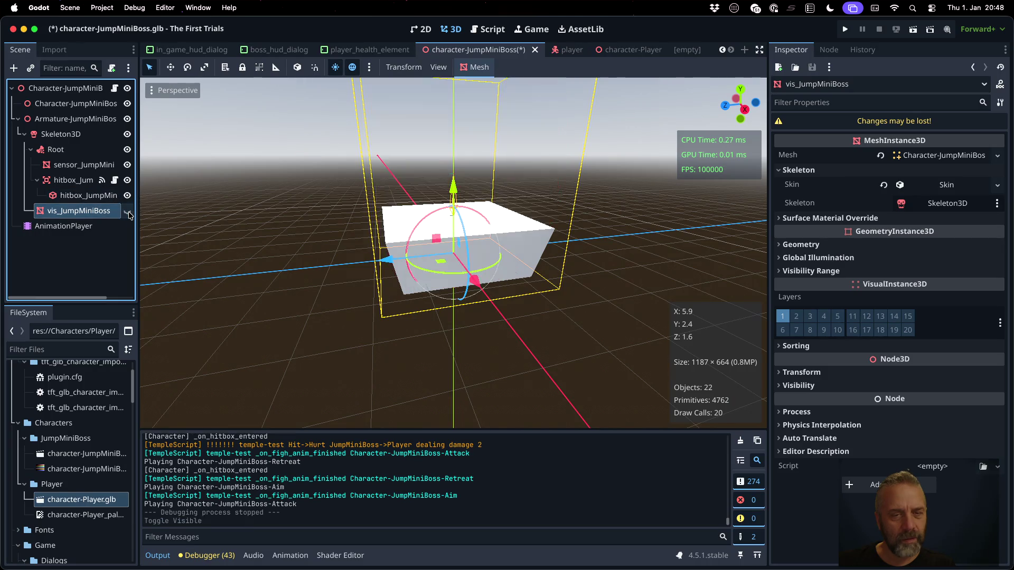
click(127, 211)
click(127, 195)
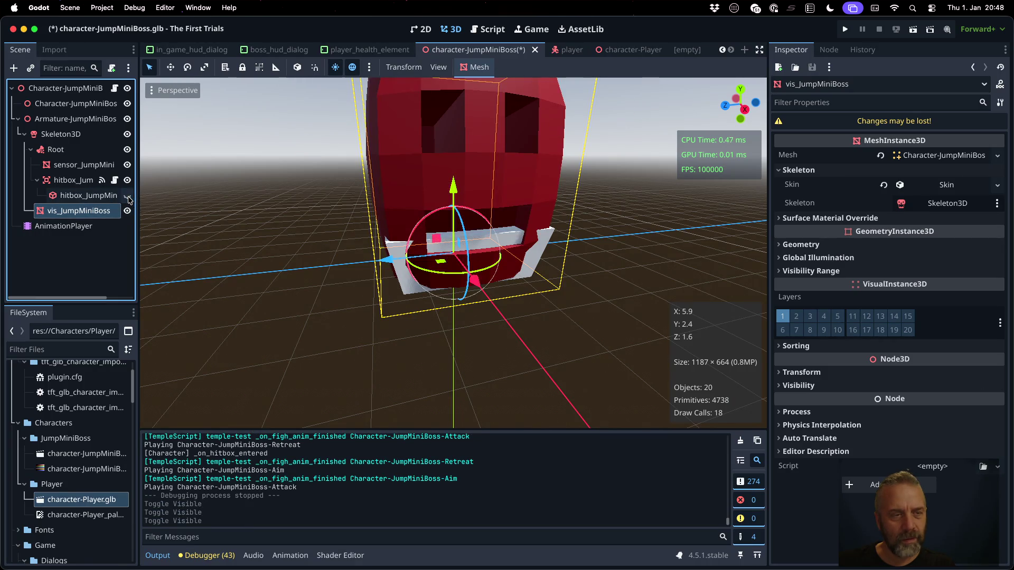
click(127, 196)
click(127, 180)
click(127, 180)
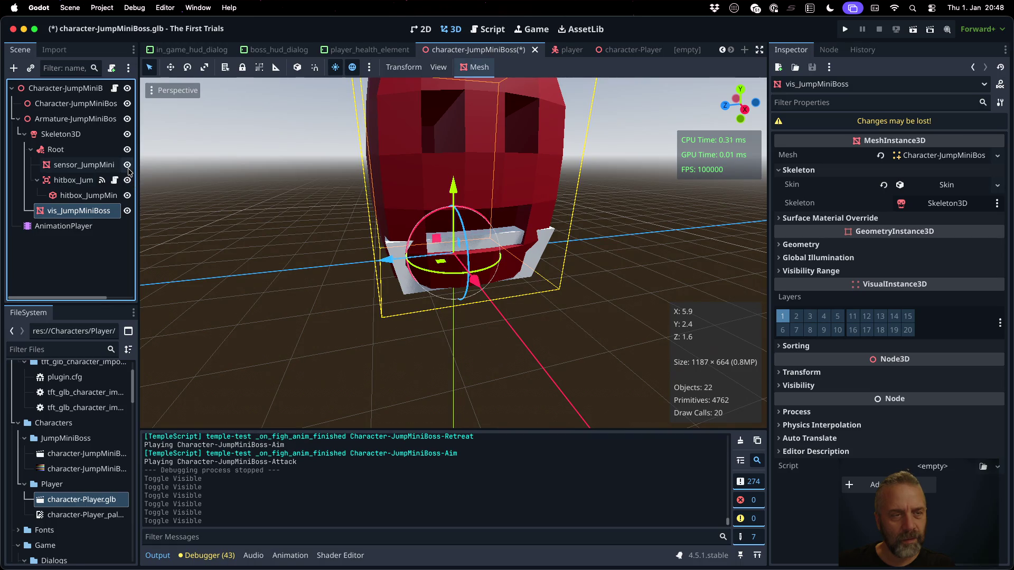
click(128, 165)
click(127, 165)
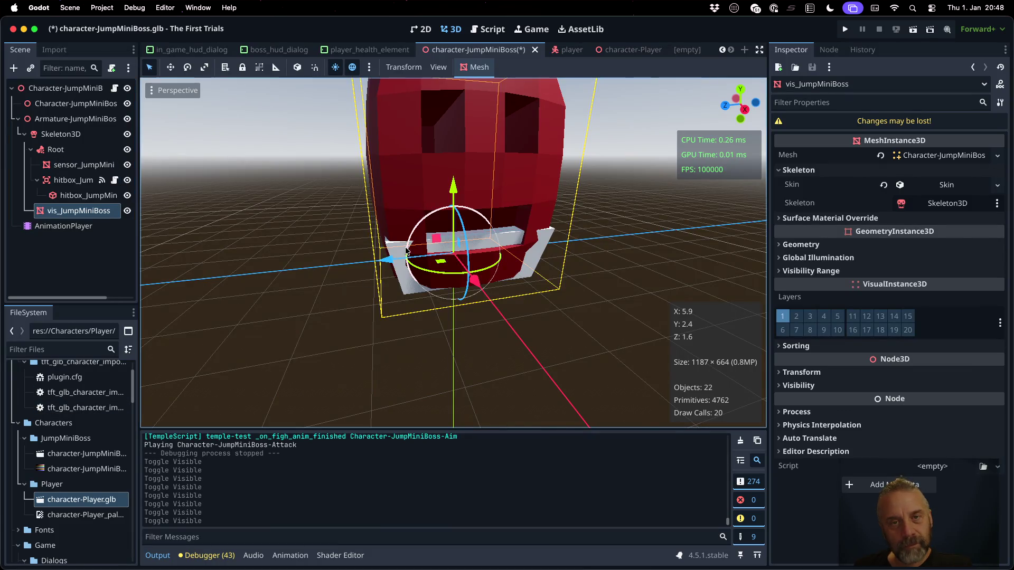
click(268, 392)
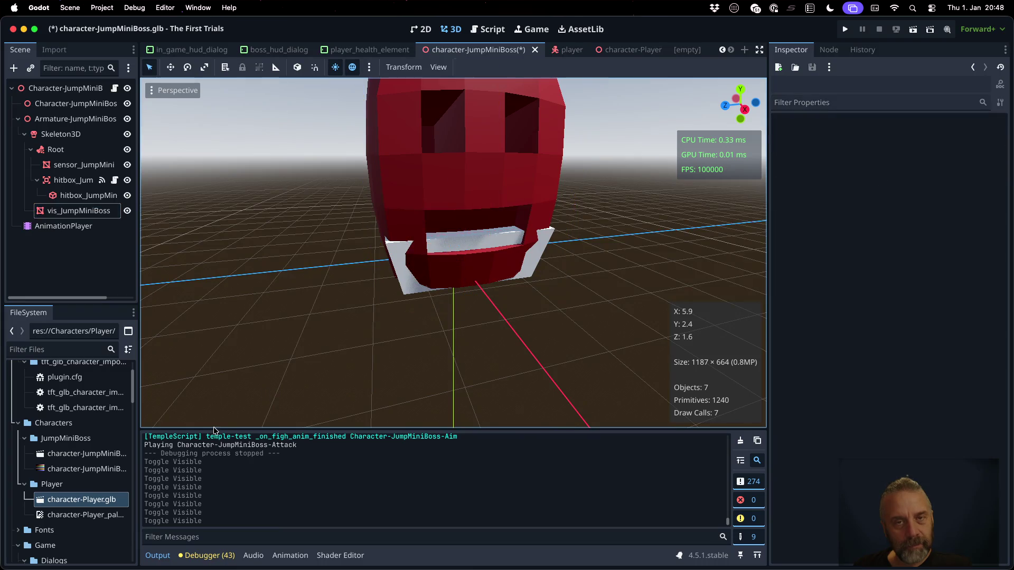
right_click(102, 498)
click(159, 511)
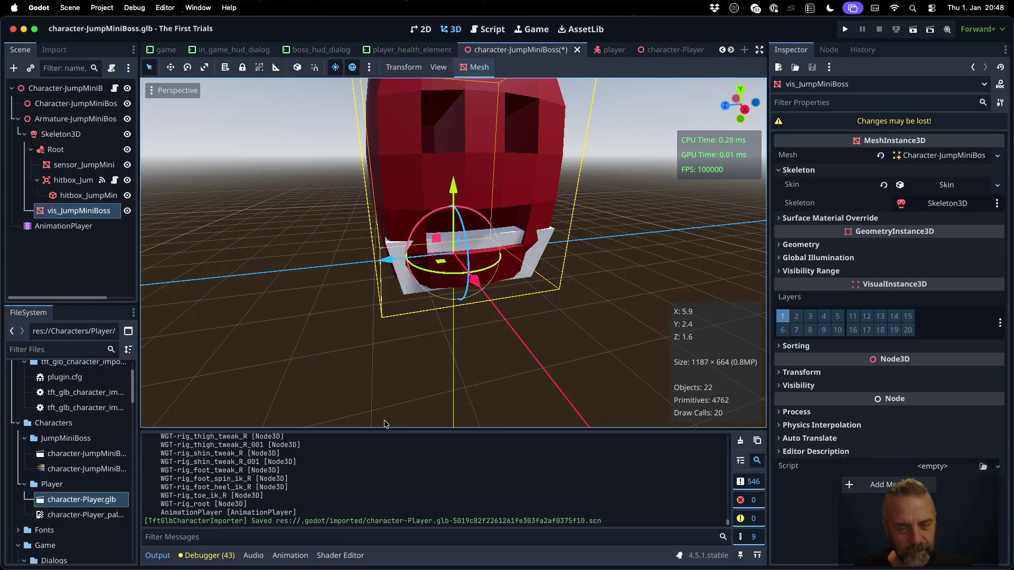
Reimport character-JumpMiniBoss.glb from the FileSystem dock.
click(84, 453)
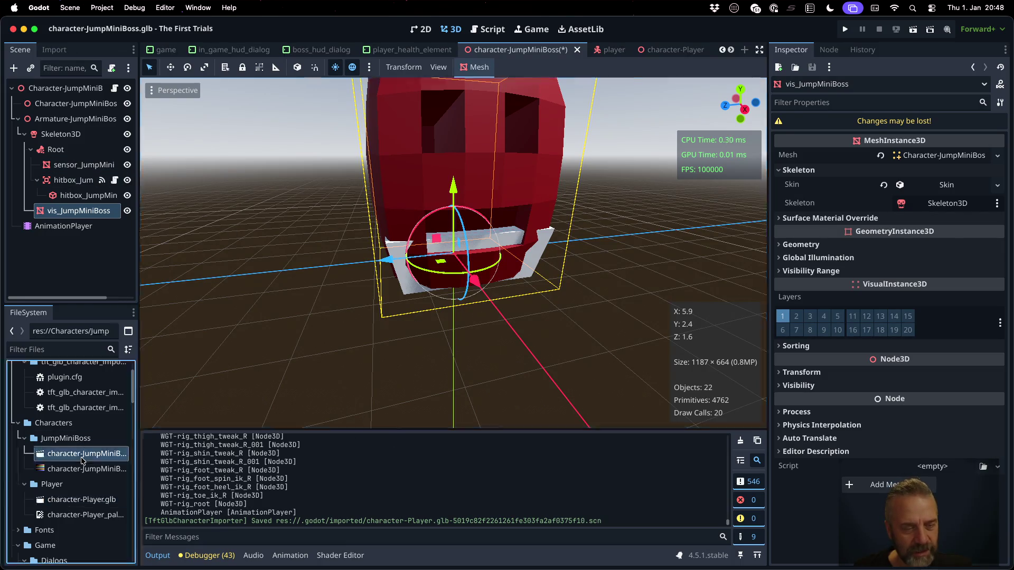
right_click(82, 454)
click(136, 511)
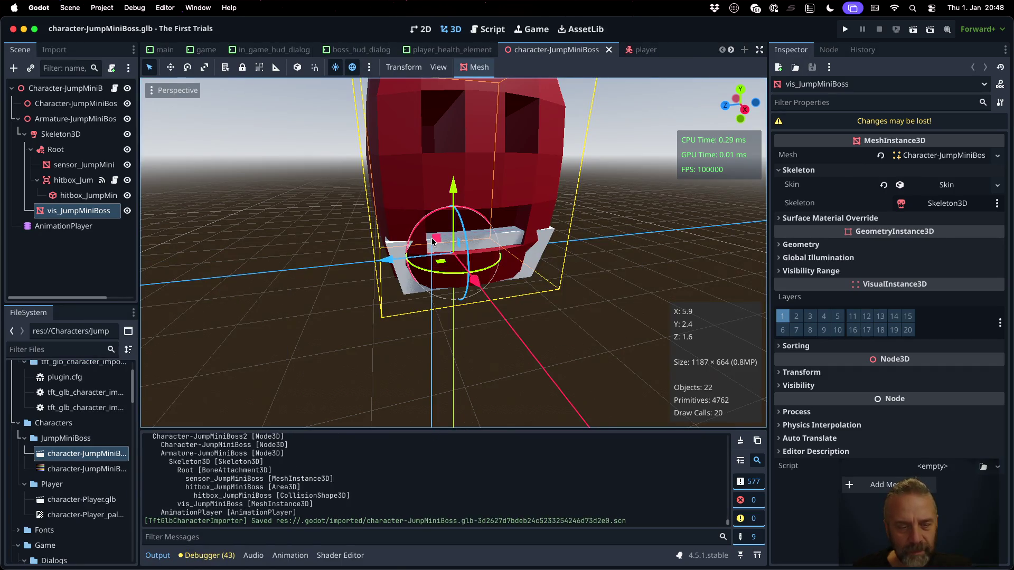
Enlarge the Output log and review the sensor's MeshInstance3D and hitbox's Area3D node types.
drag(403, 429, 403, 263)
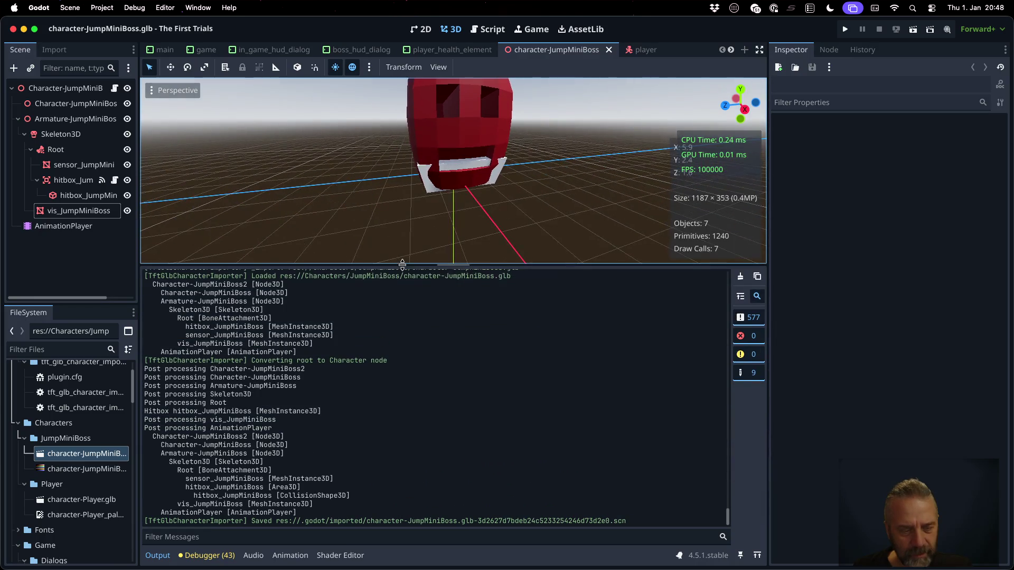
mouse_move(271, 480)
mouse_down()
mouse_move(335, 472)
mouse_move(330, 480)
mouse_up()
scroll(264, 499, up, 1)
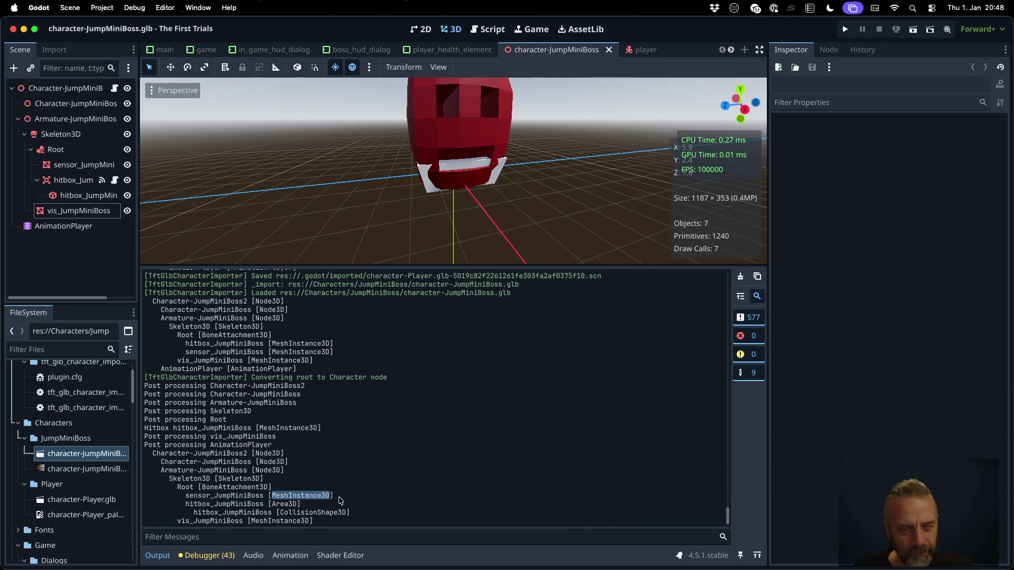
drag(186, 496, 294, 495)
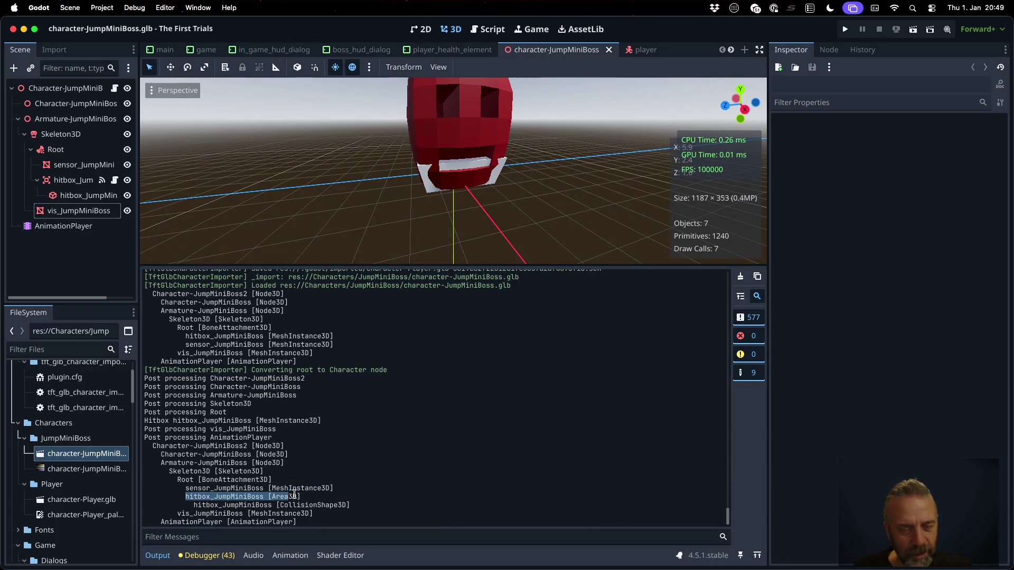
drag(185, 487, 257, 486)
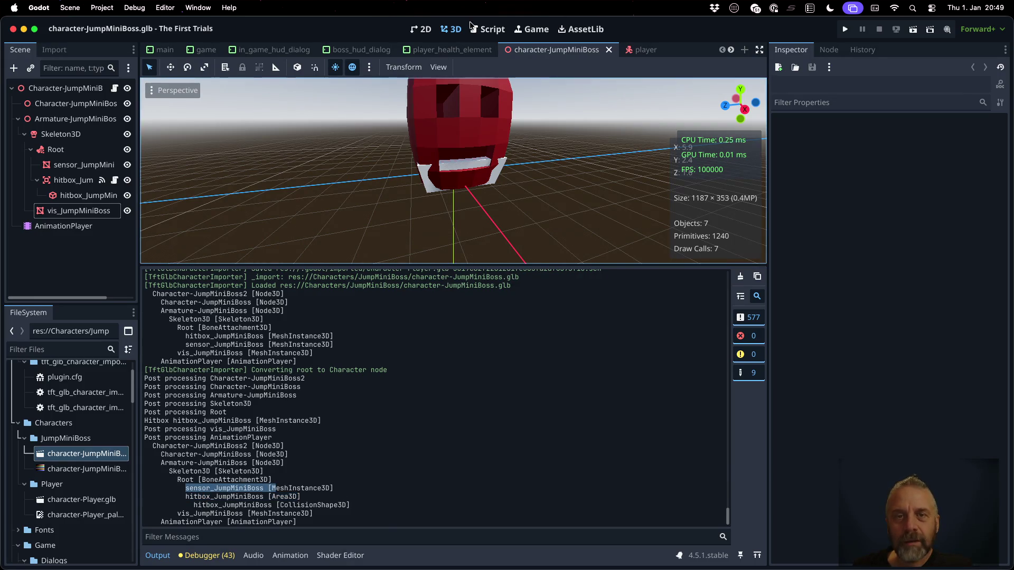
click(487, 29)
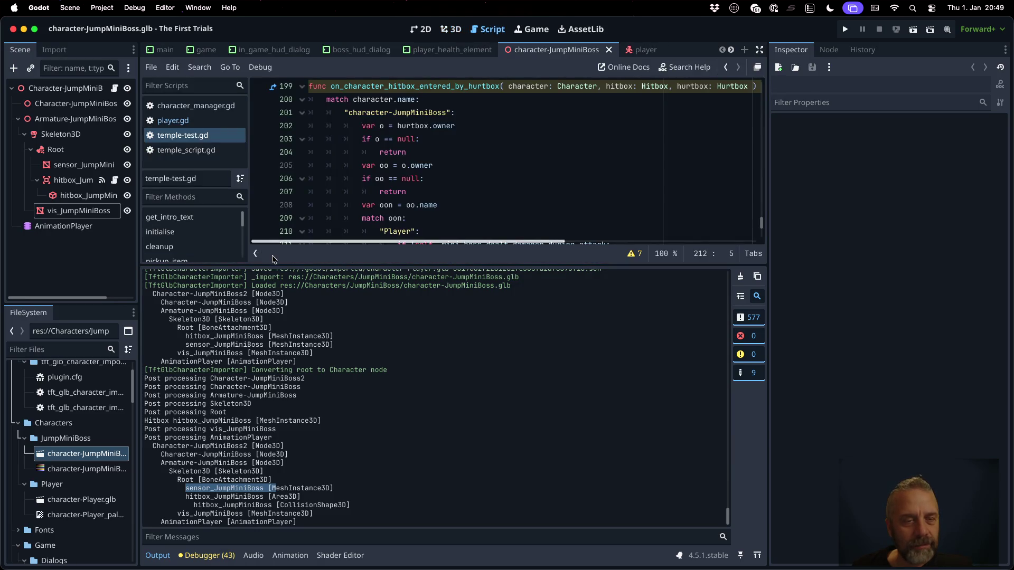
Open tft_glb_character_import_plugin.gd and enlarge the code editing area.
scroll(79, 433, up, 3)
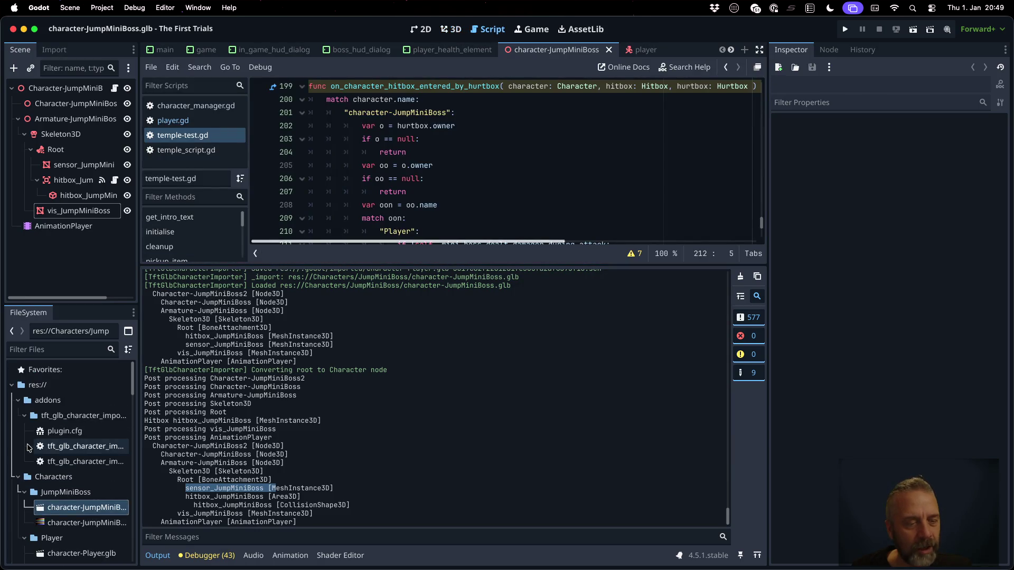
click(88, 458)
double_click(87, 459)
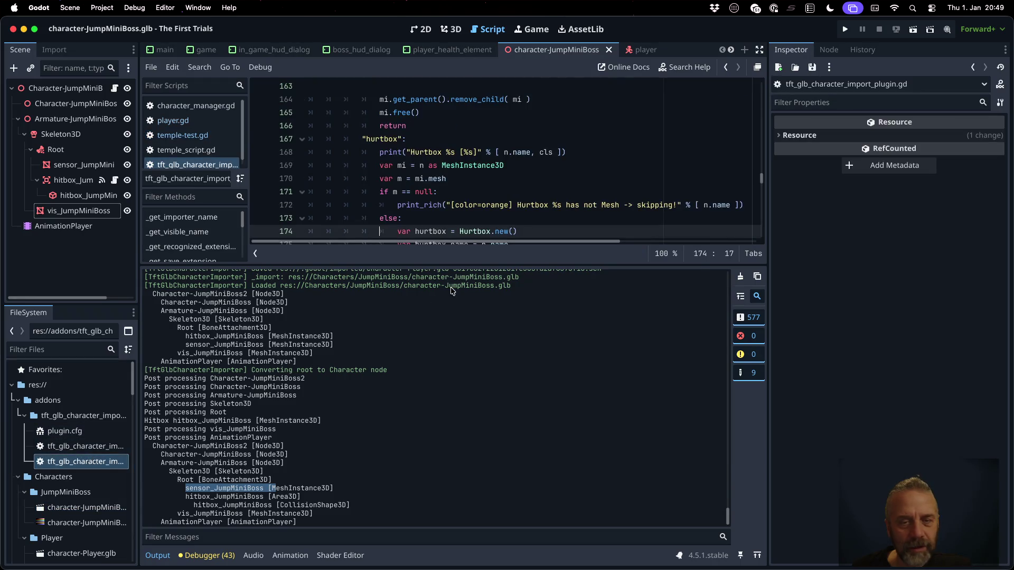
drag(444, 264, 444, 394)
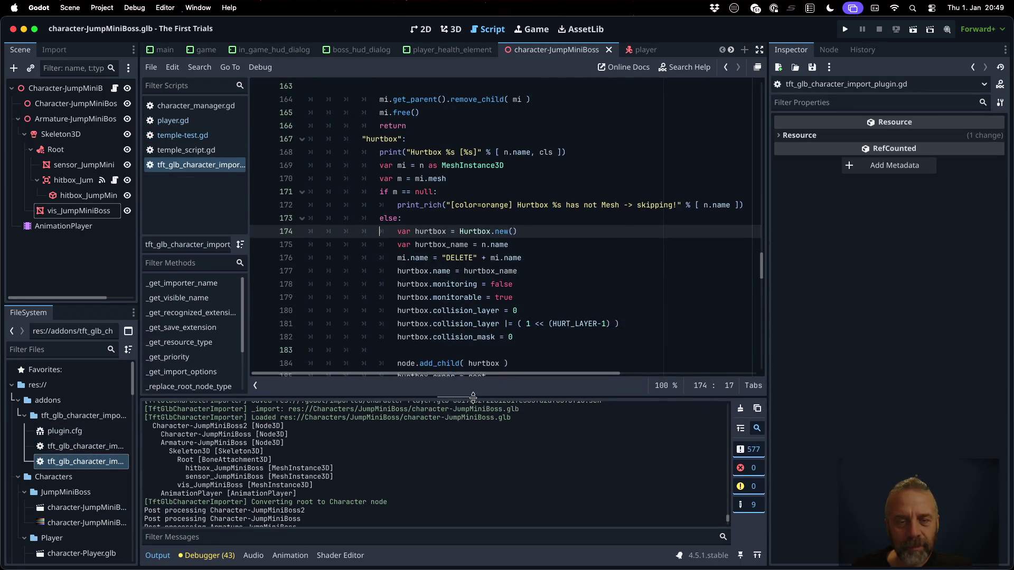
Scroll to the sensor-handling block, checking the hitbox MeshInstance3D line in the log.
scroll(455, 226, down, 10)
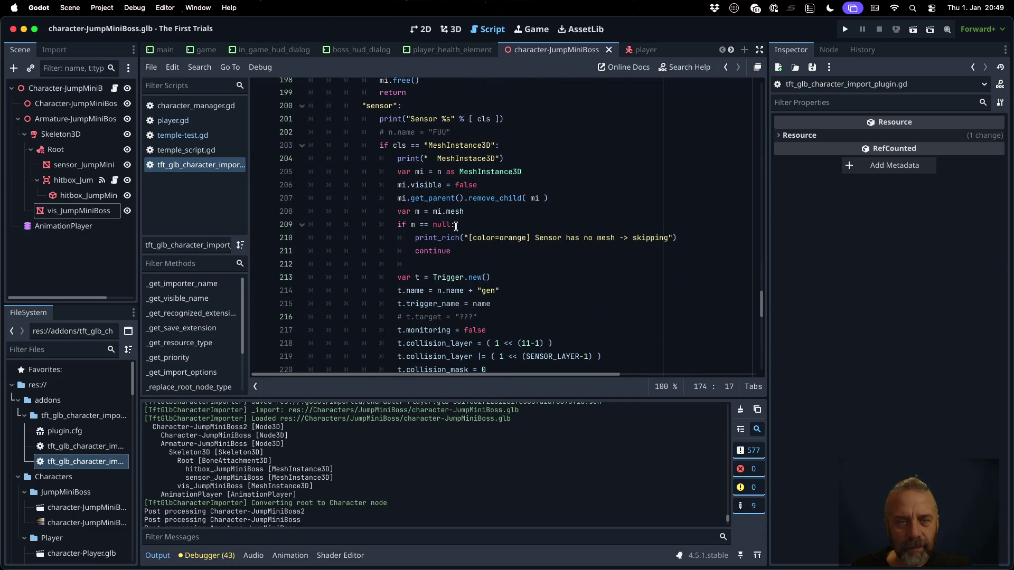
scroll(456, 226, up, 1)
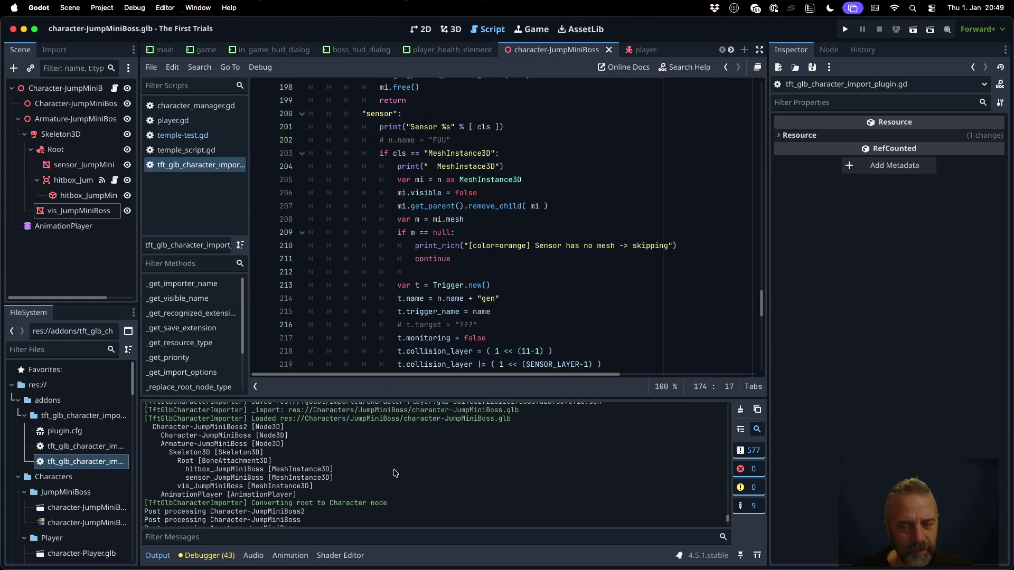
scroll(396, 474, down, 3)
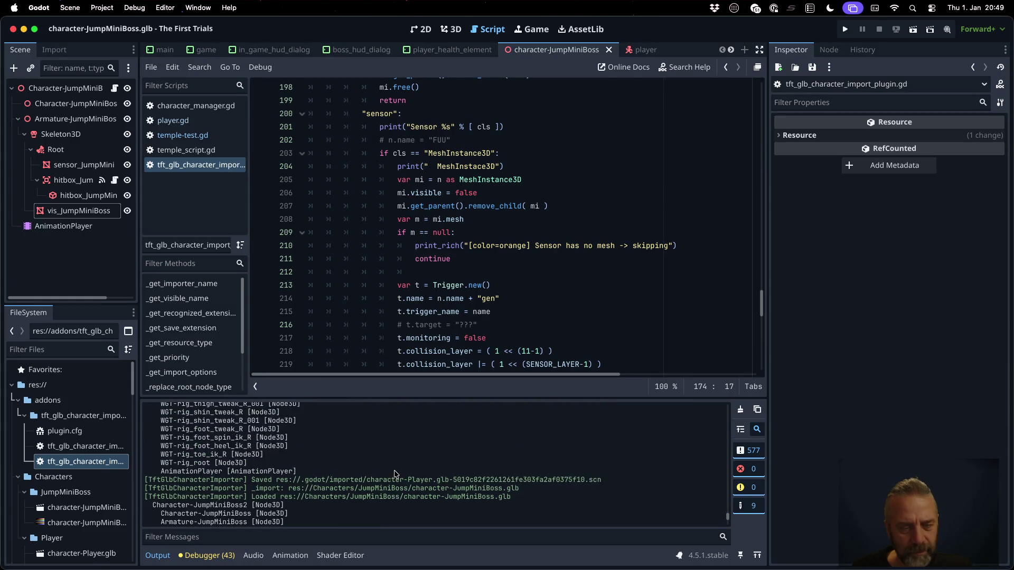
scroll(396, 474, down, 1)
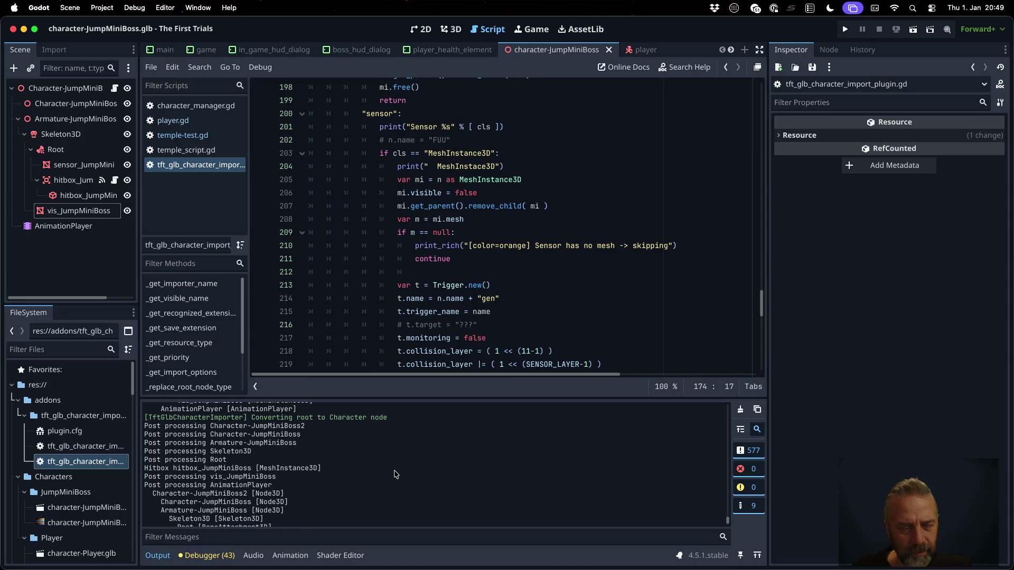
scroll(396, 474, down, 3)
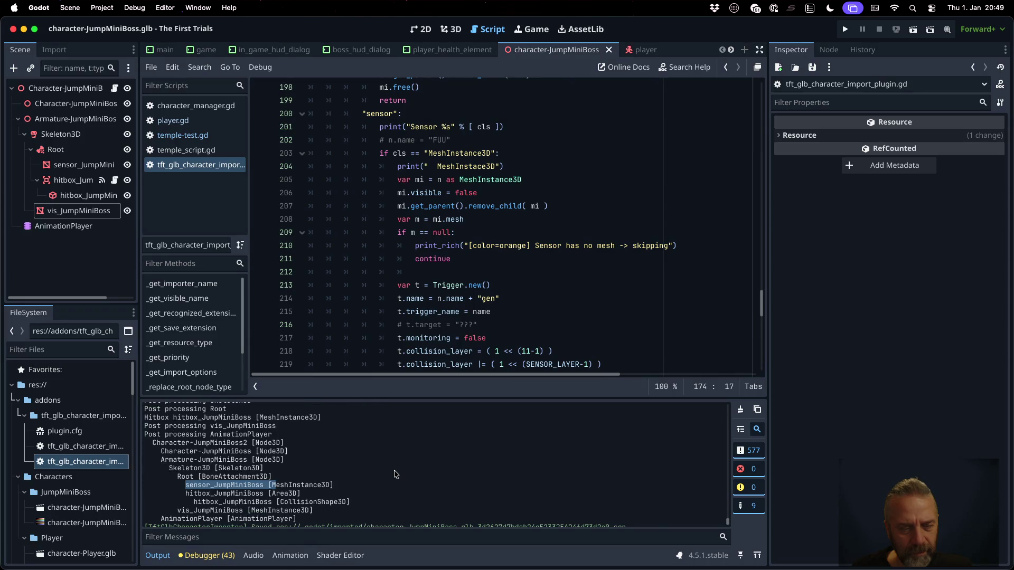
scroll(396, 474, up, 2)
scroll(394, 474, down, 3)
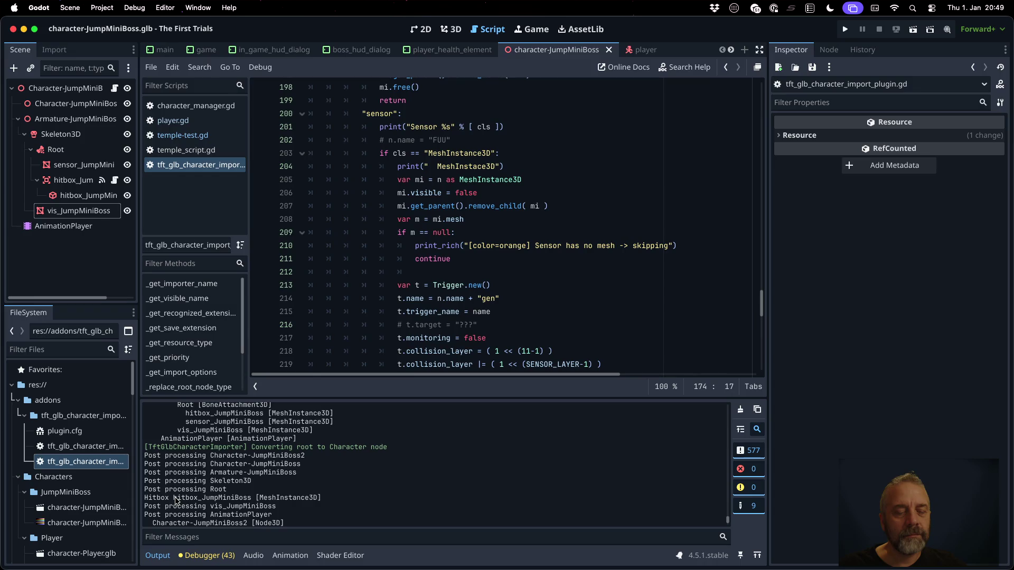
shift+click(327, 495)
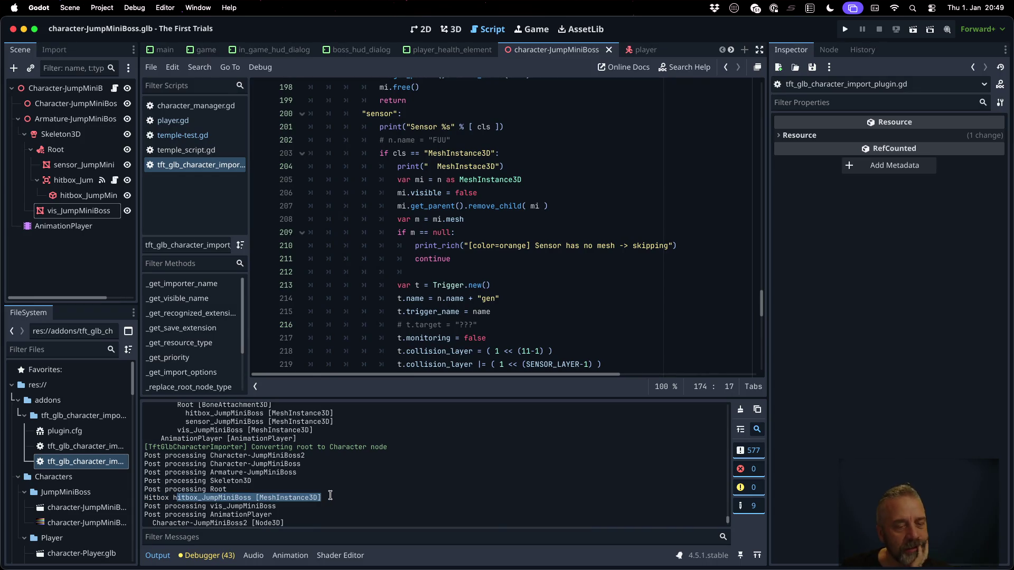
click(189, 490)
click(470, 192)
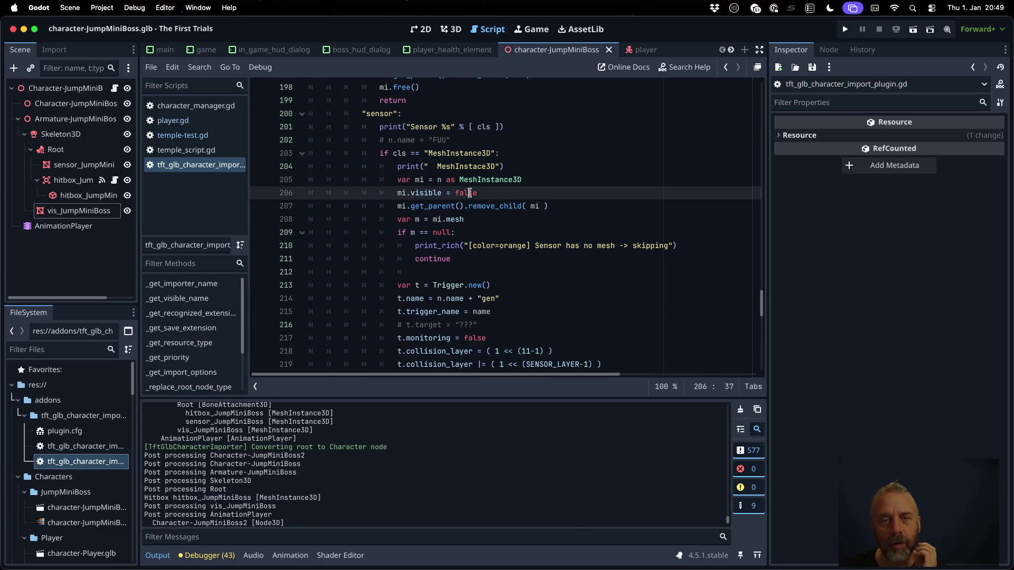
Review the node variable's uses and the continue and return statements in the hitbox branch.
scroll(469, 193, up, 15)
scroll(469, 193, up, 12)
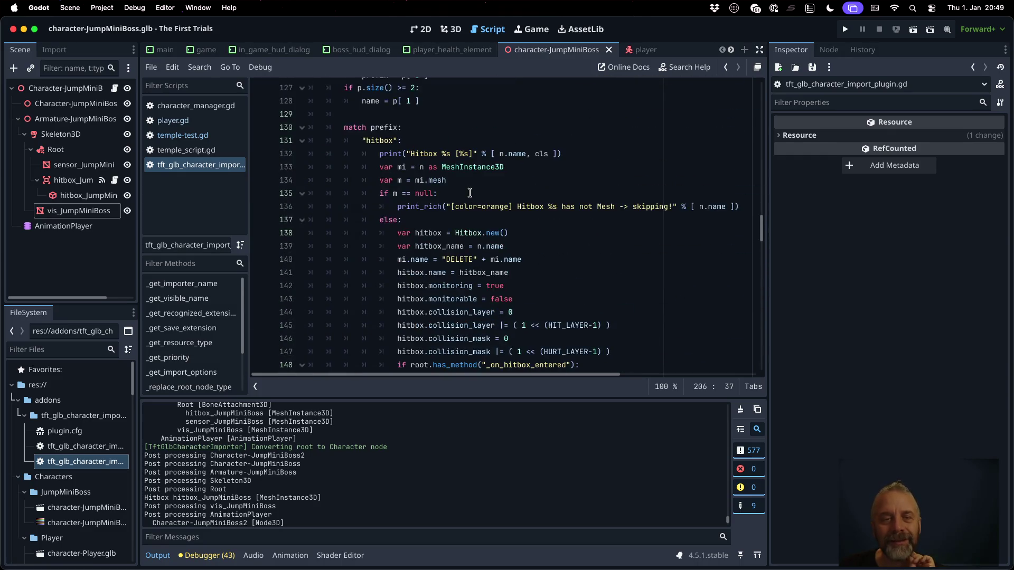
double_click(375, 179)
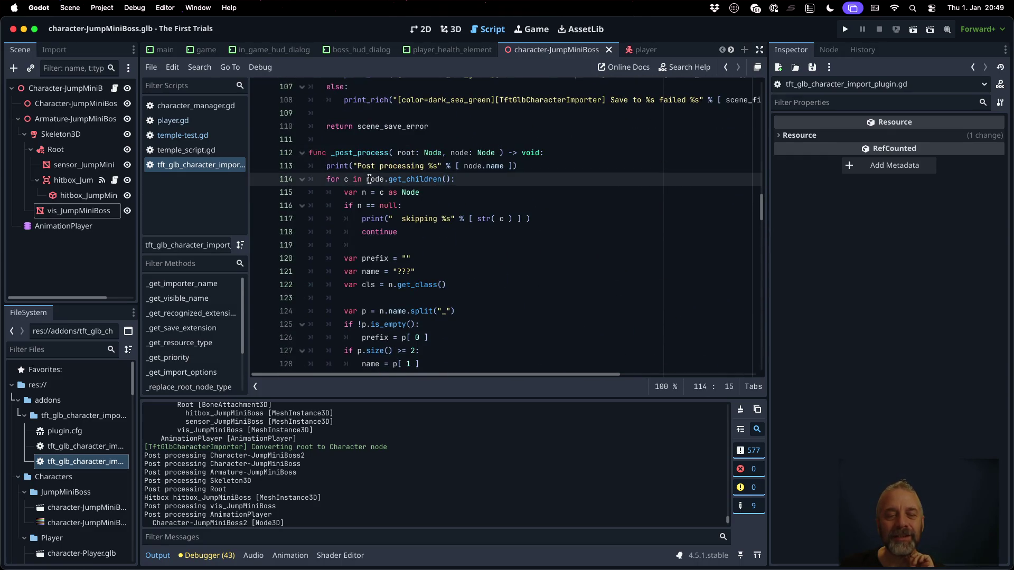
click(378, 232)
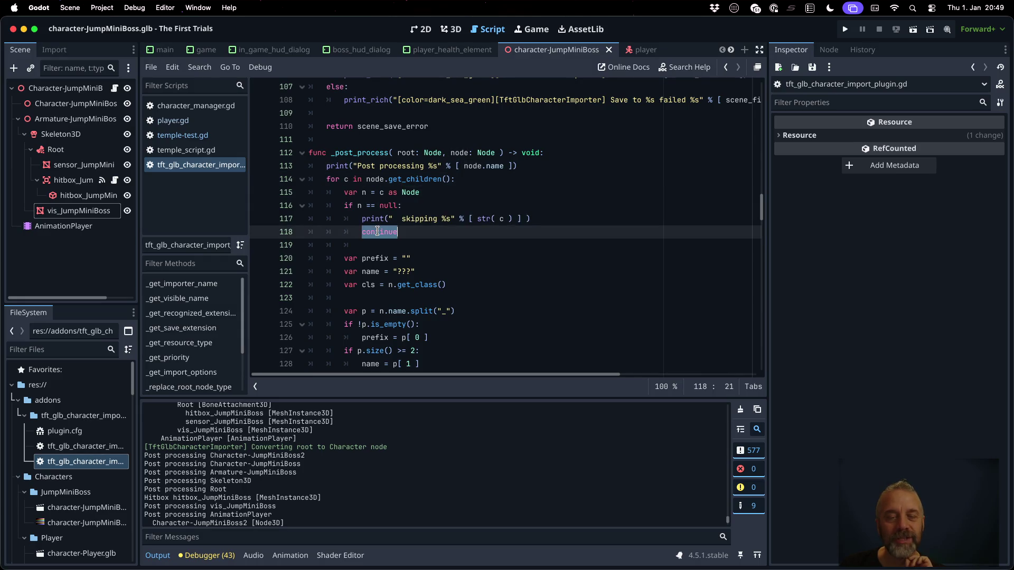
scroll(496, 287, down, 15)
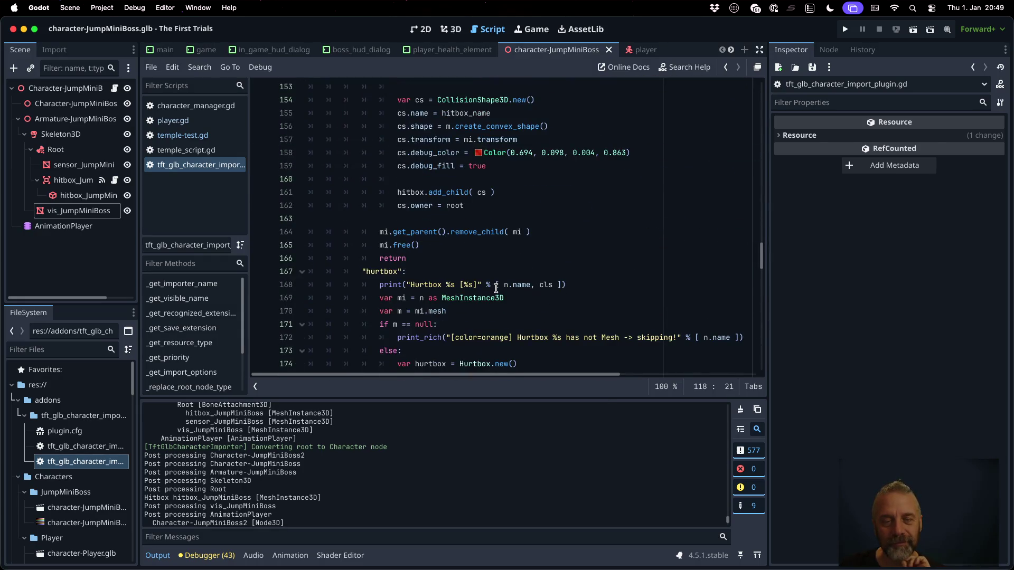
click(395, 259)
text(continue)
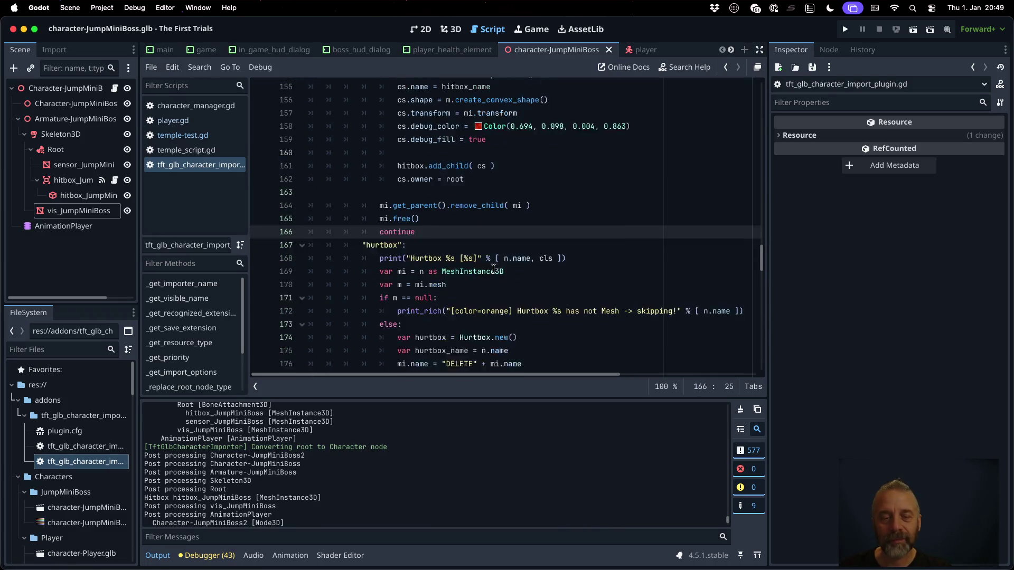
scroll(503, 310, down, 11)
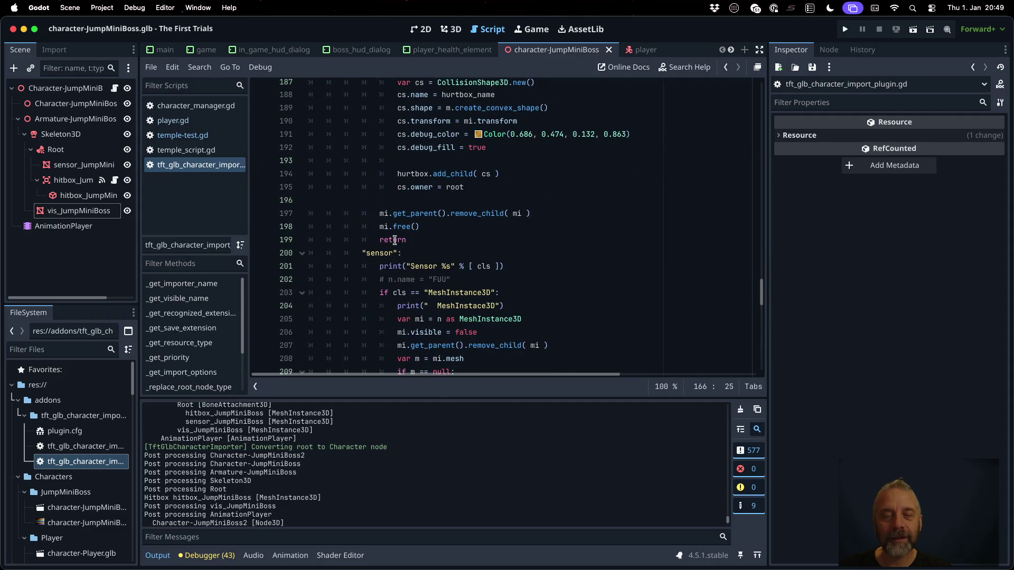
Replace return with continue on line 199 and save the importer script.
double_click(395, 240)
text(continue)
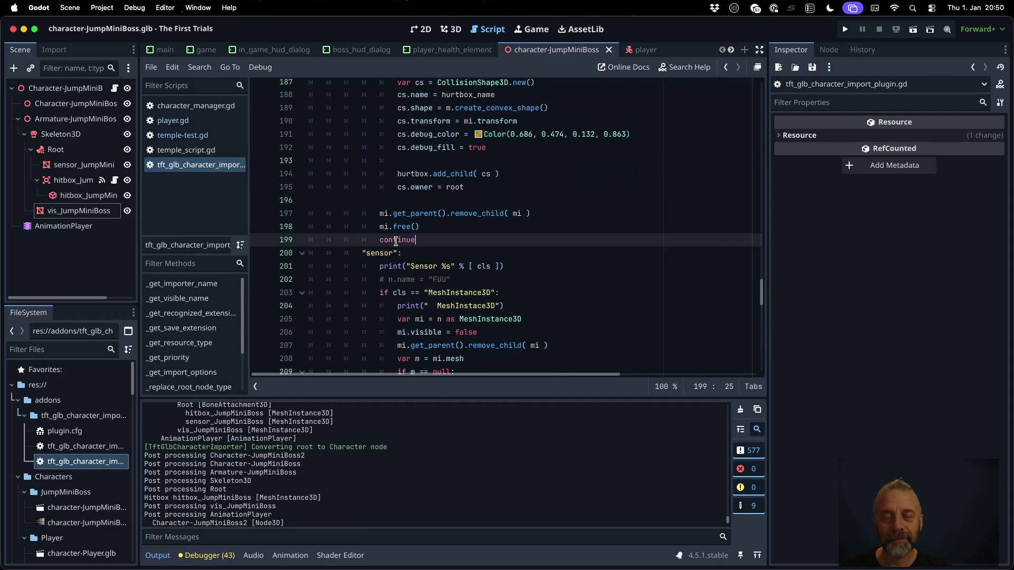
key(super+s)
key(Return)
click(509, 212)
scroll(509, 212, down, 14)
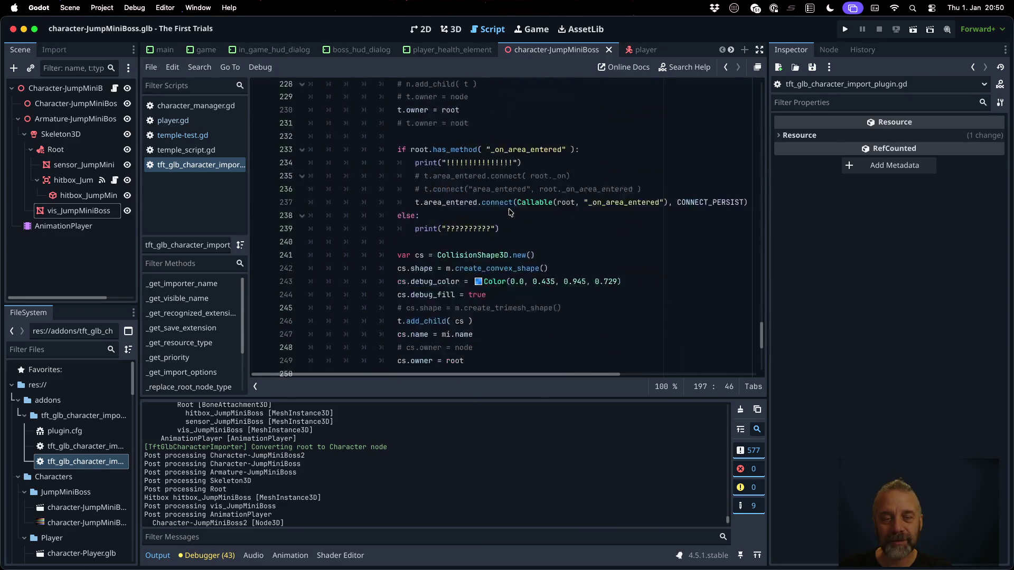
scroll(510, 213, down, 6)
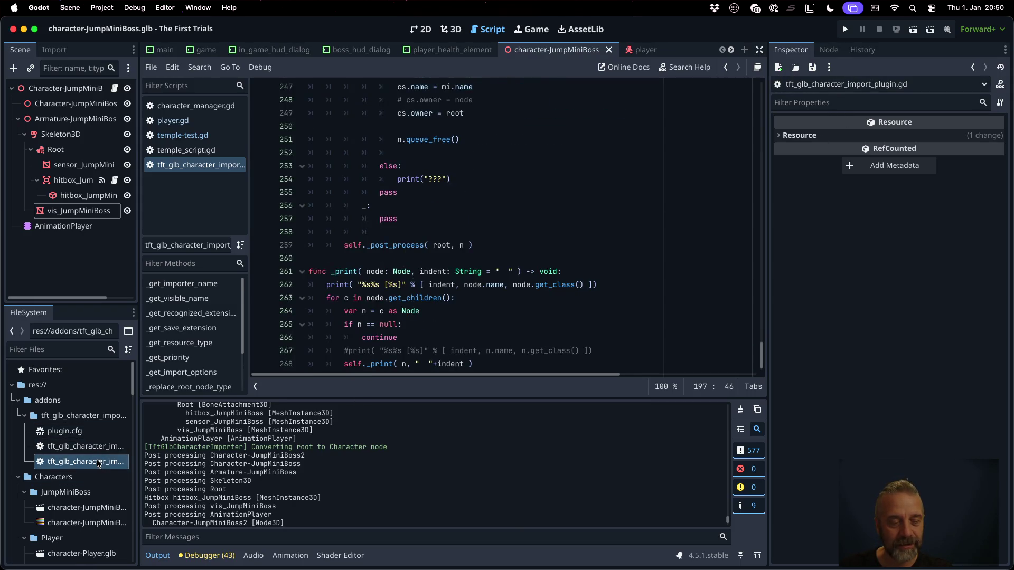
Reimport character-JumpMiniBoss.glb from the FileSystem dock.
scroll(98, 463, down, 2)
click(96, 476)
right_click(97, 483)
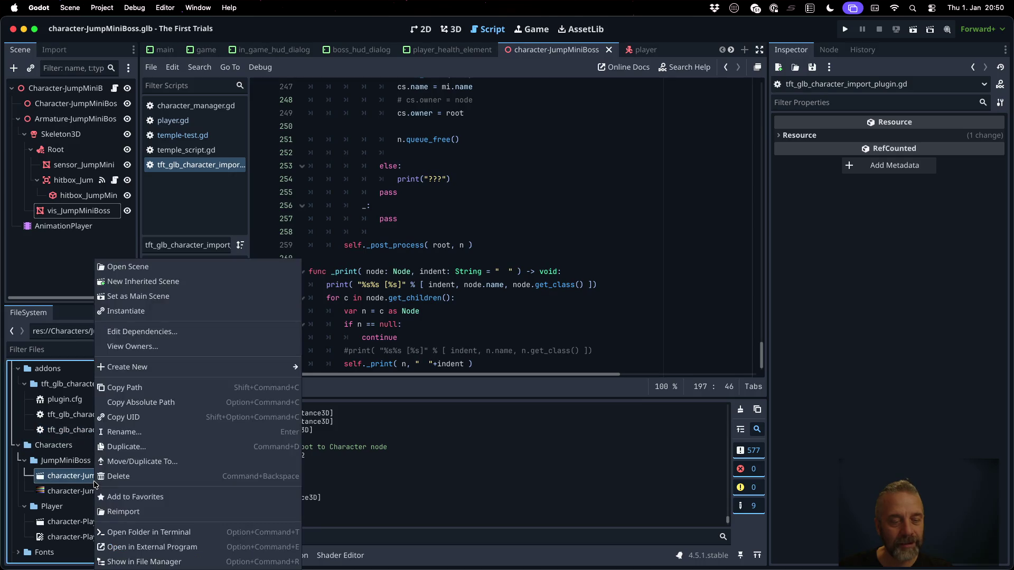
click(123, 512)
Inspect the boss's hitbox and sensor collision shapes in the 3D view, then run the game.
click(89, 181)
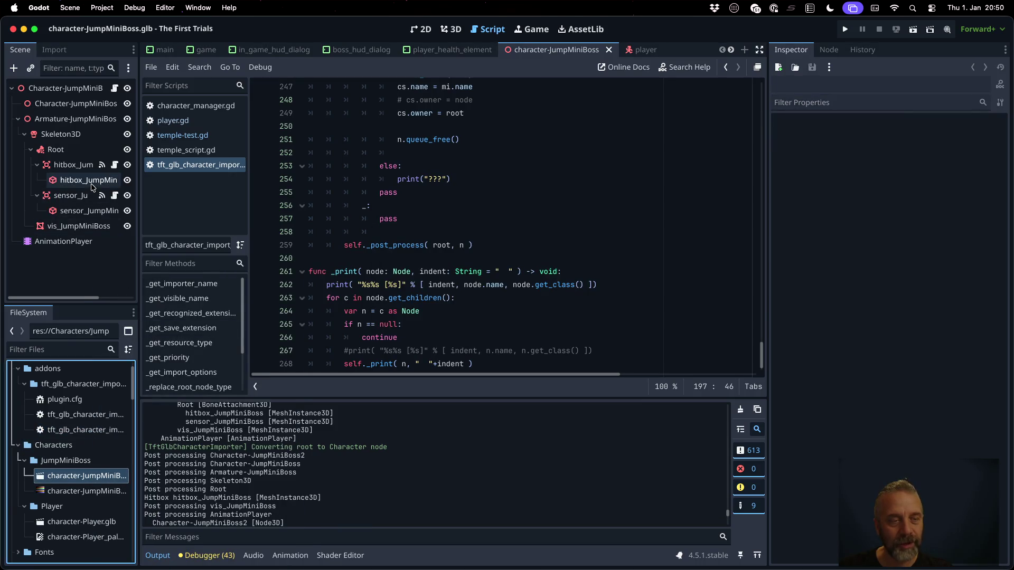
click(95, 211)
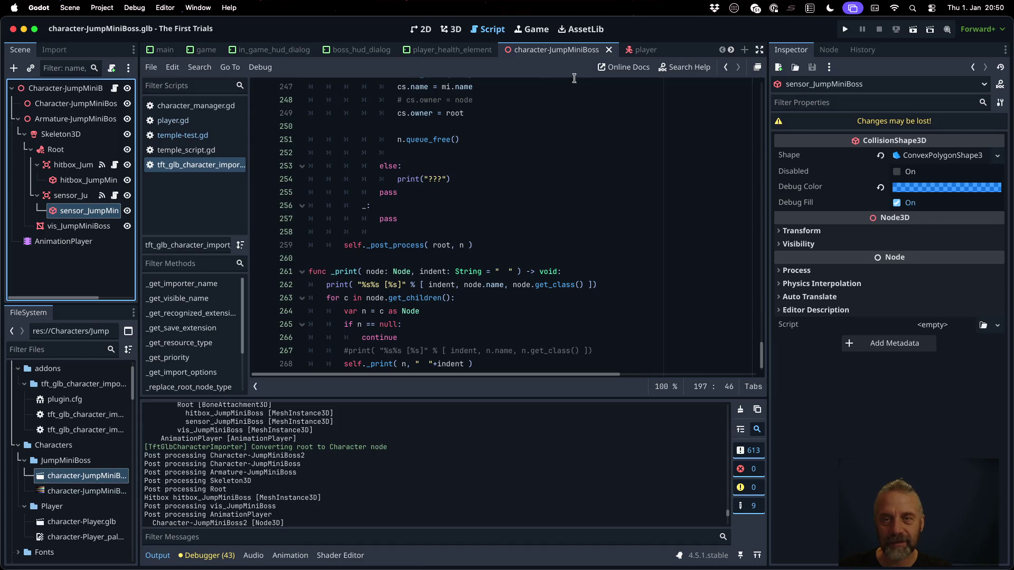
click(452, 29)
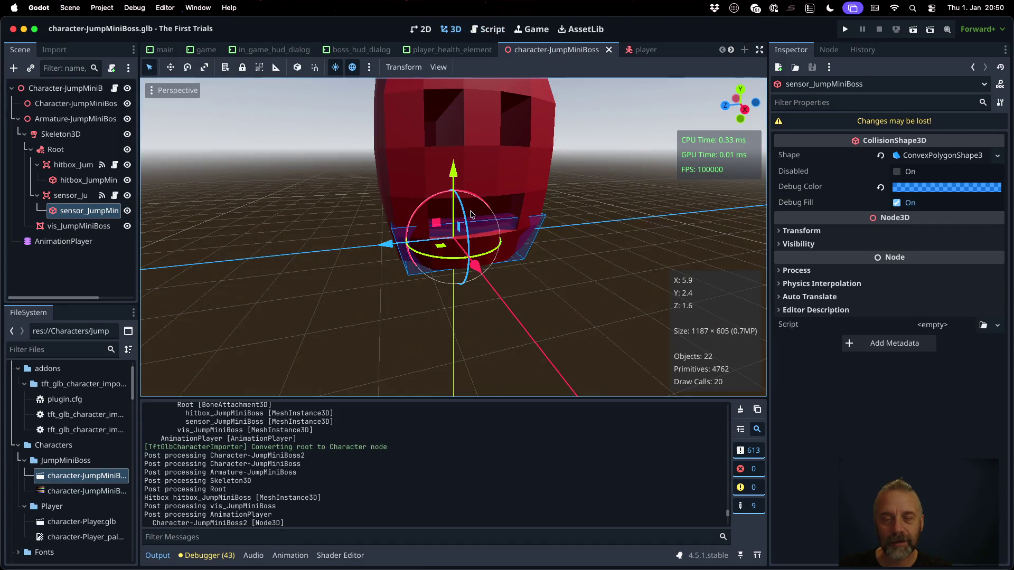
click(89, 180)
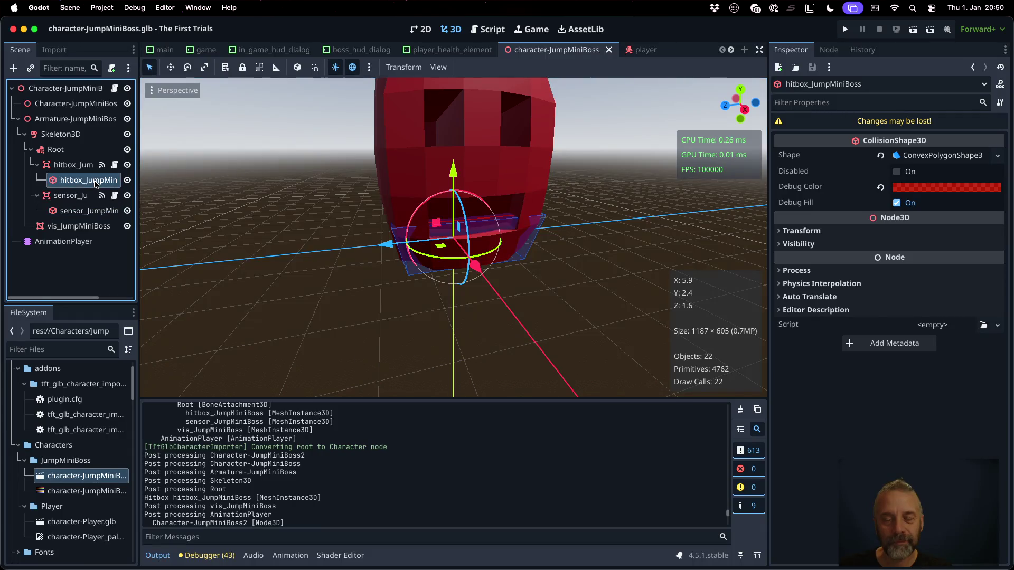
scroll(478, 225, up, 2)
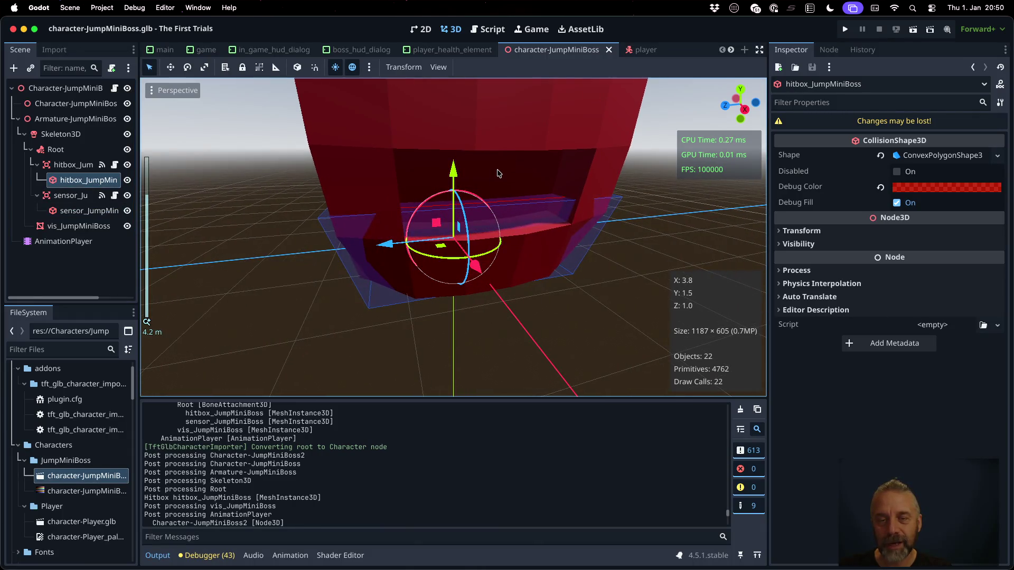
scroll(499, 169, up, 5)
scroll(499, 175, down, 5)
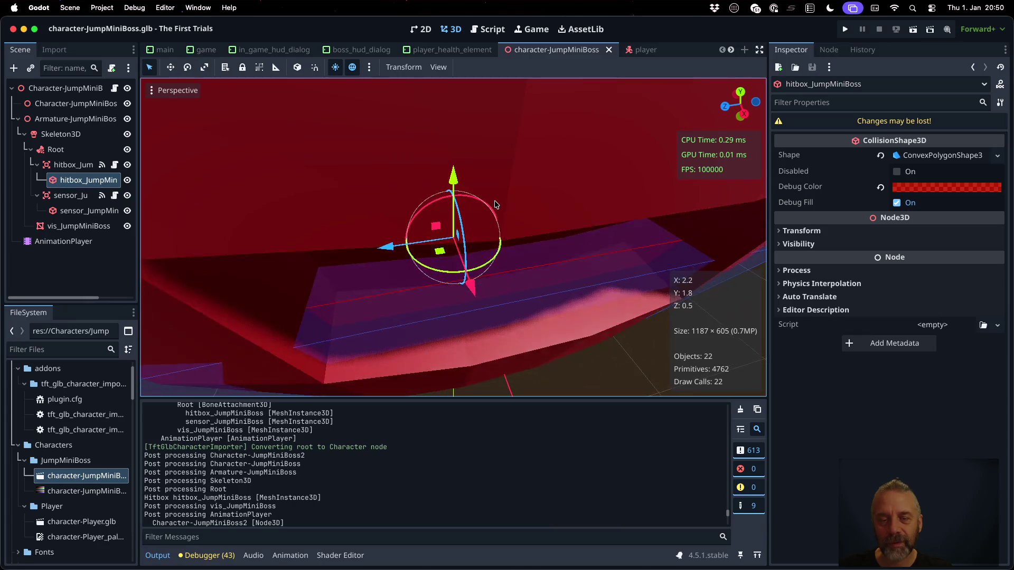
click(93, 213)
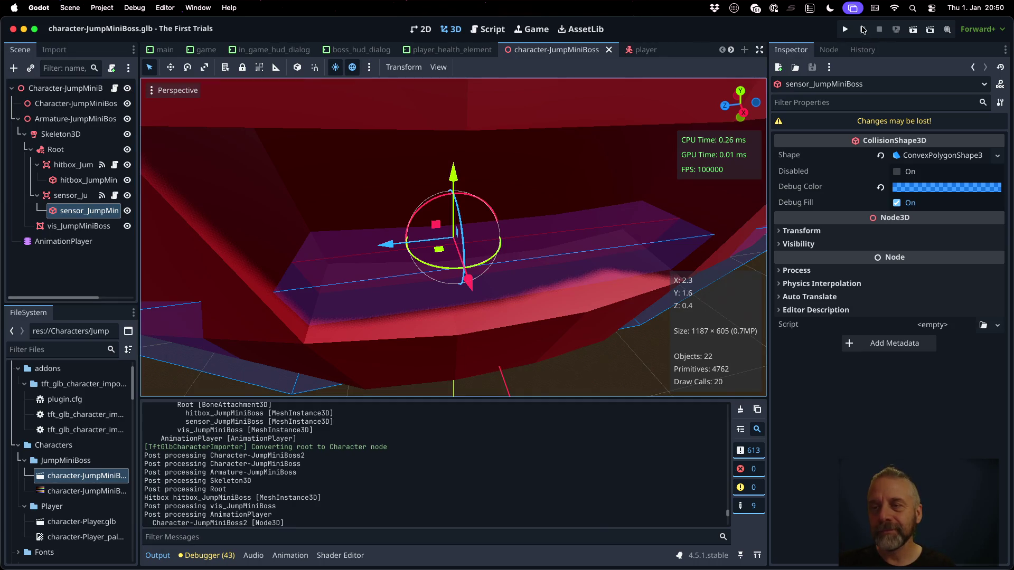
click(845, 29)
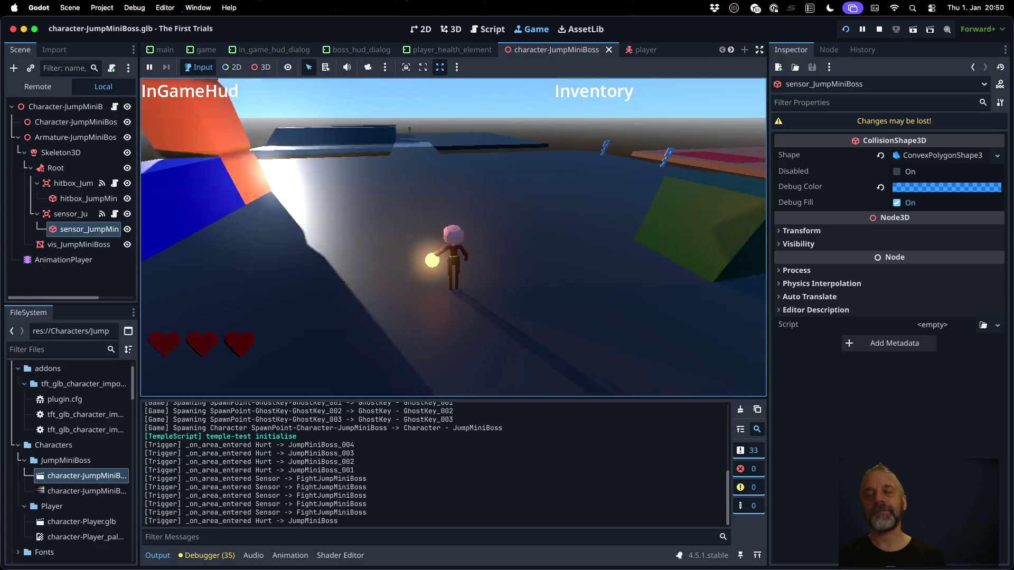
Jump and walk the character up the rainbow ramp onto the pink-tiled boss platform.
key(space)
key(w)
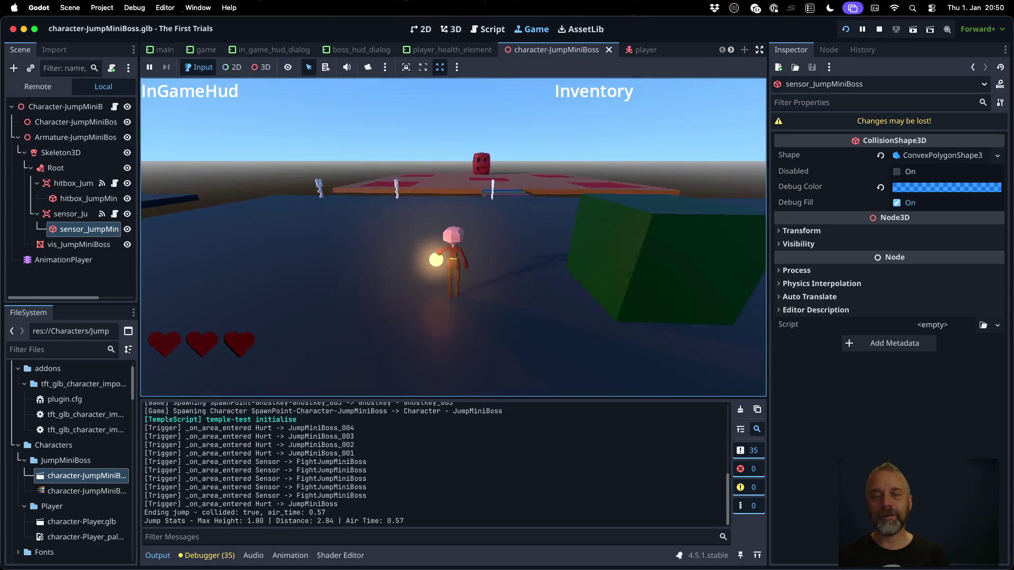
key(w)
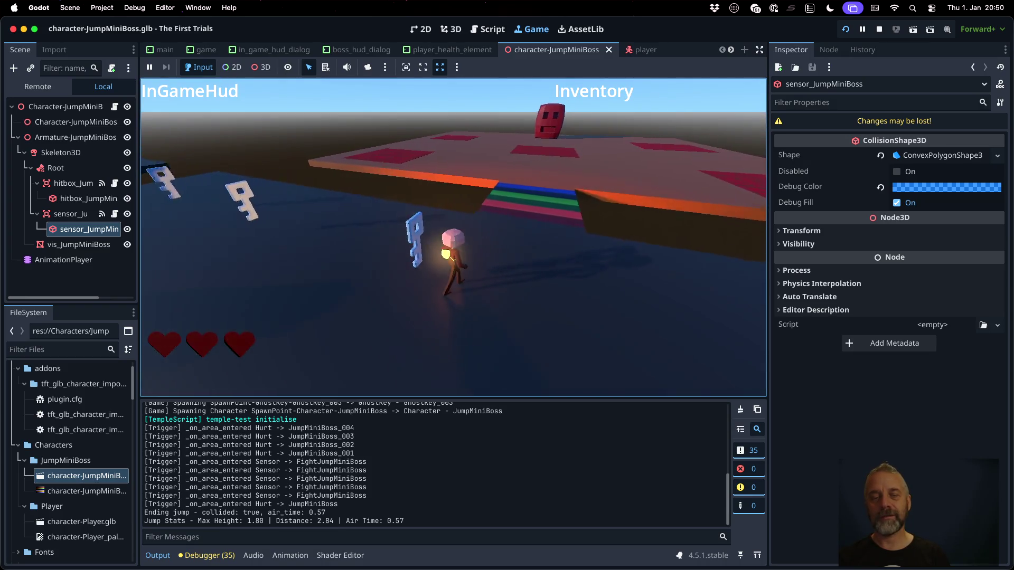
key(w)
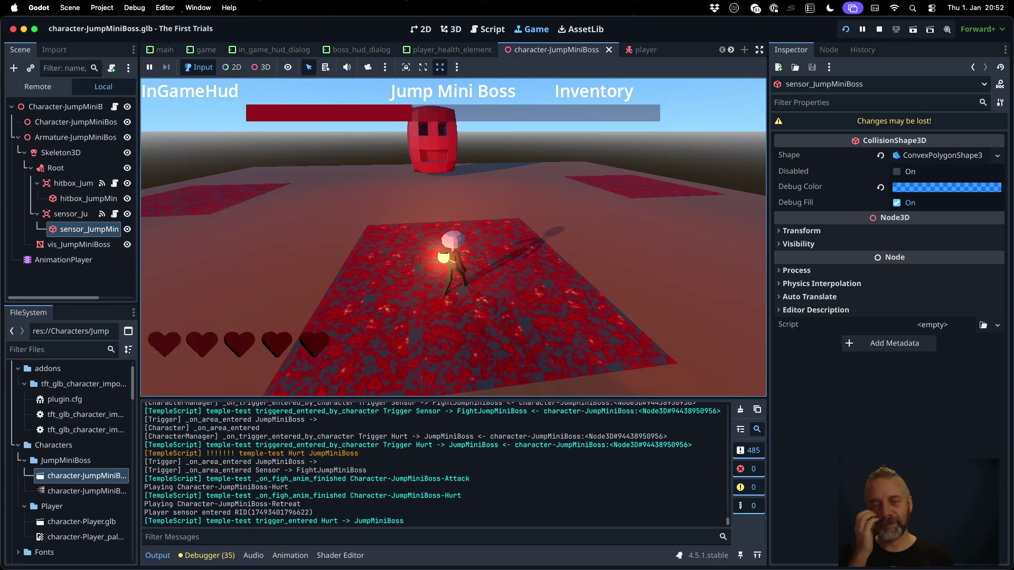
Walk the player back onto the red platform and up to the defeated boss.
key(s)
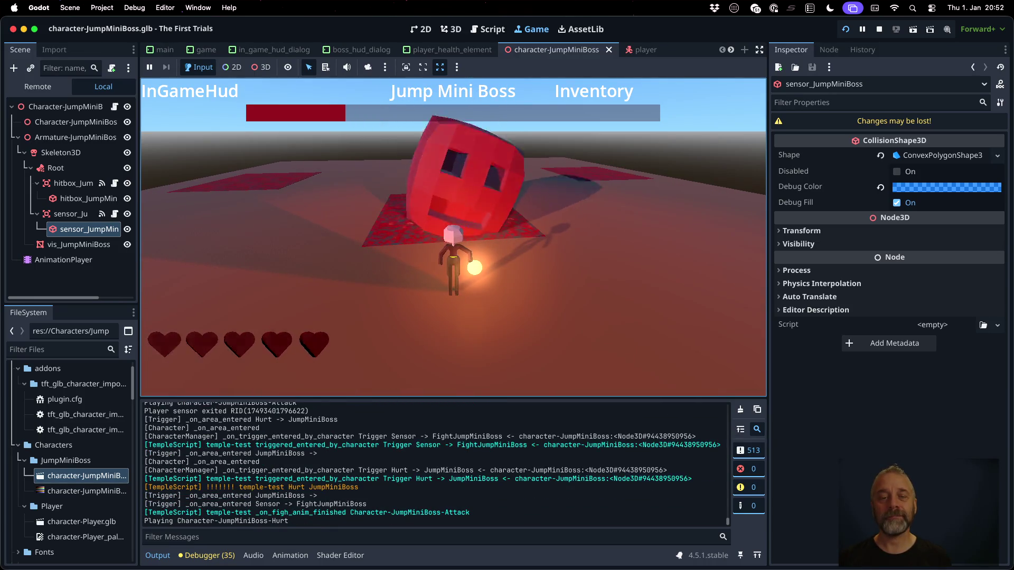
key(w)
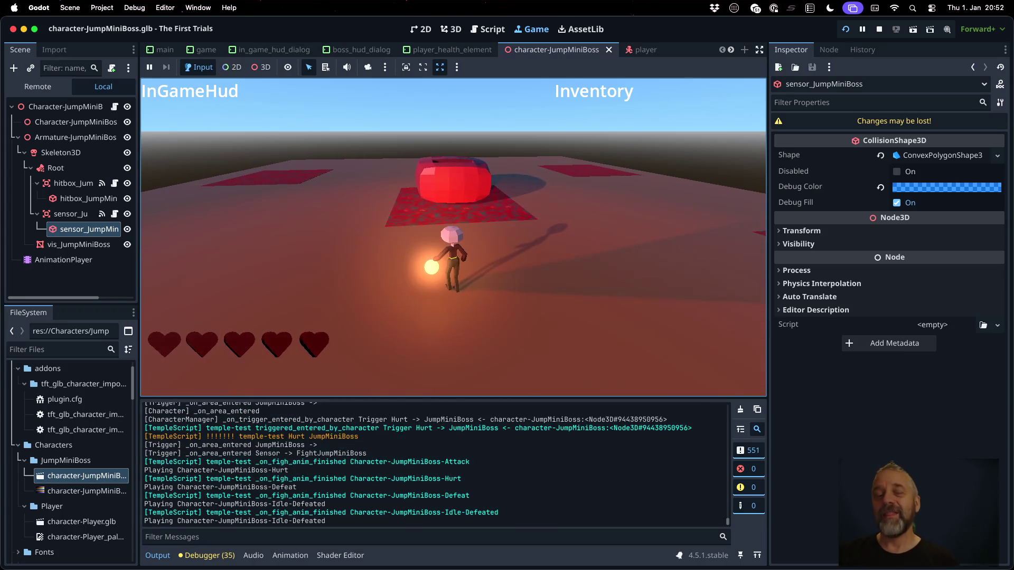
key(w)
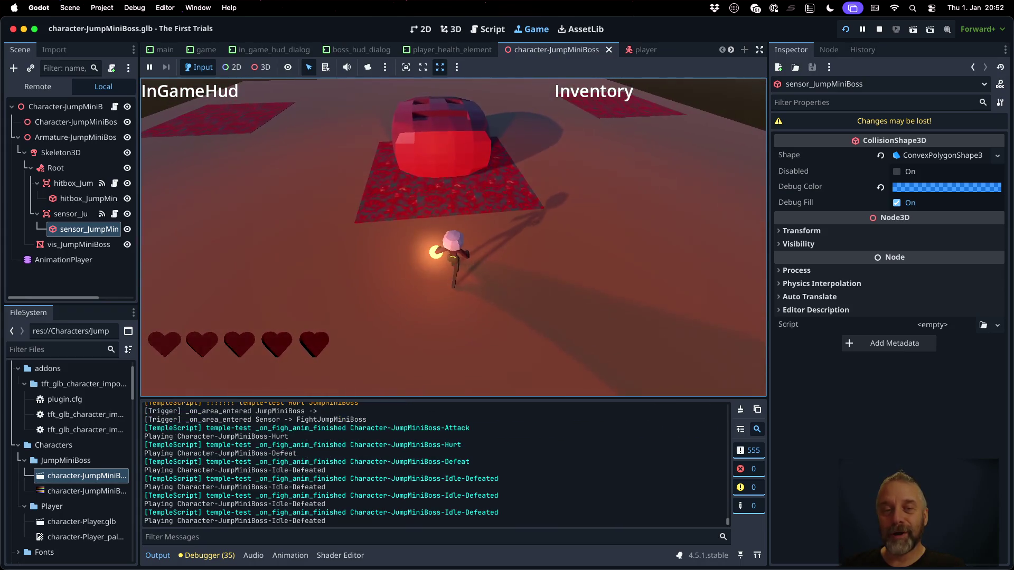
key(w)
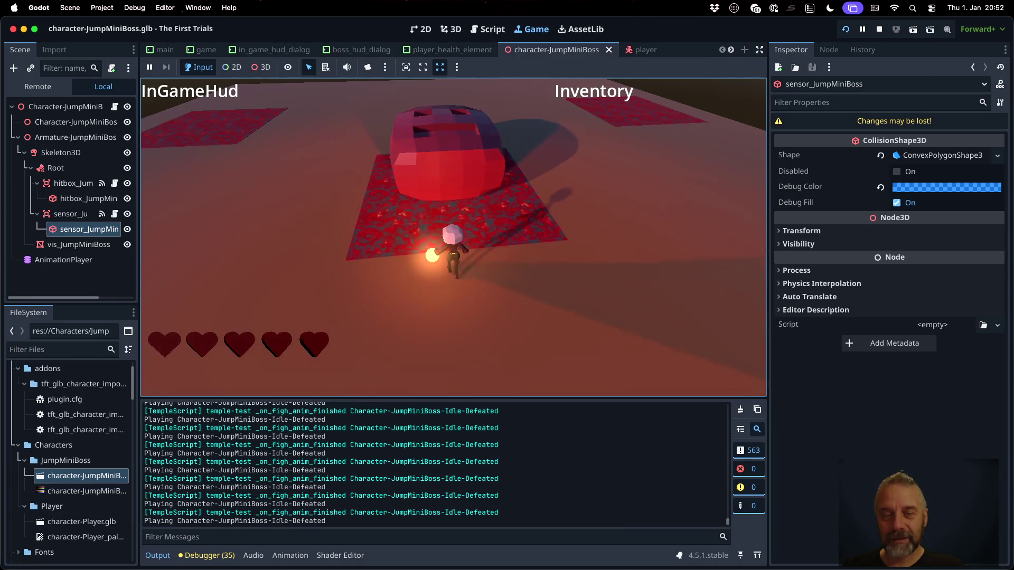
key(w)
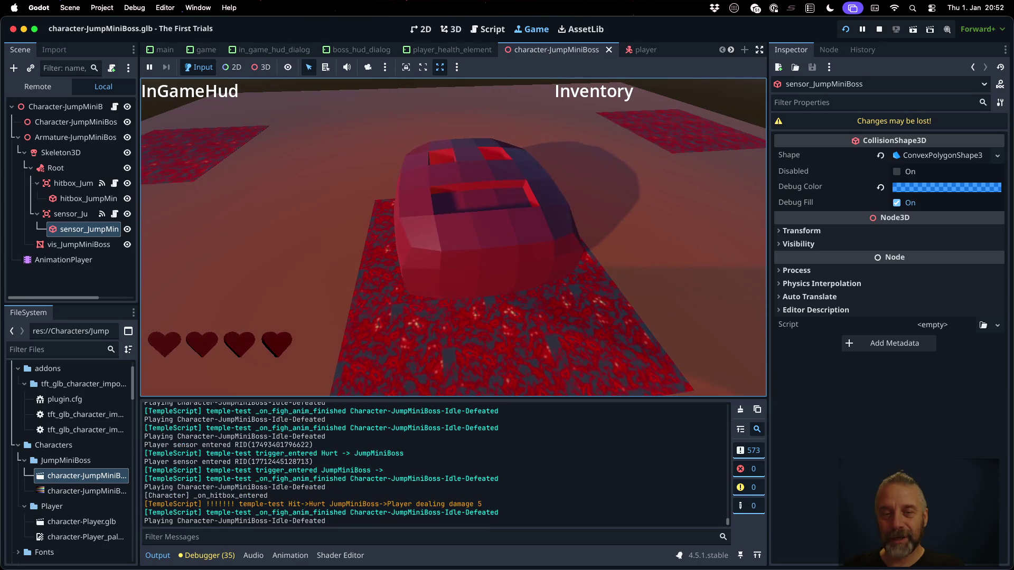
key(w)
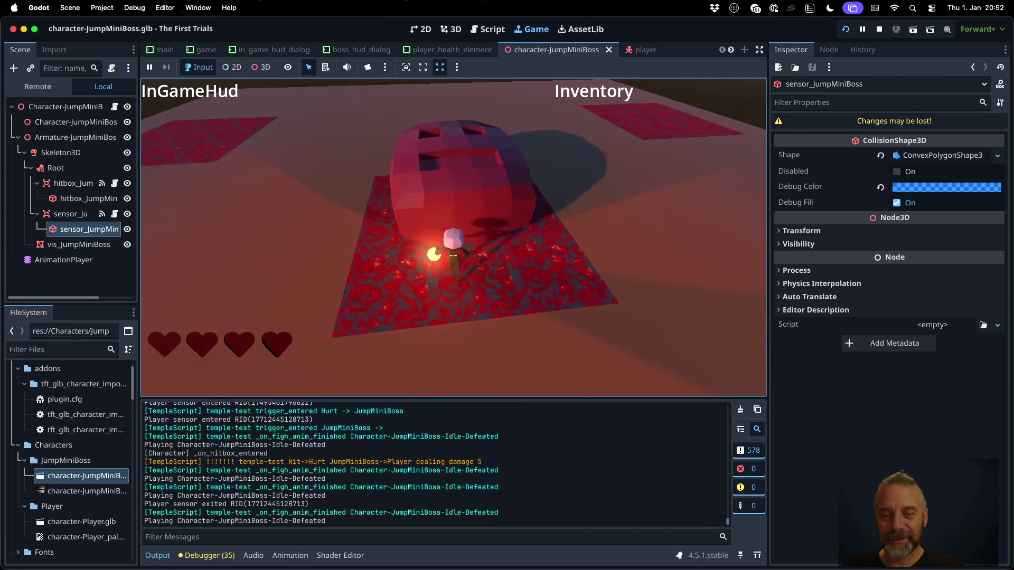
Repeatedly bump into the boss and retreat to test its collision, then stop the game.
key(s)
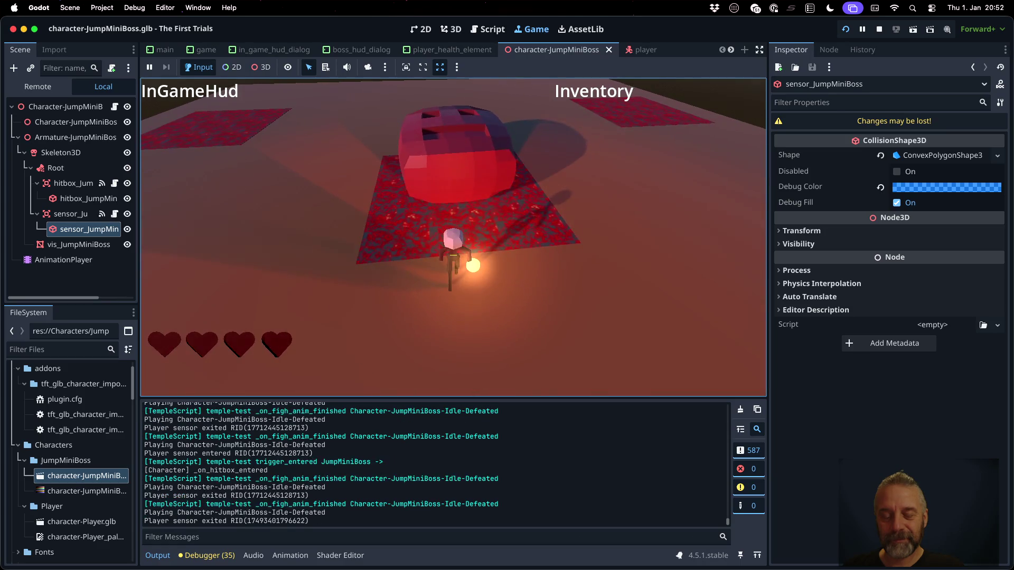
key(w)
key(s)
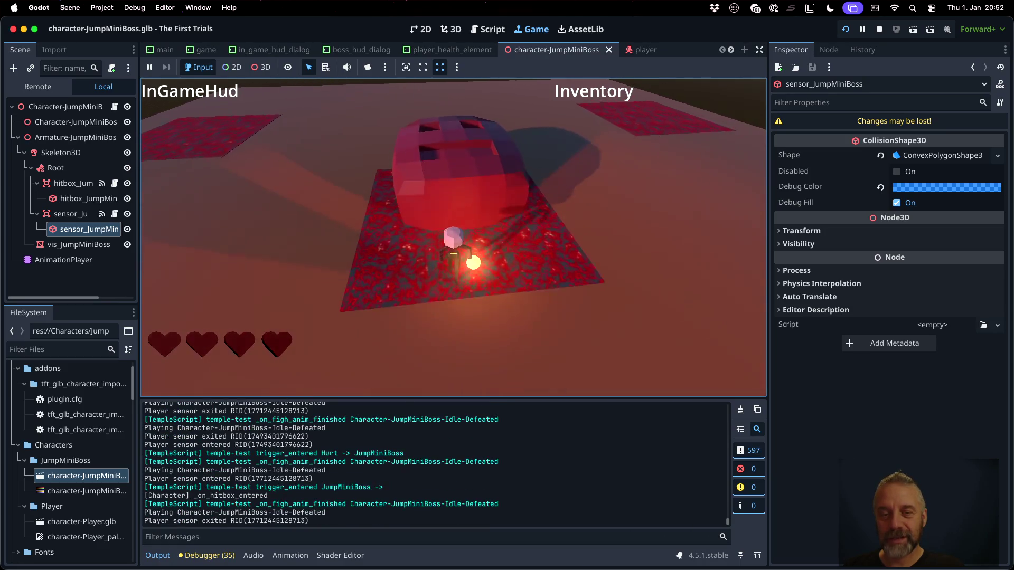
key(w)
key(s)
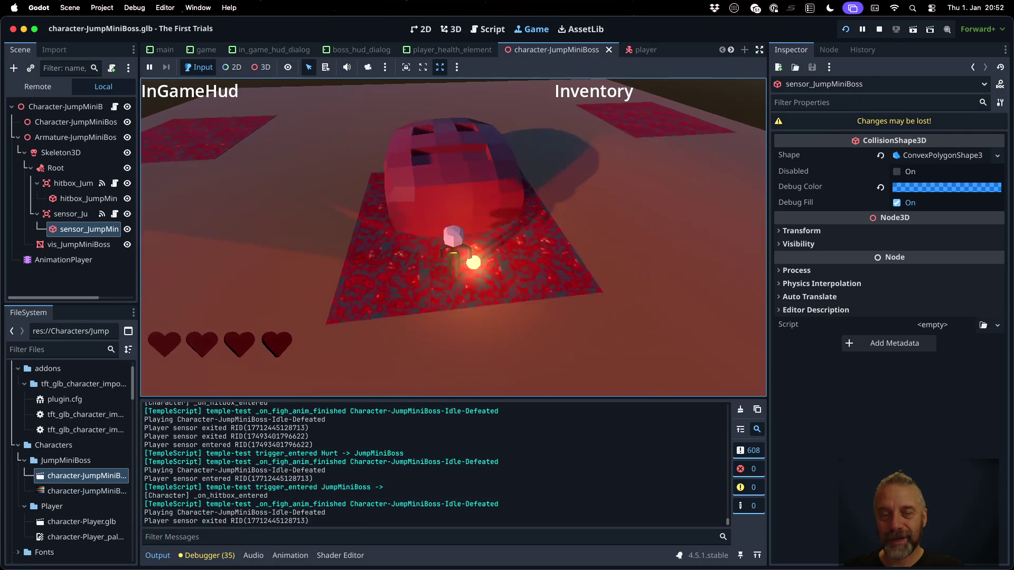
key(w)
key(s)
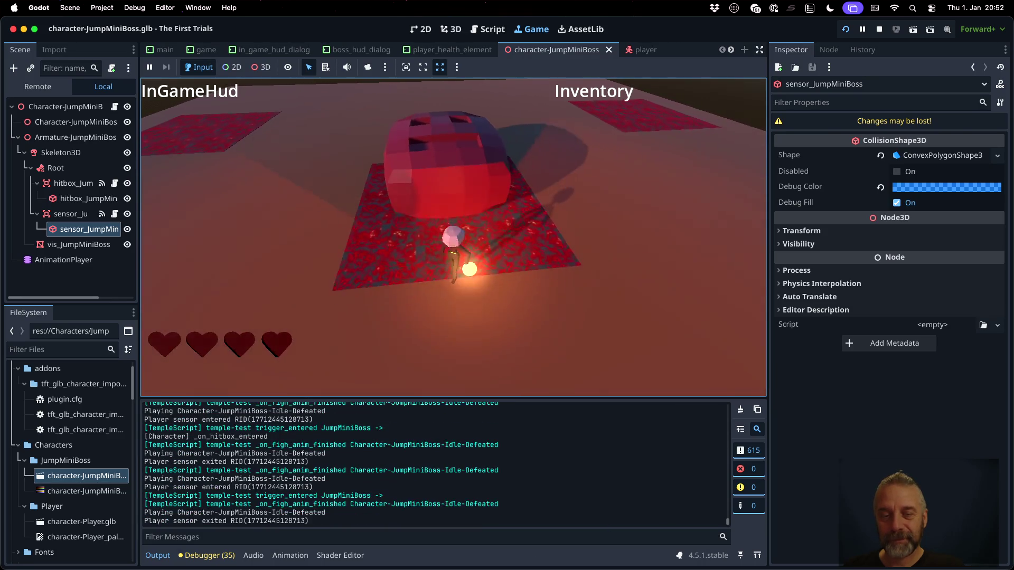
key(w)
key(s)
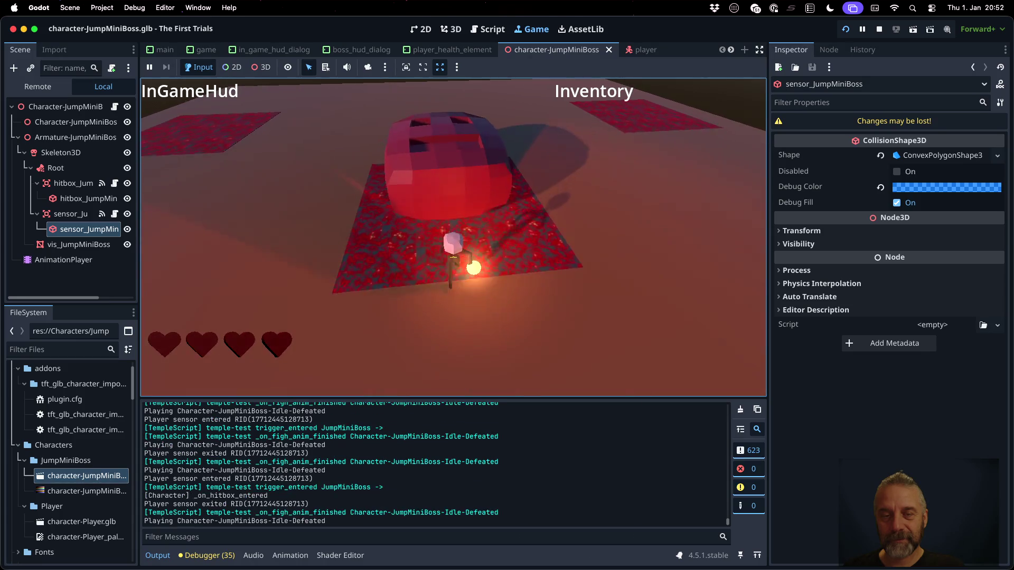
key(w)
key(s)
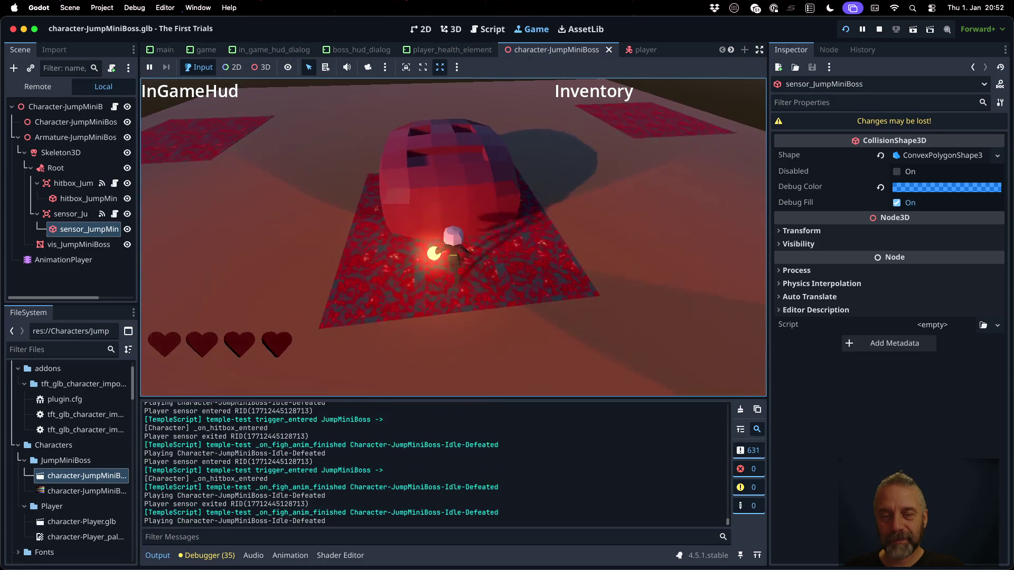
key(w)
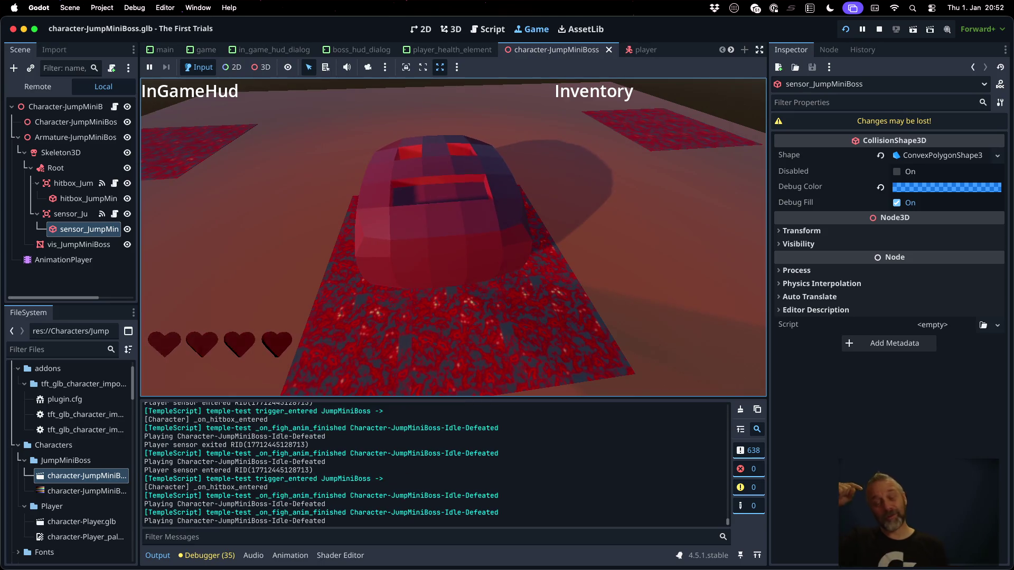
key(w)
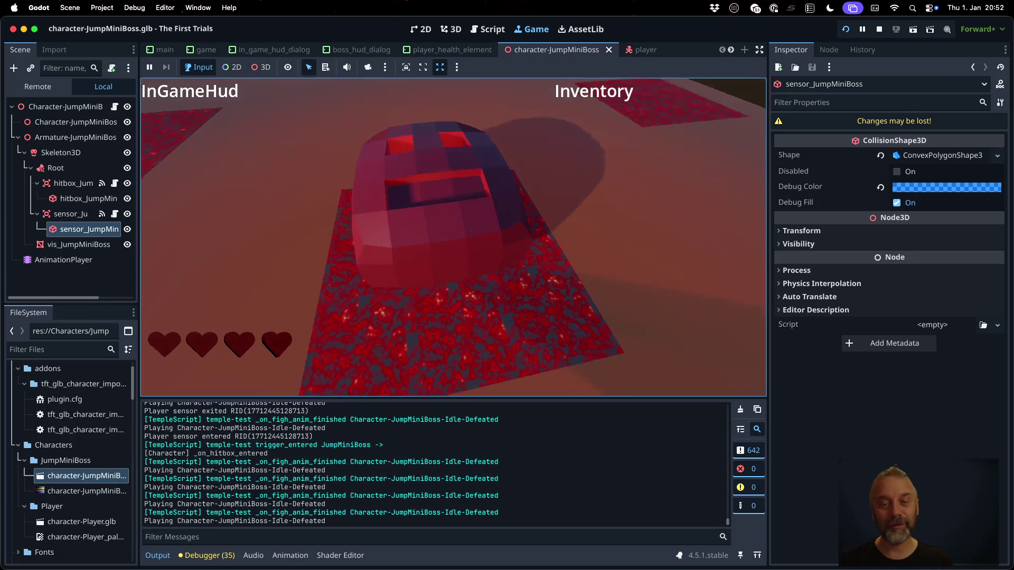
key(s)
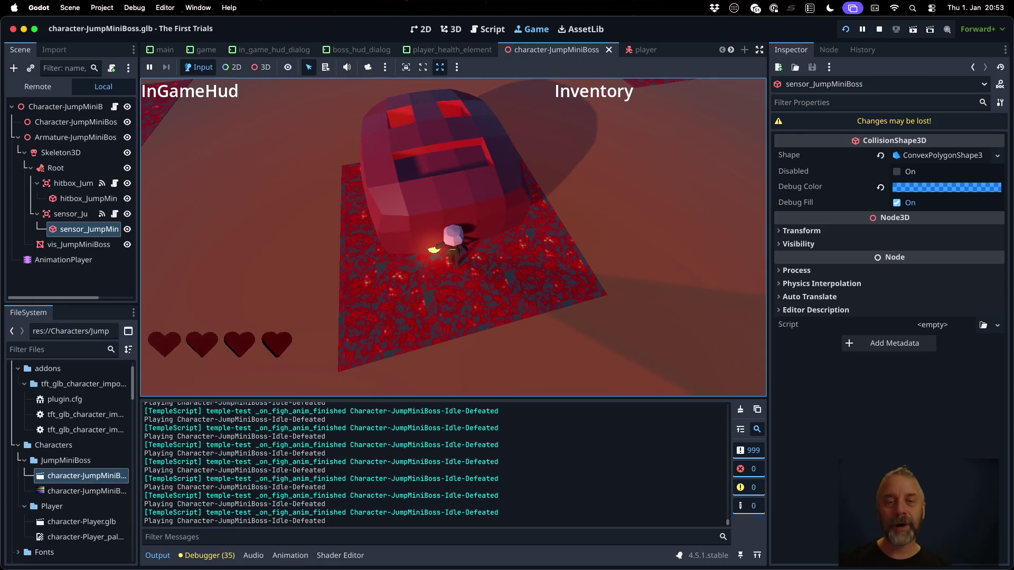
key(super+period)
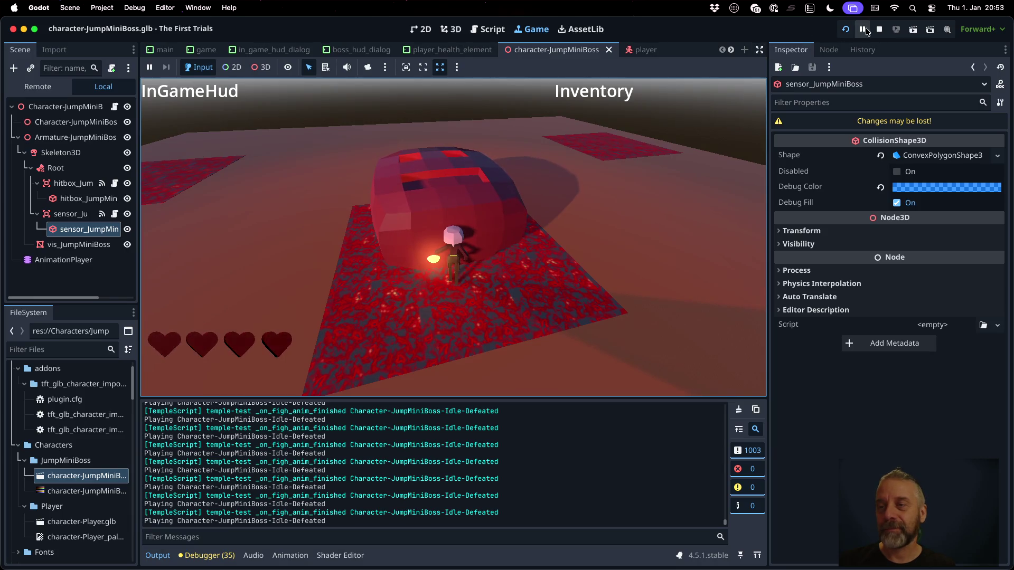
Add '- [x] Add damage to player via hitbox->hurtbox' to TODO.md and save it.
key(ctrl+Up)
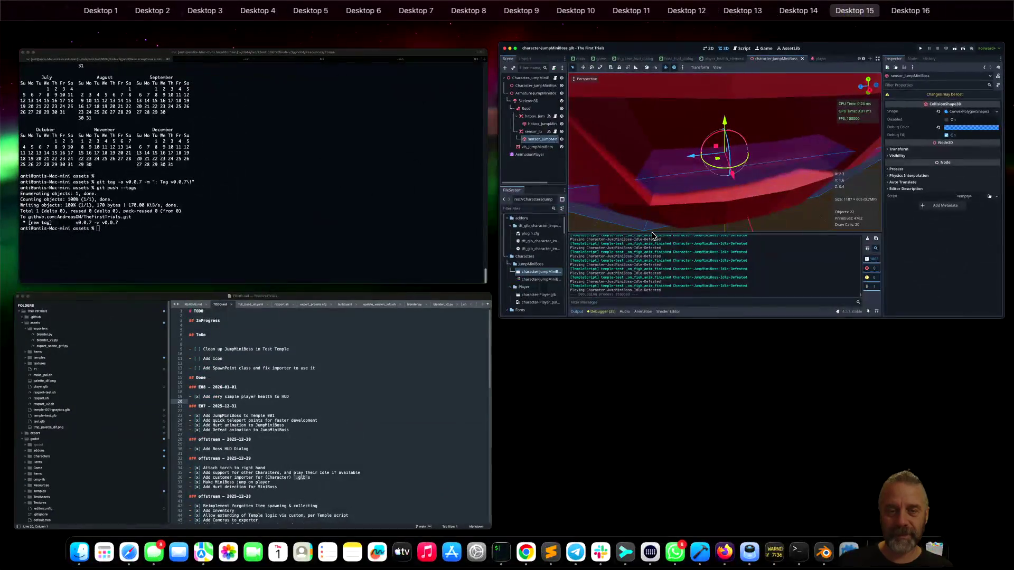
click(375, 407)
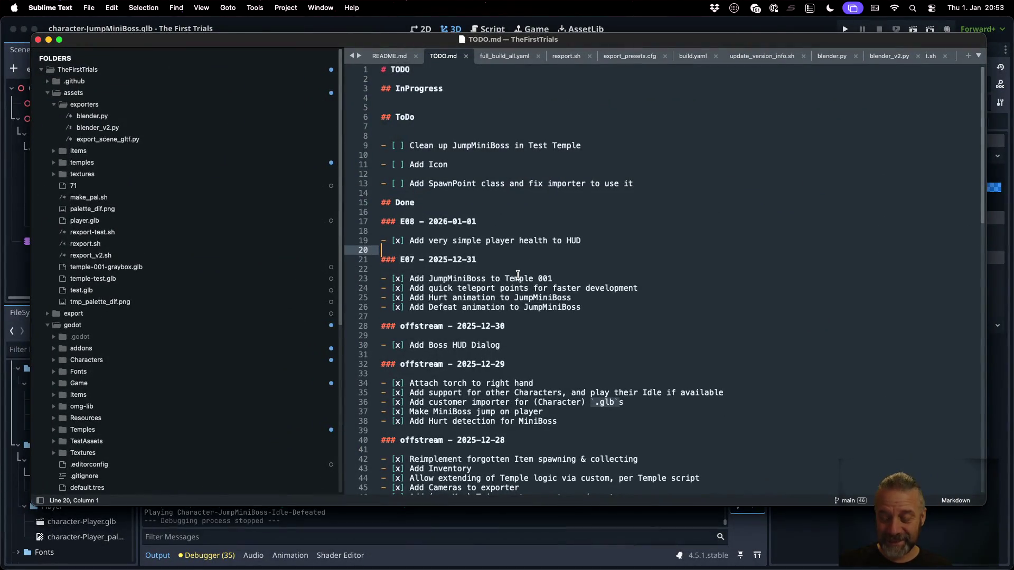
text(- [x] )
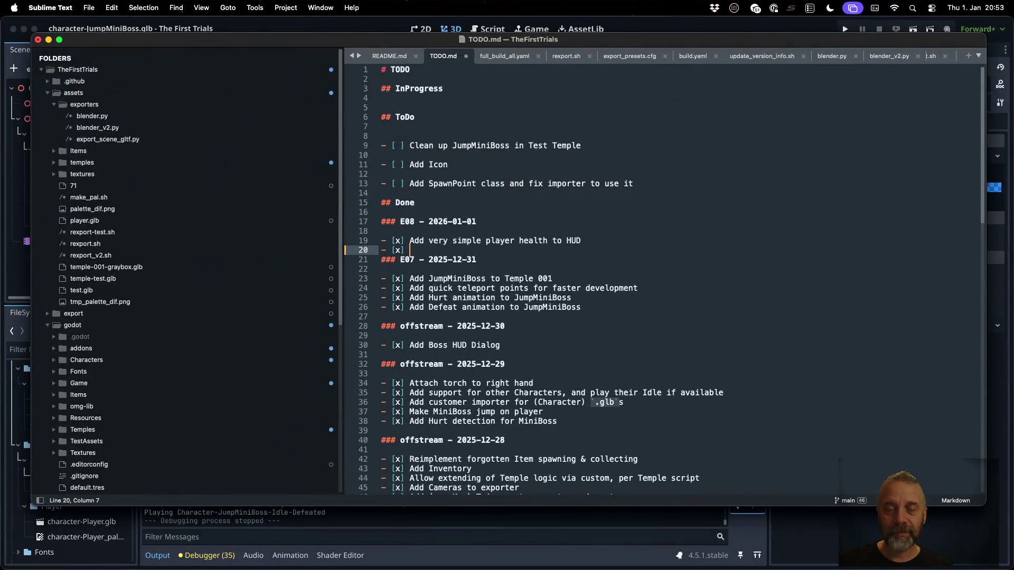
text(Add d)
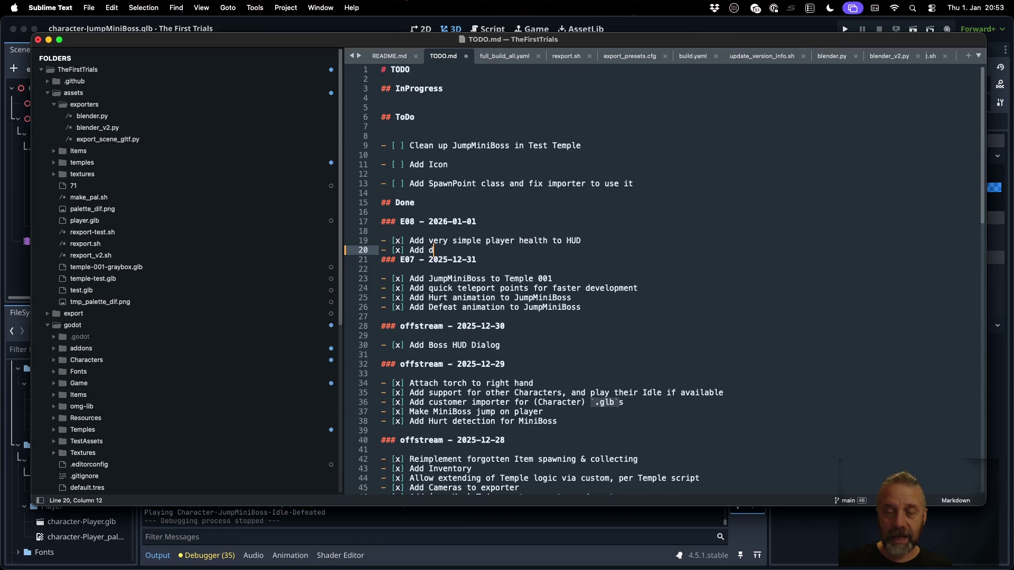
text(amage to player )
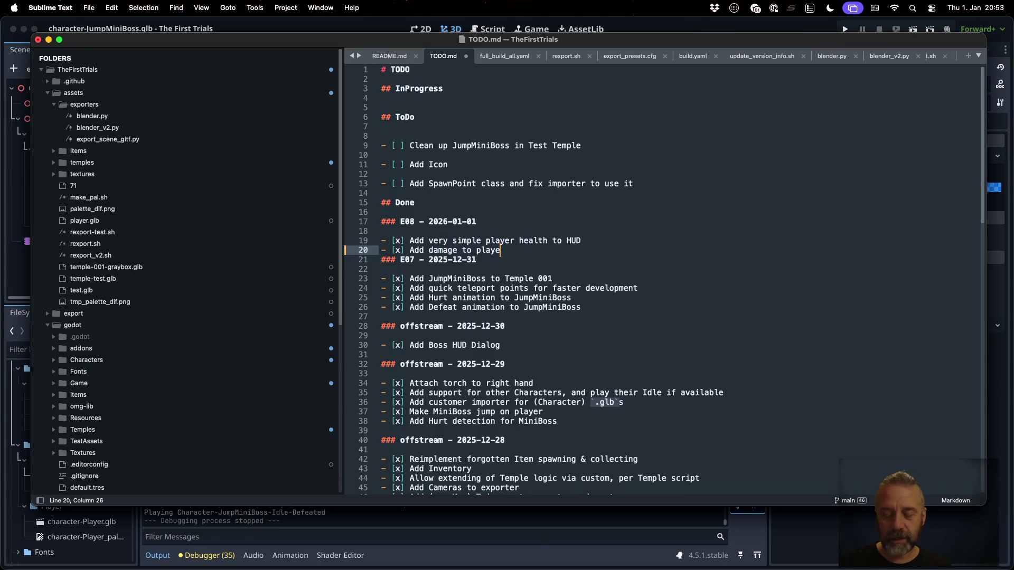
text(via h)
text(itbox-)
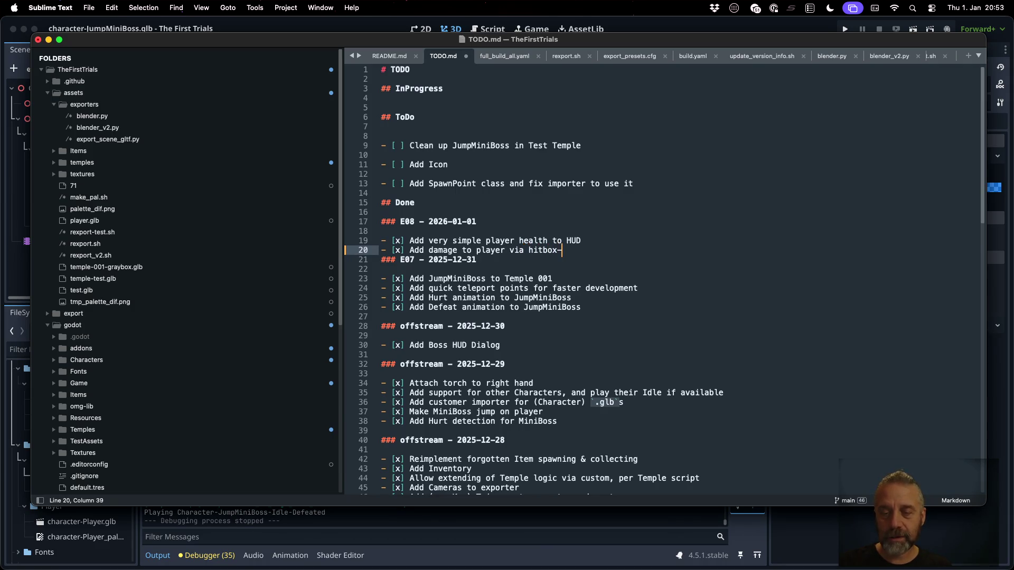
text(>hurtbox)
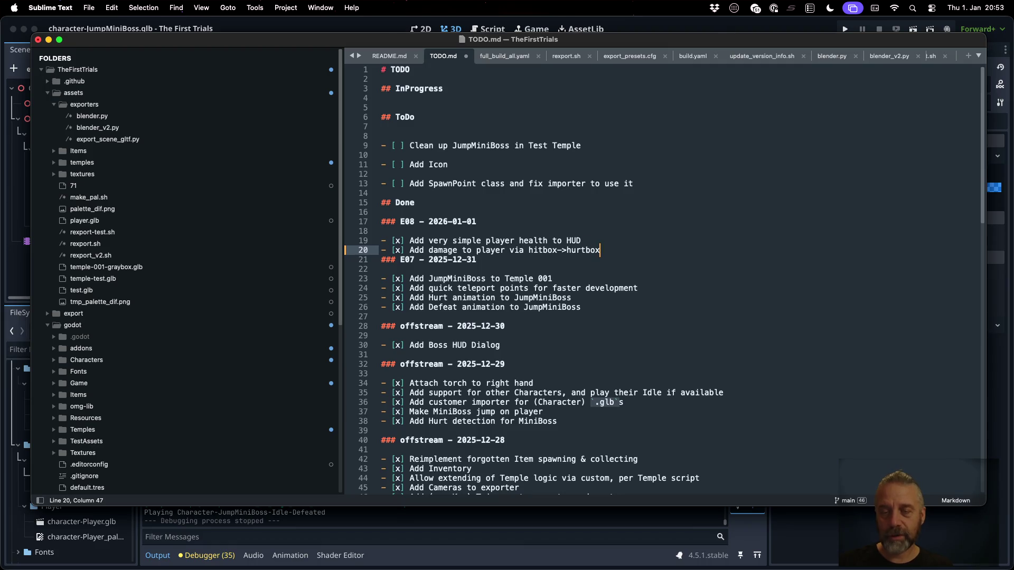
key(Return)
key(super+s)
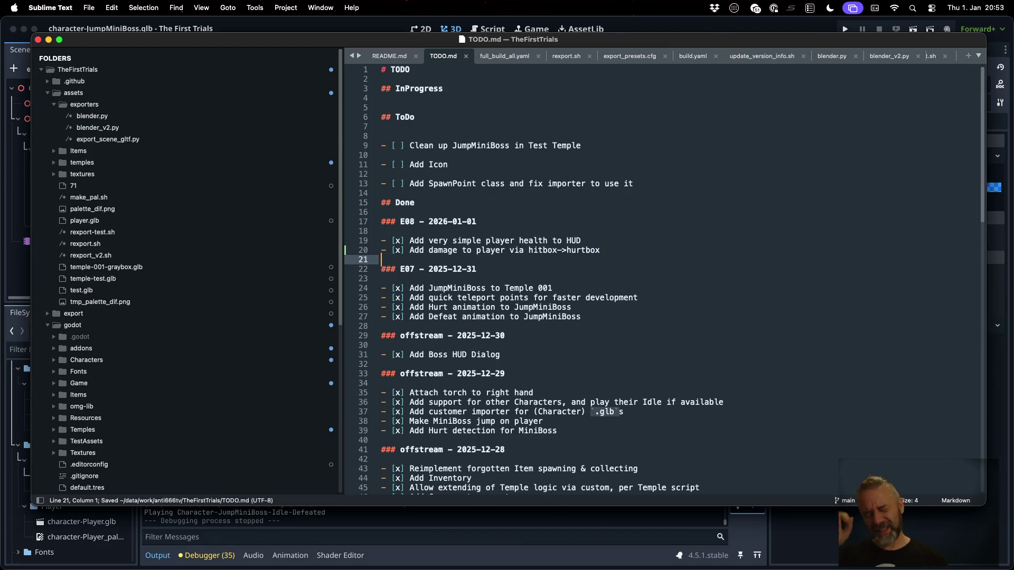
key(super+Tab)
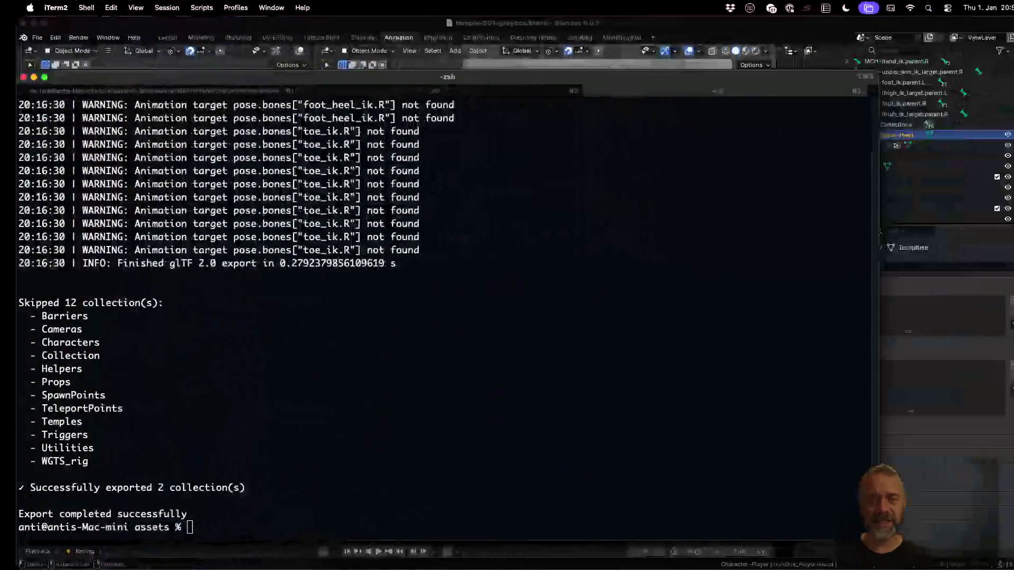
Orbit Blender's temple-001-graybox view around the player to check hurtbox_Player-Head.
click(626, 31)
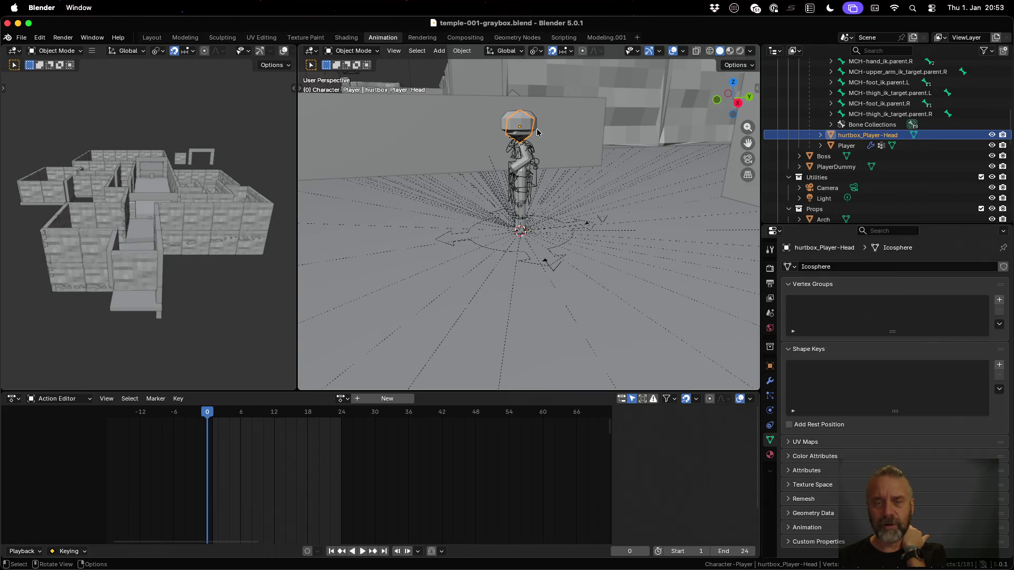
mouse_move(521, 176)
mouse_down()
mouse_move(650, 199)
mouse_move(606, 170)
mouse_up()
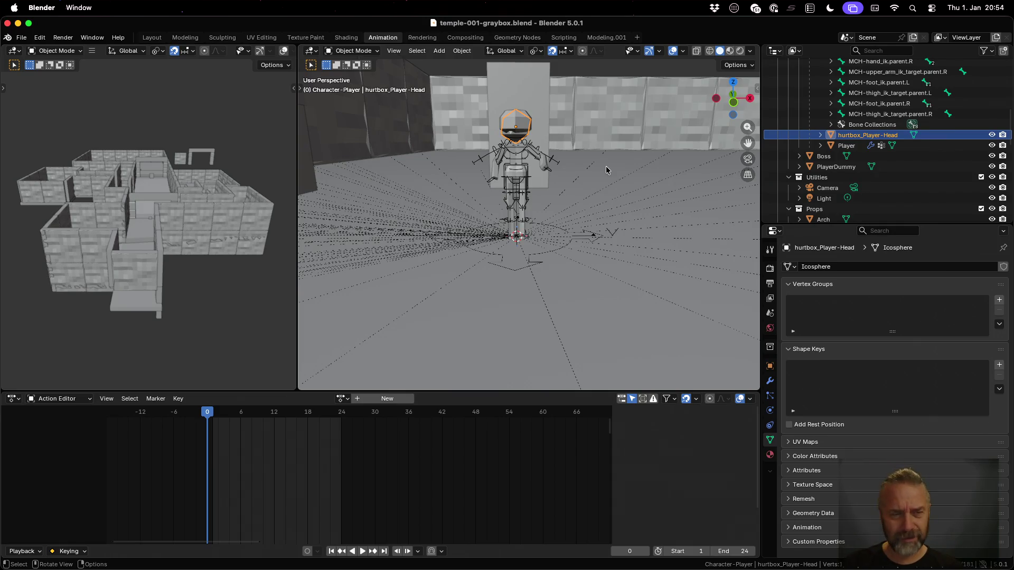
key(ctrl+Up)
click(769, 147)
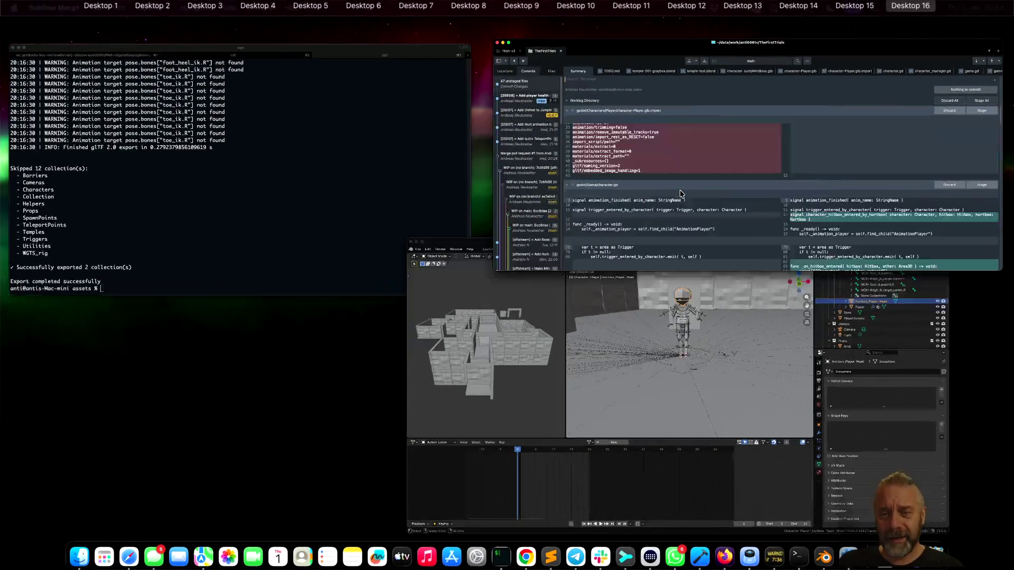
Enter the commit summary '[25E08] + Add Player damage from JumpMiniBoss; Plus hurtbox and bitbox handling in importer'.
click(407, 104)
text([)
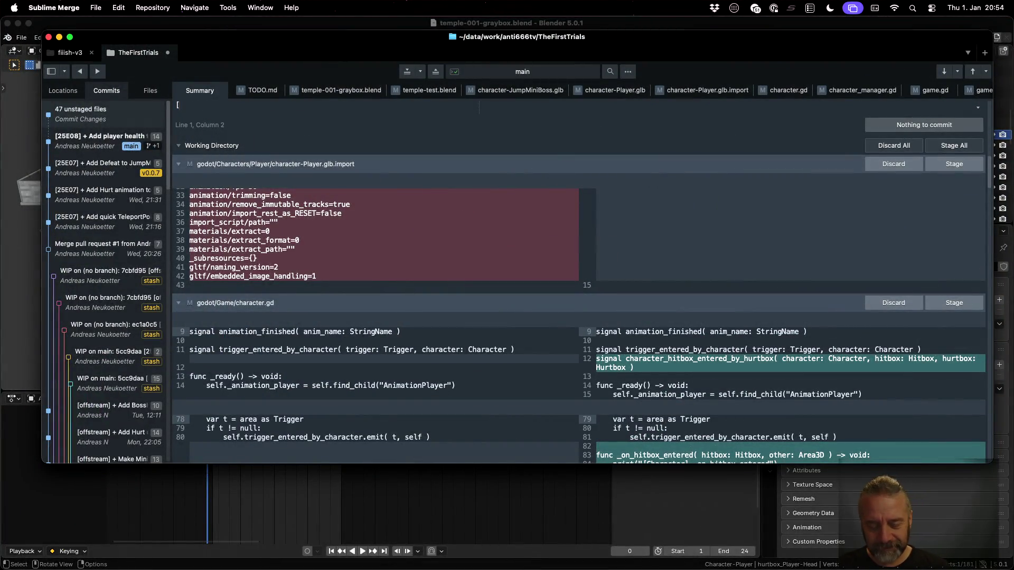
text(25E08] + Add )
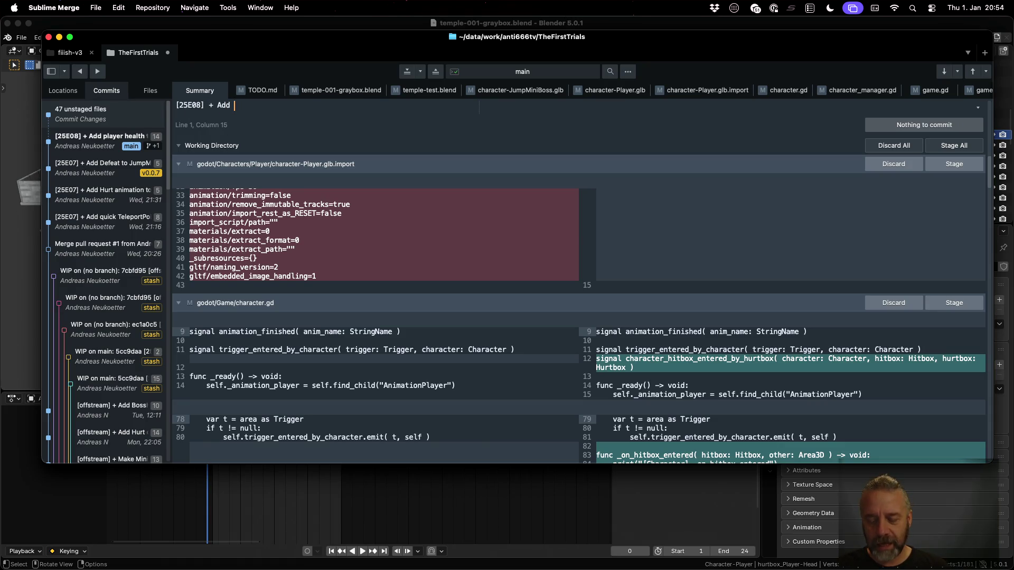
text(Player )
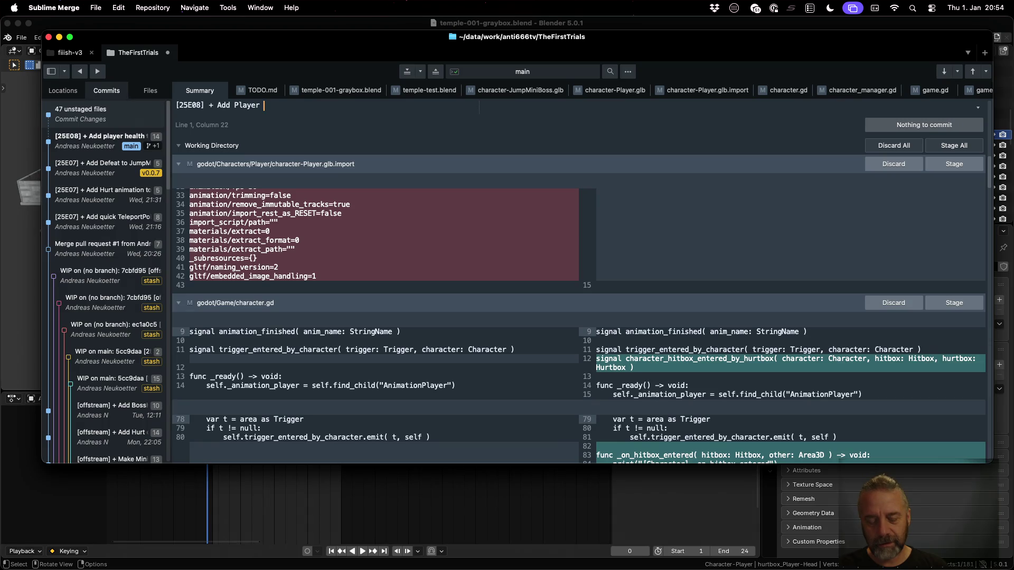
text(damage from J)
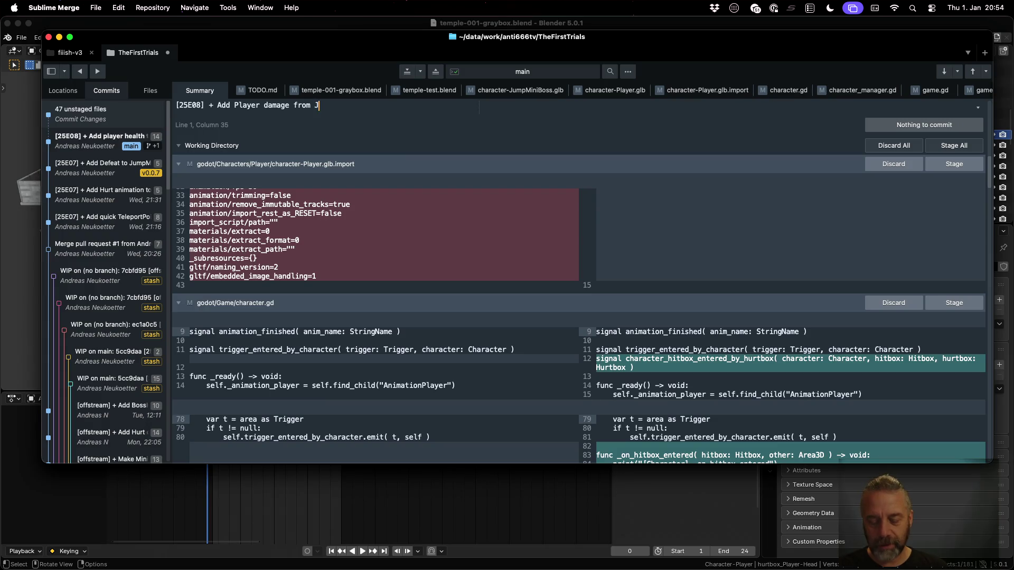
text(umpMiniBoss; Plus hur)
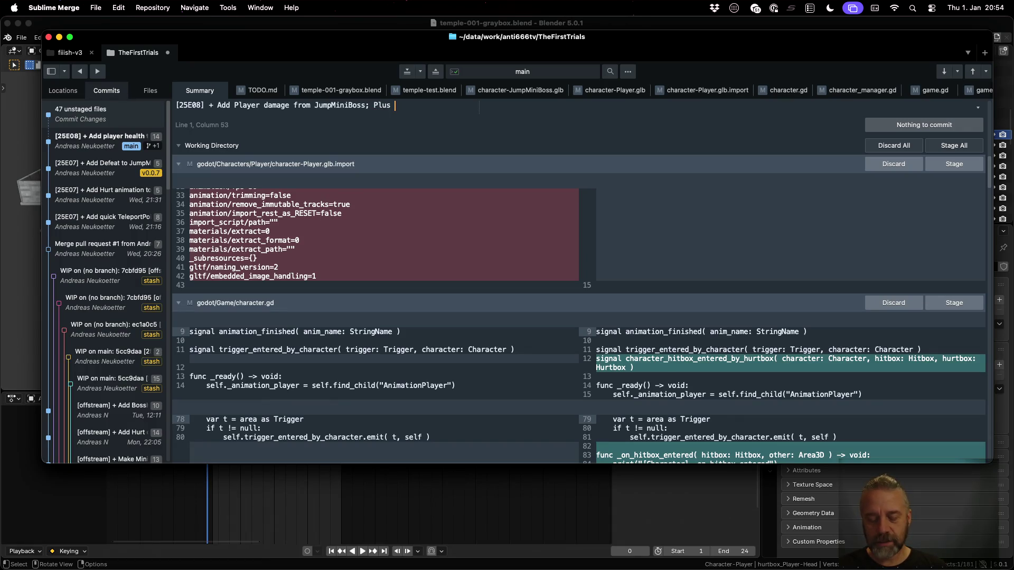
text(tbox and b)
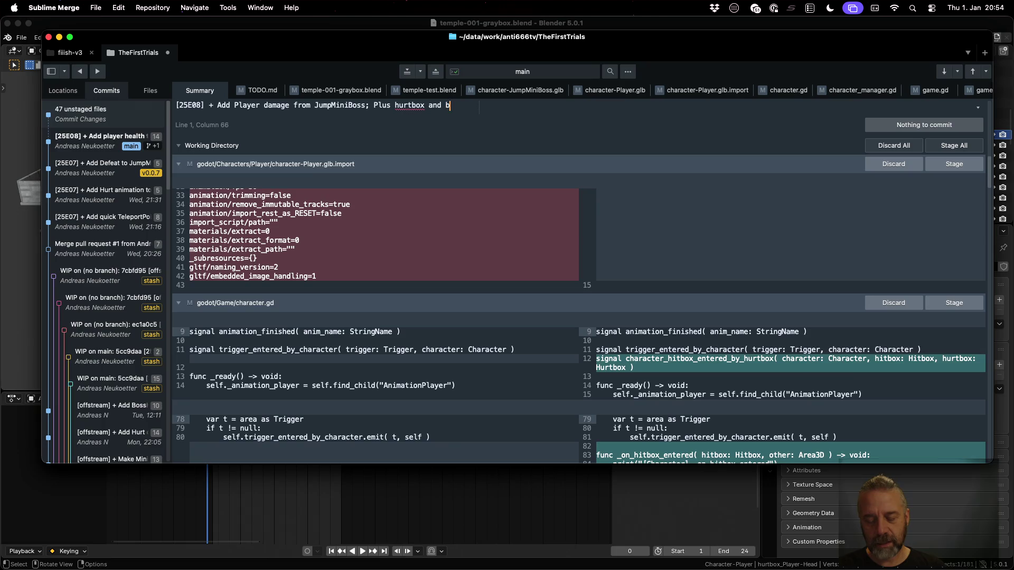
text(itbox handling)
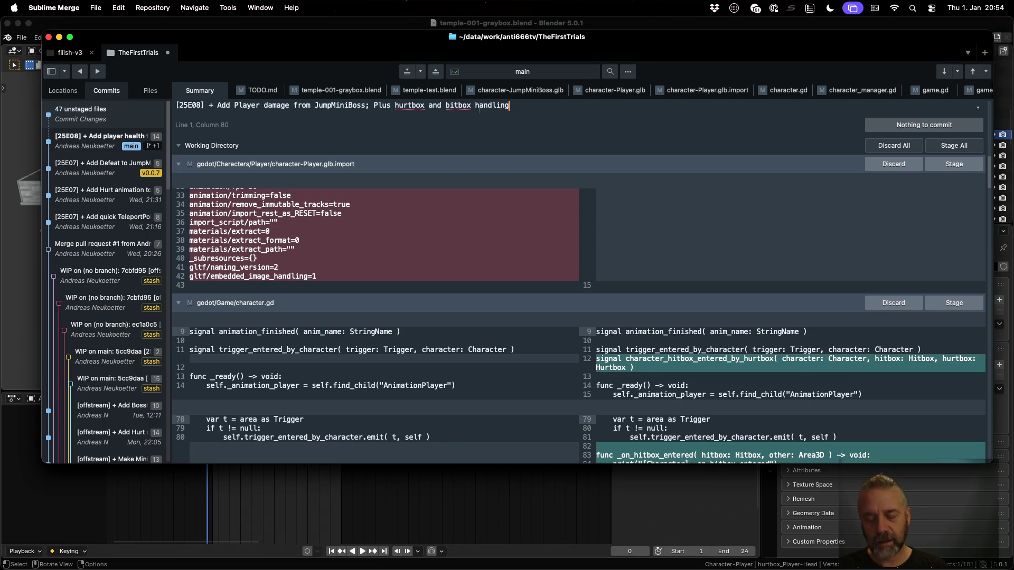
text( in importer.)
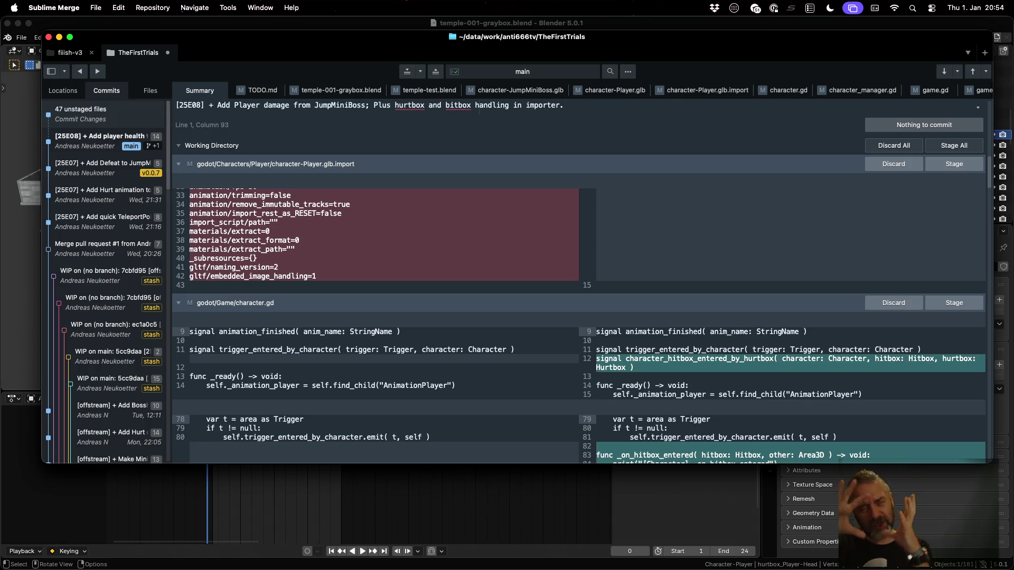
mouse_move(528, 232)
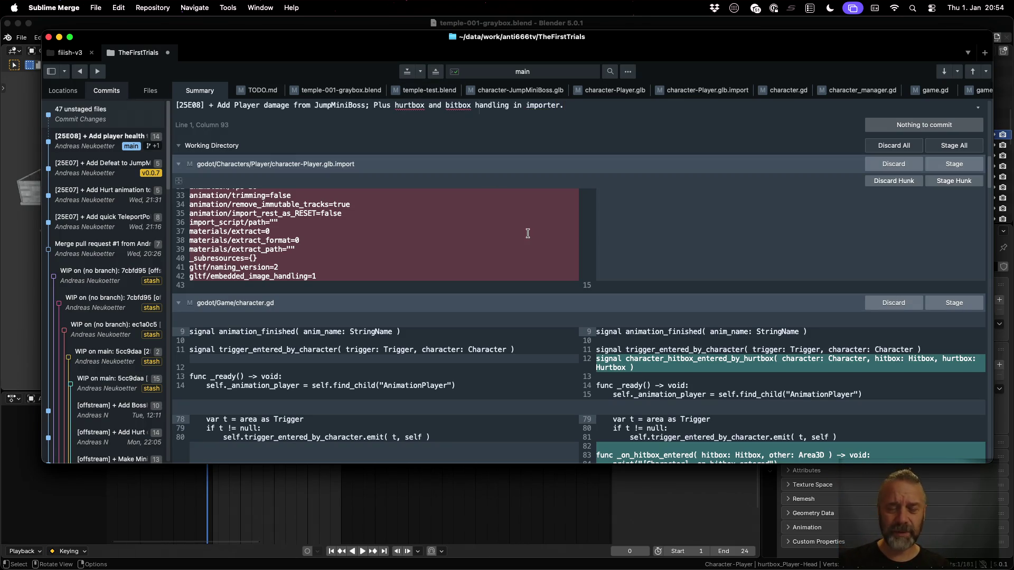
key(super+Tab)
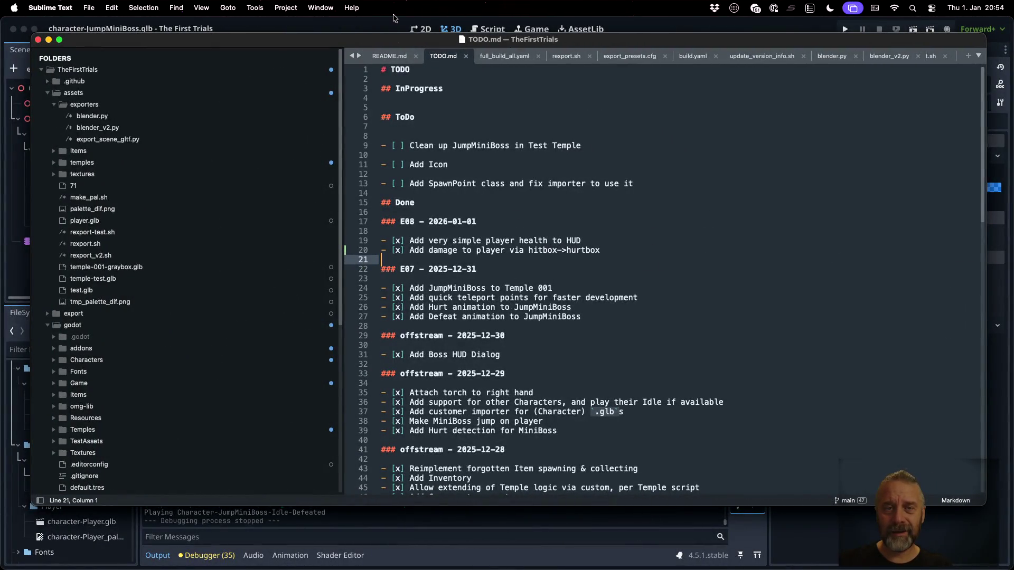
Scroll through tft_glb_character_importer.gd in Godot's script editor, then return to Sublime Merge.
click(487, 29)
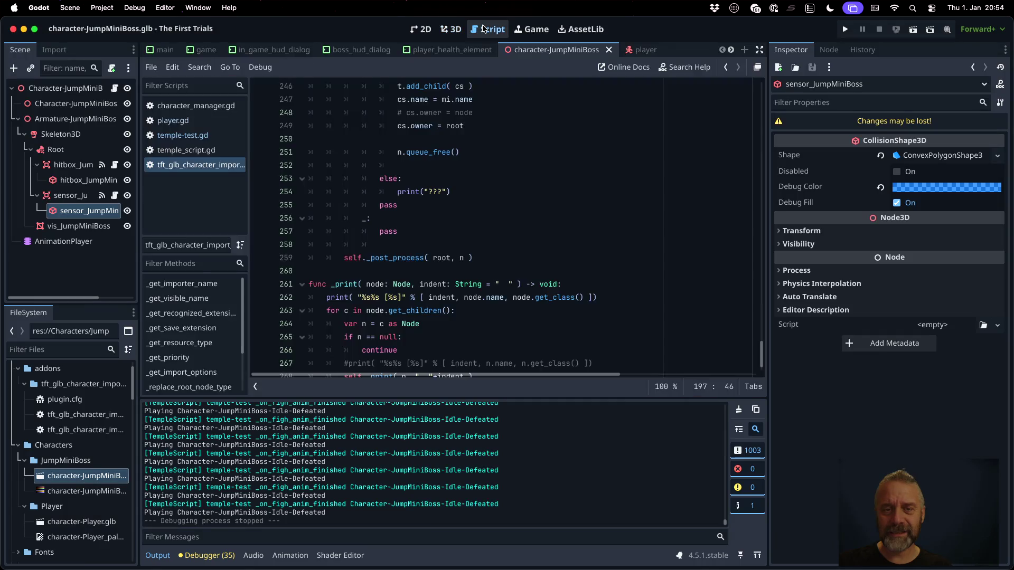
scroll(435, 236, up, 5)
scroll(435, 237, up, 15)
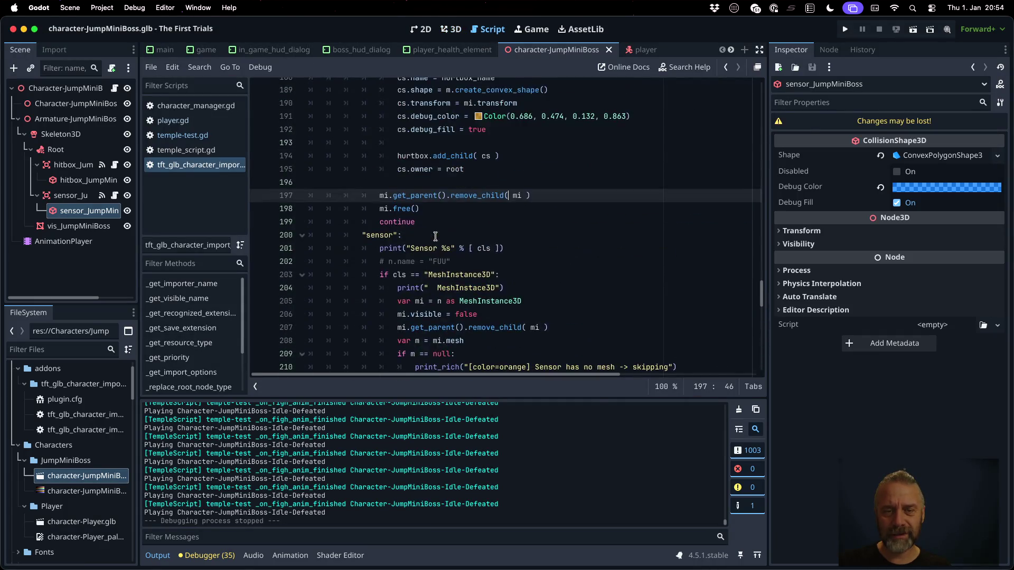
scroll(435, 236, up, 15)
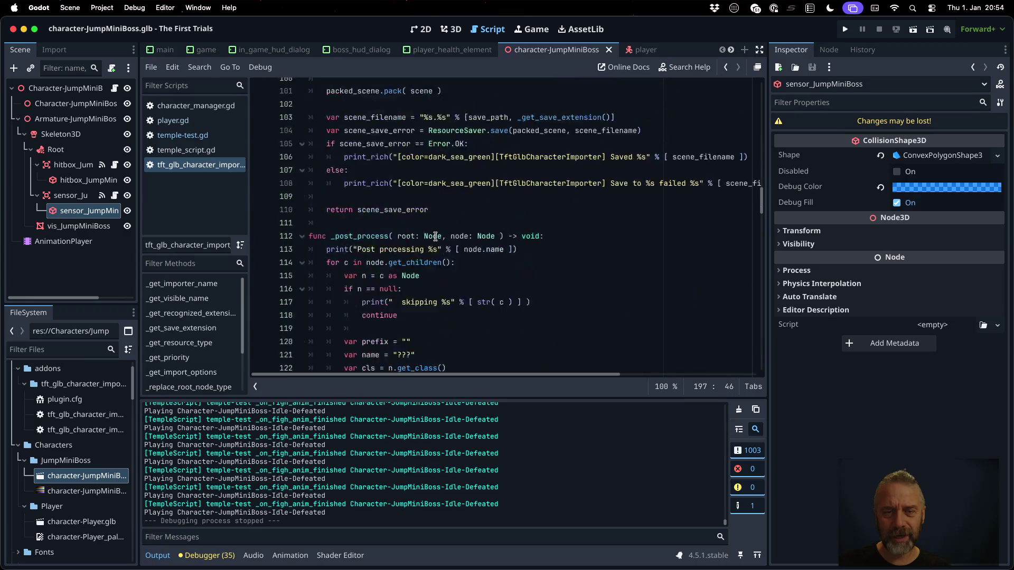
scroll(435, 237, up, 7)
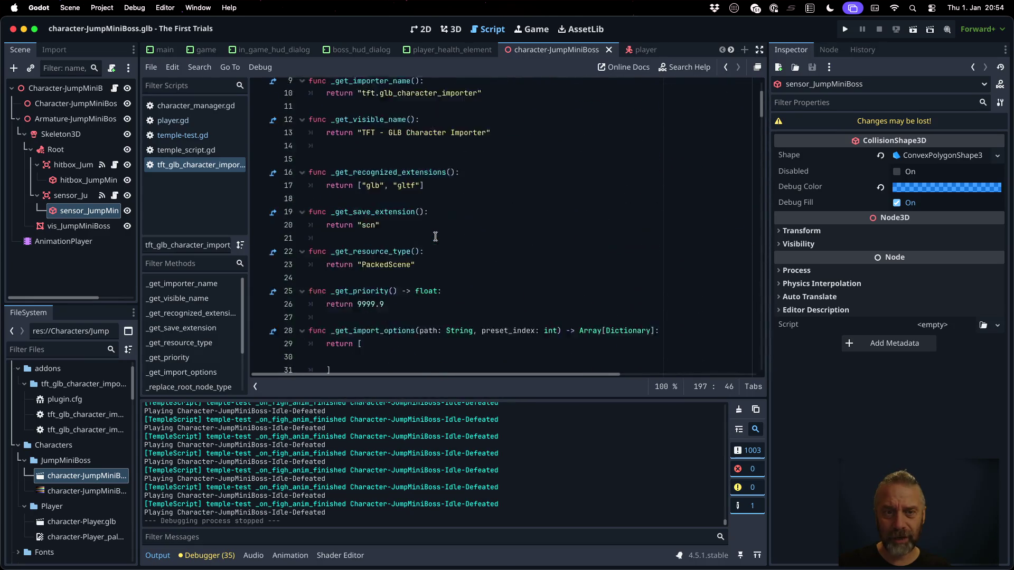
scroll(435, 237, down, 7)
scroll(435, 236, down, 20)
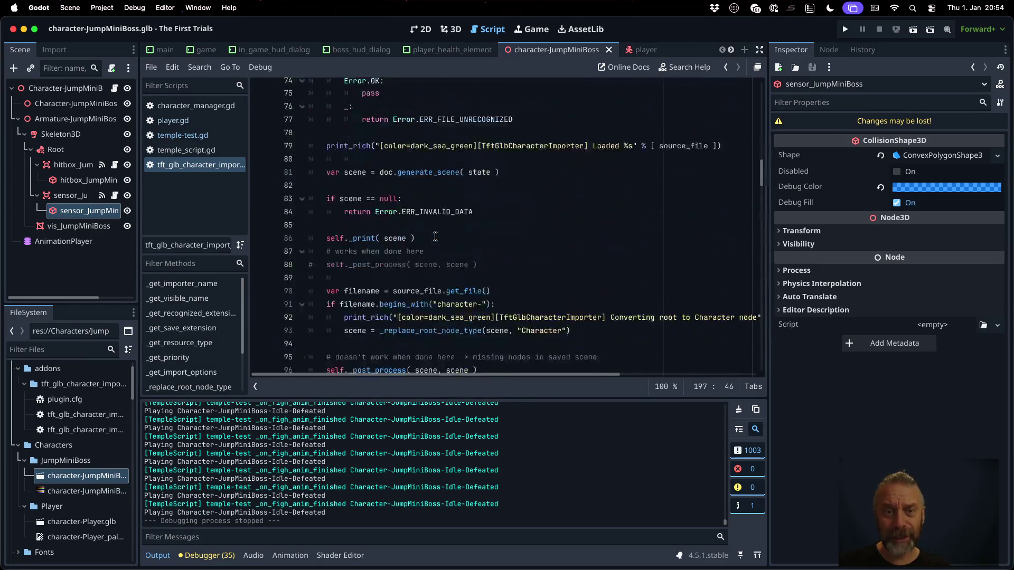
scroll(435, 237, down, 9)
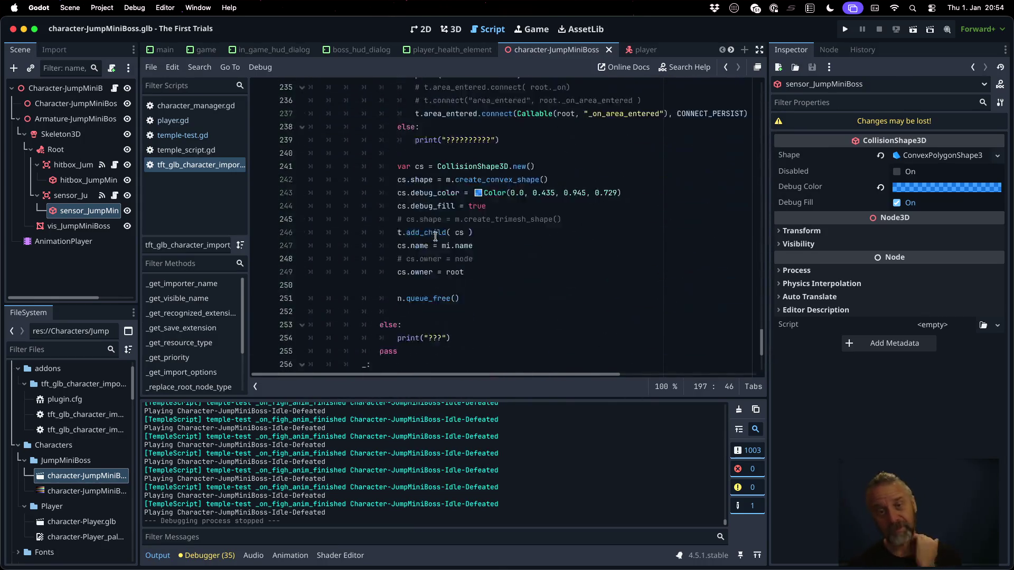
key(super+Tab)
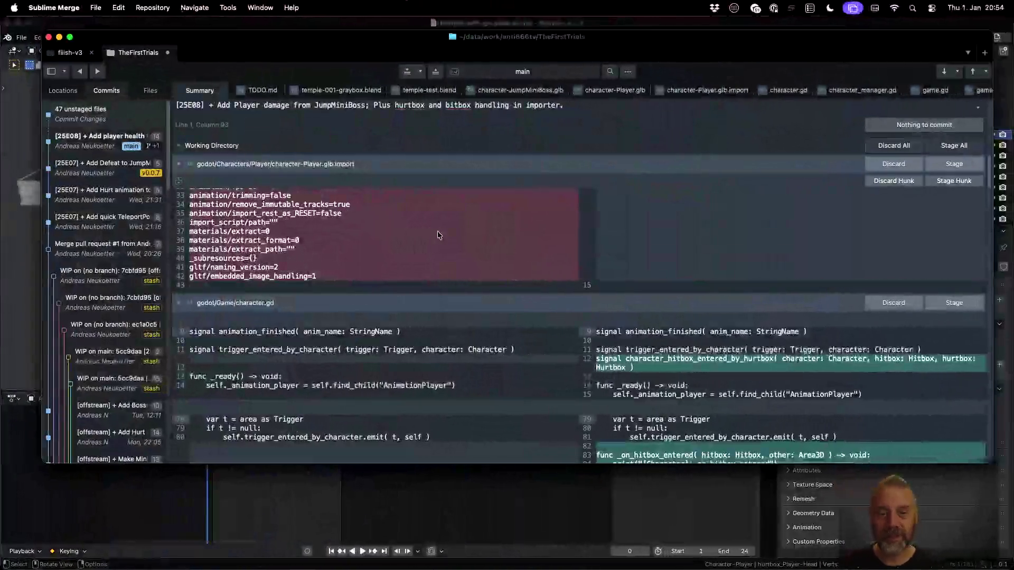
Stage TODO.md, both blend files, the GLBs, Player.glb.import, character.gd, character_manager.gd, game.gd and game.tscn.
scroll(437, 231, up, 10)
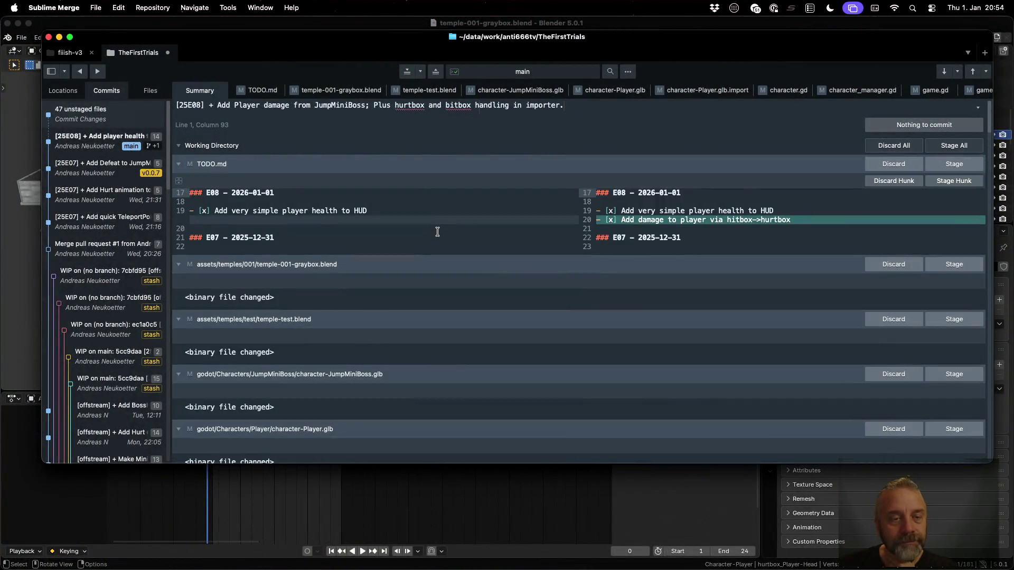
click(954, 164)
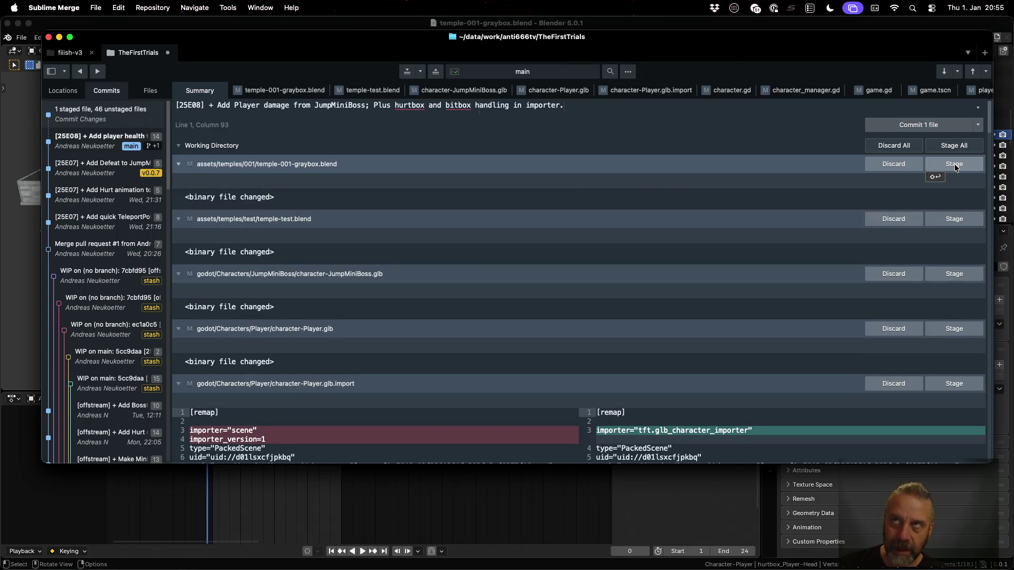
click(954, 165)
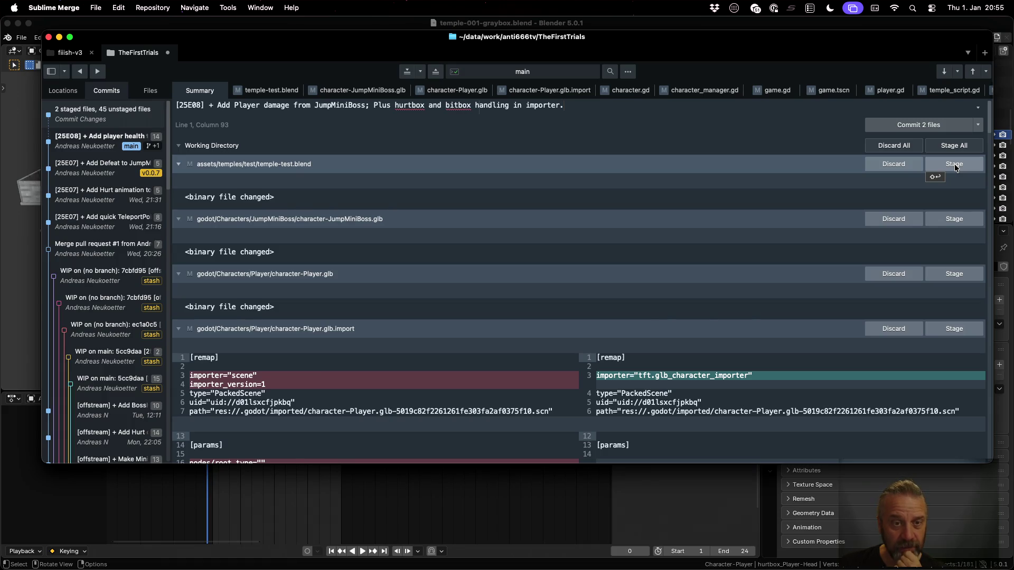
click(954, 166)
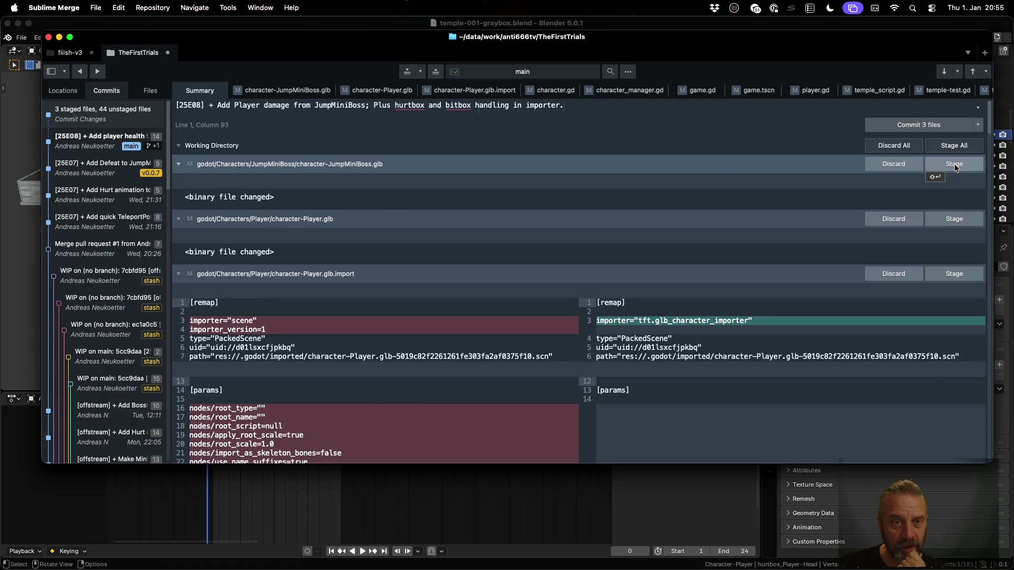
click(955, 166)
click(955, 166)
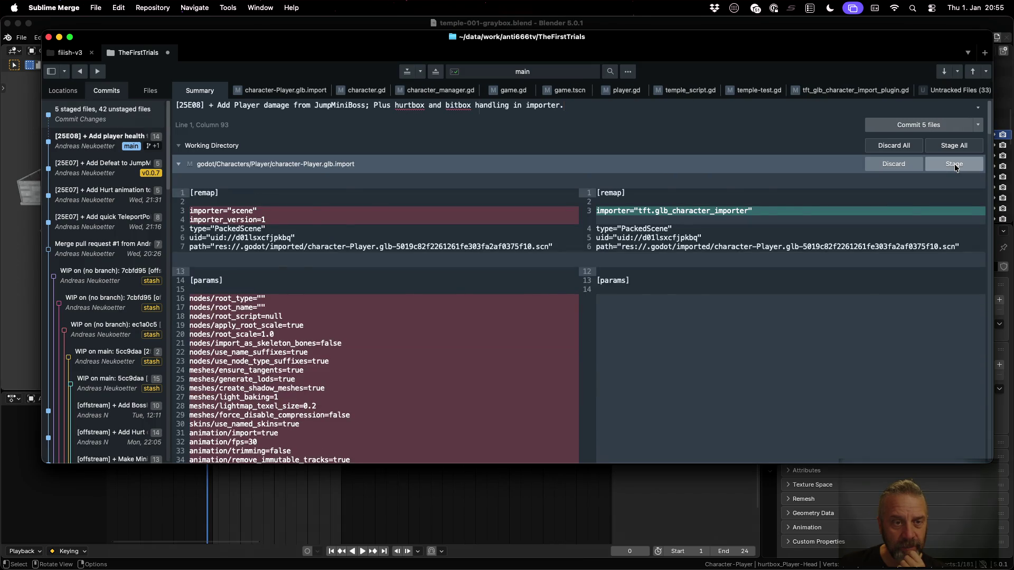
click(955, 165)
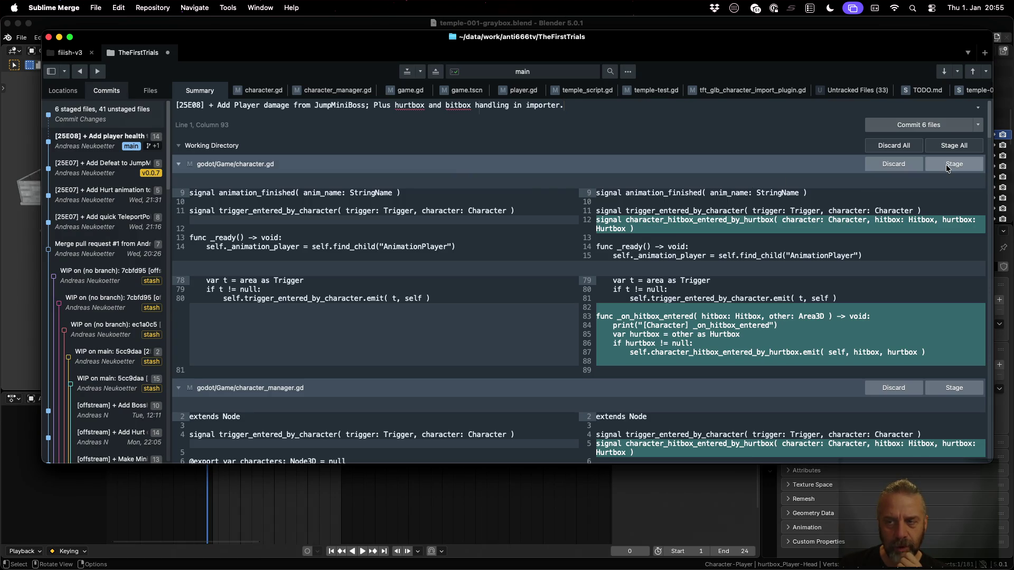
click(947, 168)
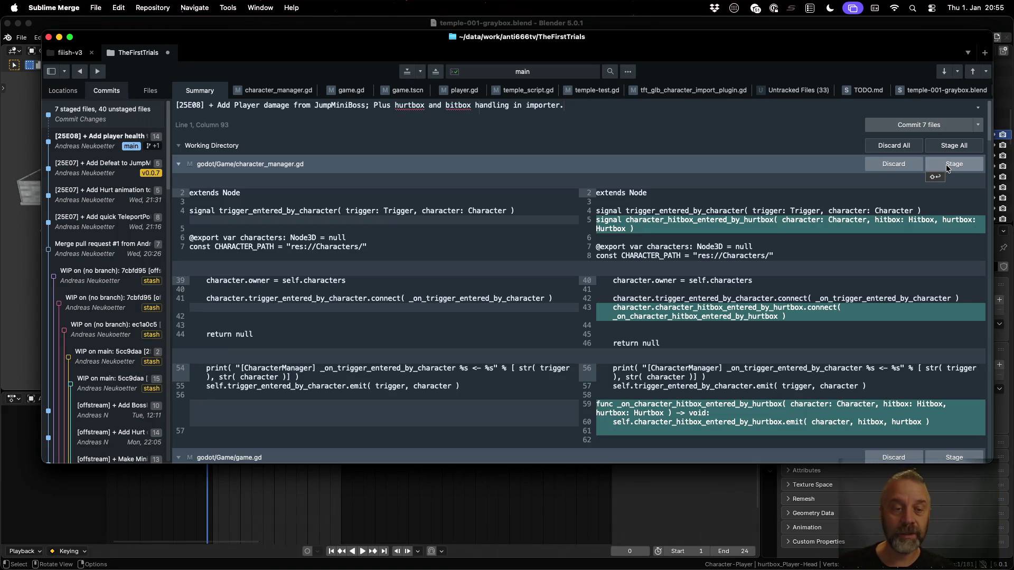
click(947, 168)
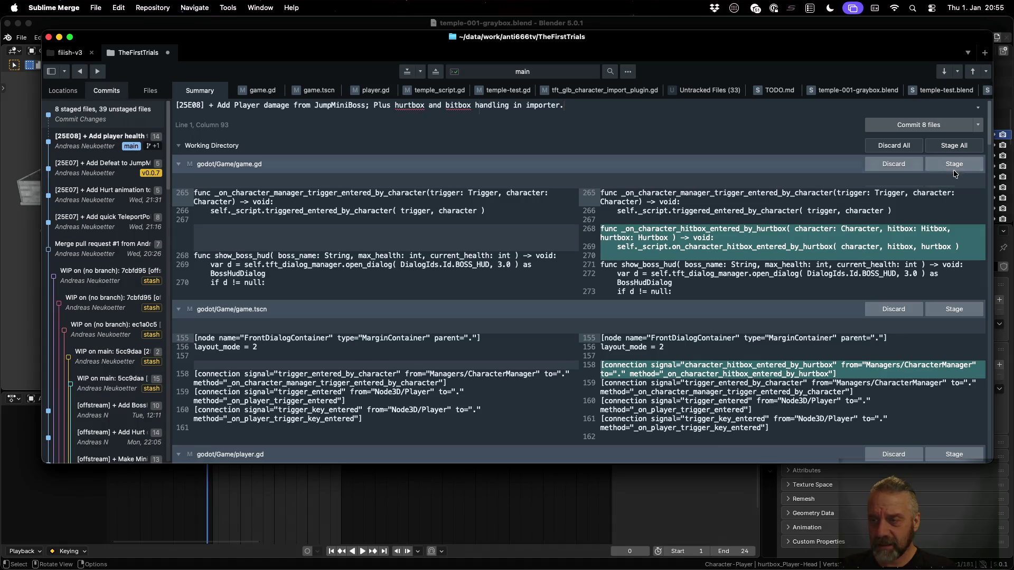
click(948, 165)
click(948, 165)
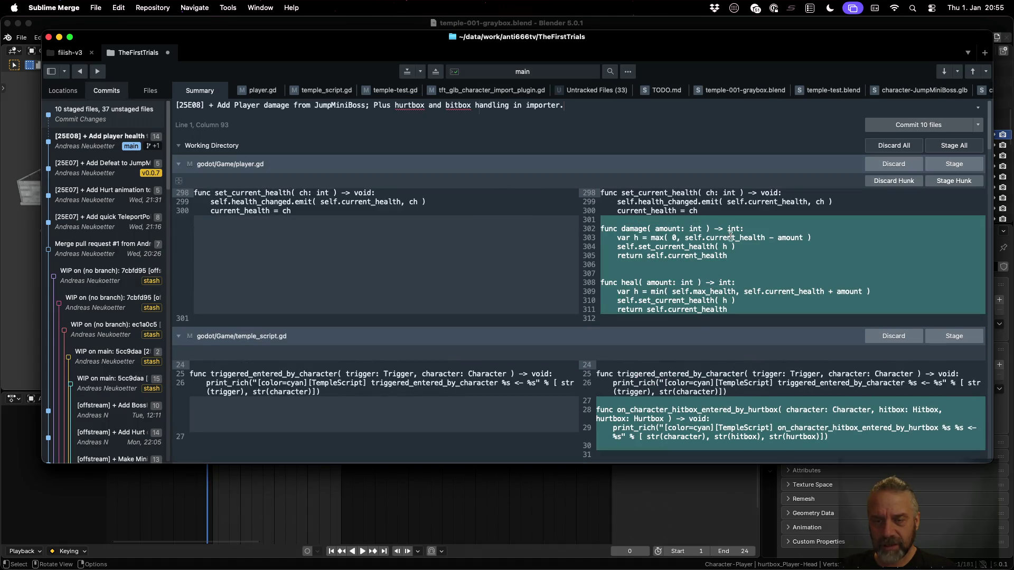
Stage the player.gd damage and heal changes and temple_script.gd.
click(638, 237)
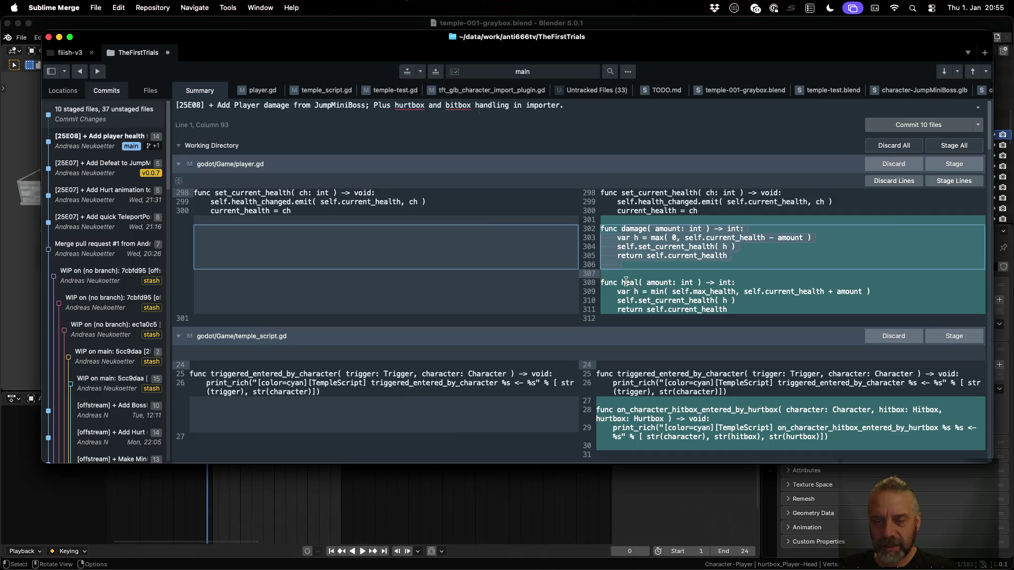
drag(600, 282, 704, 305)
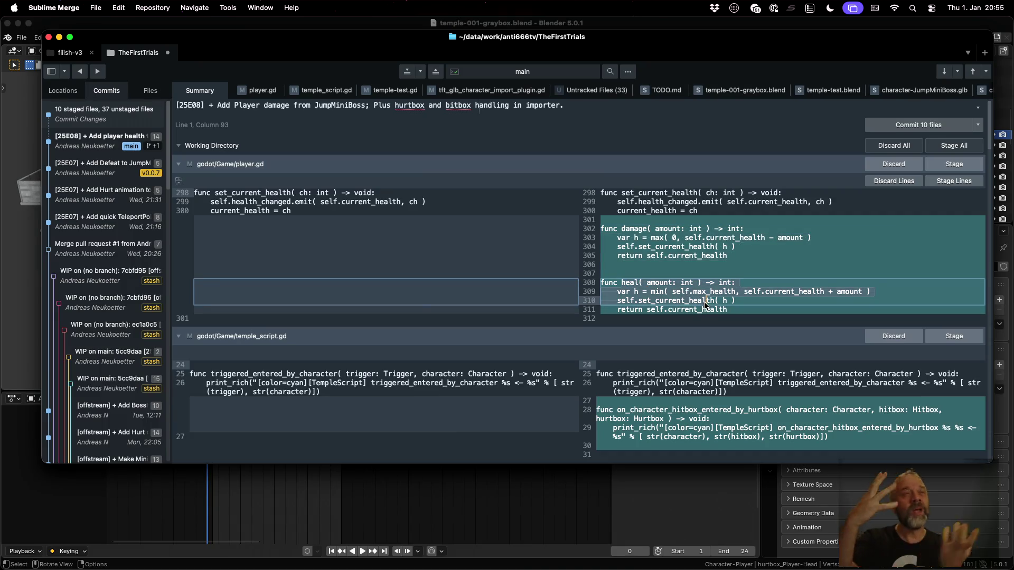
click(955, 164)
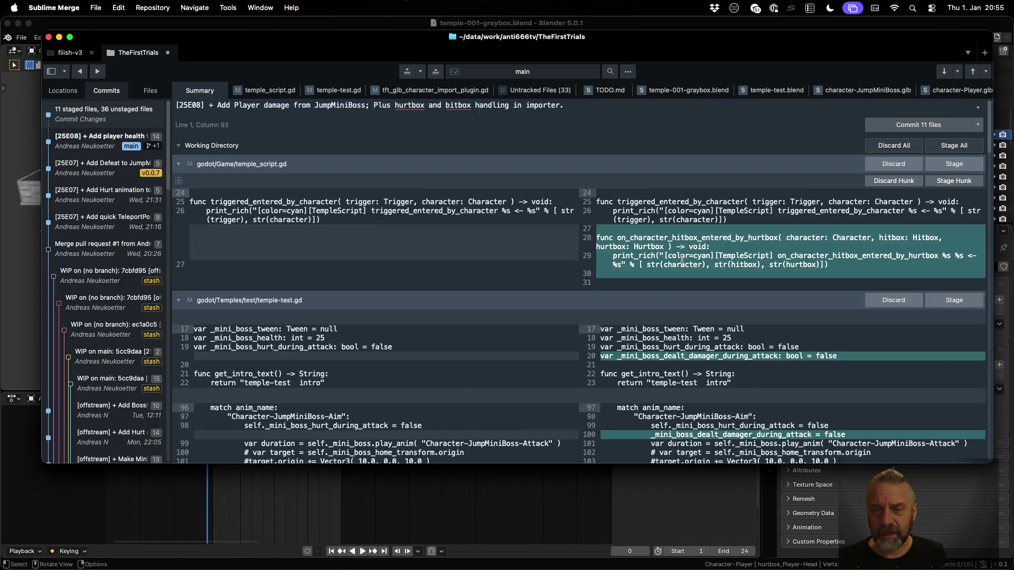
click(930, 164)
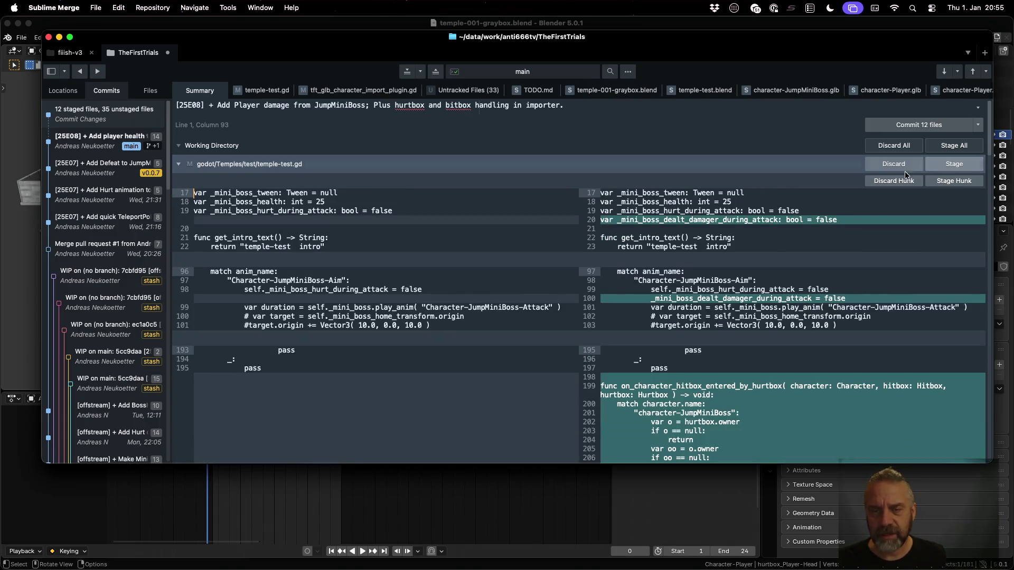
Review temple-test.gd's diff, marking the character-JumpMiniBoss and Player match lines.
scroll(755, 291, down, 2)
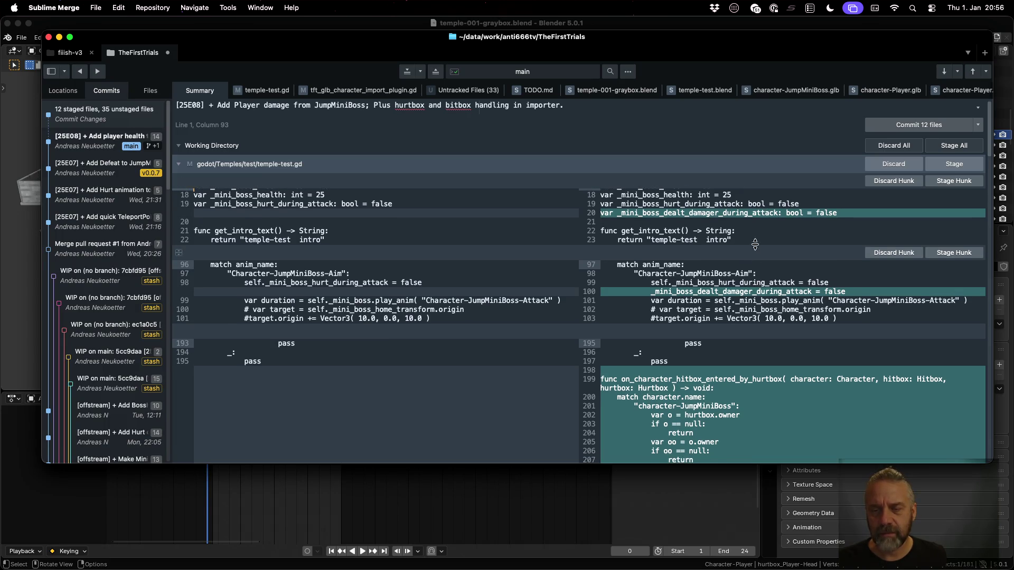
scroll(740, 220, down, 10)
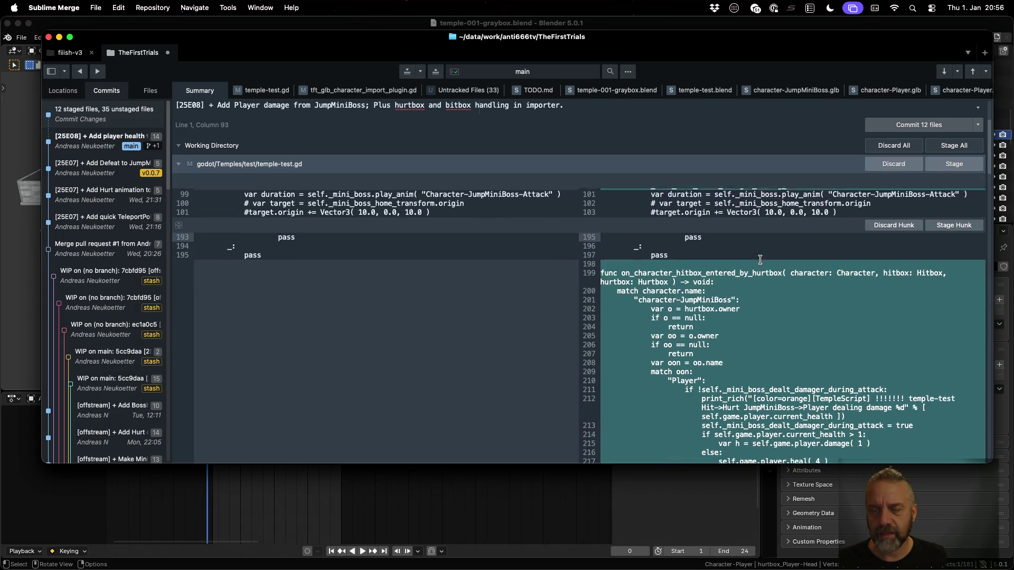
scroll(761, 262, up, 7)
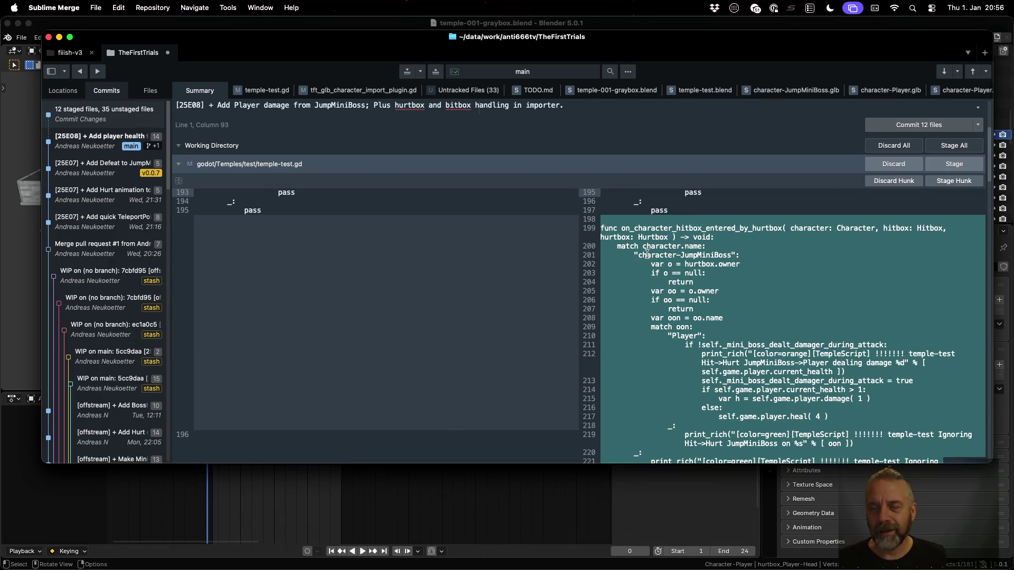
click(664, 251)
click(685, 331)
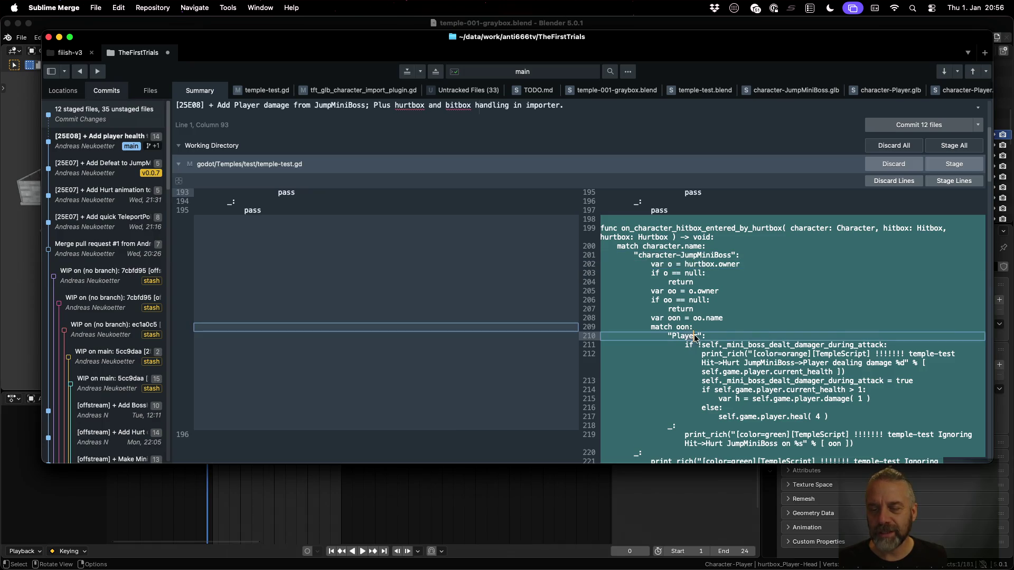
scroll(766, 332, down, 15)
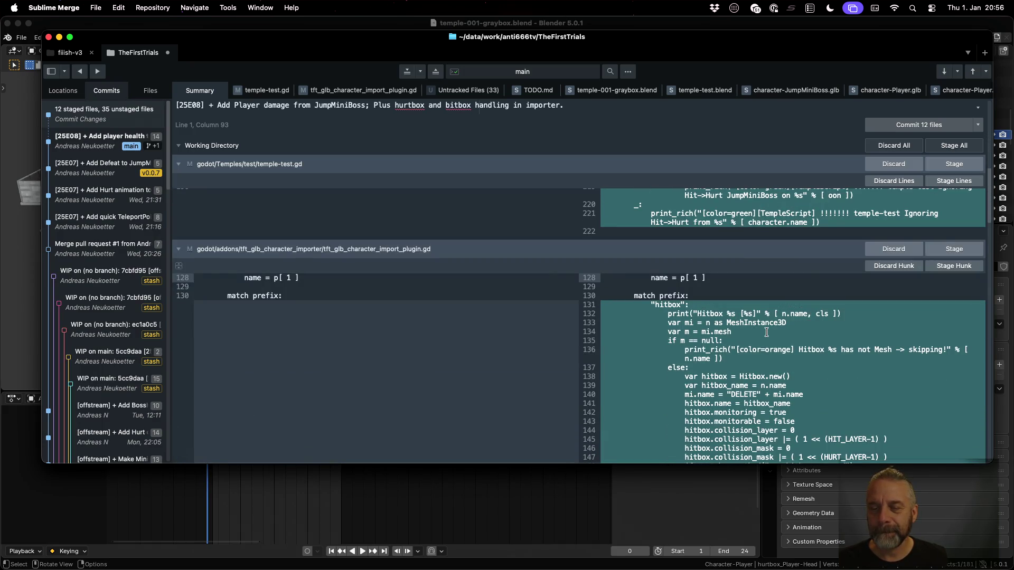
scroll(766, 332, up, 15)
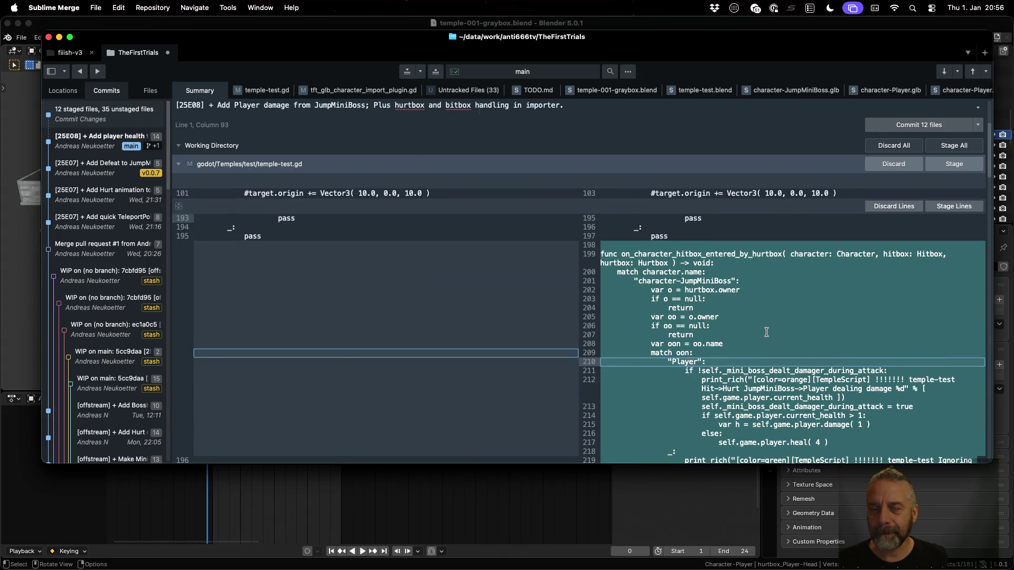
scroll(766, 332, down, 5)
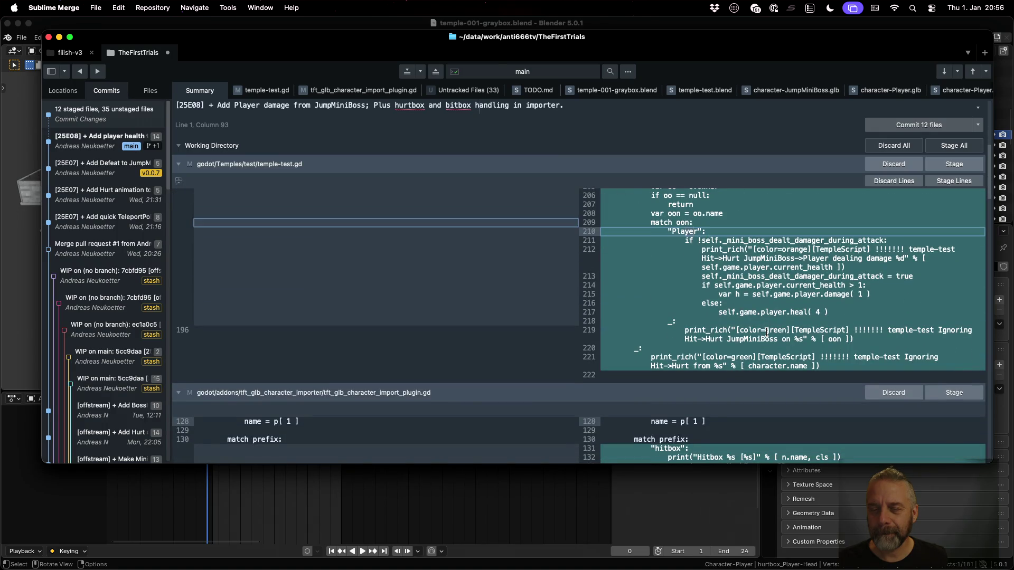
scroll(766, 331, up, 5)
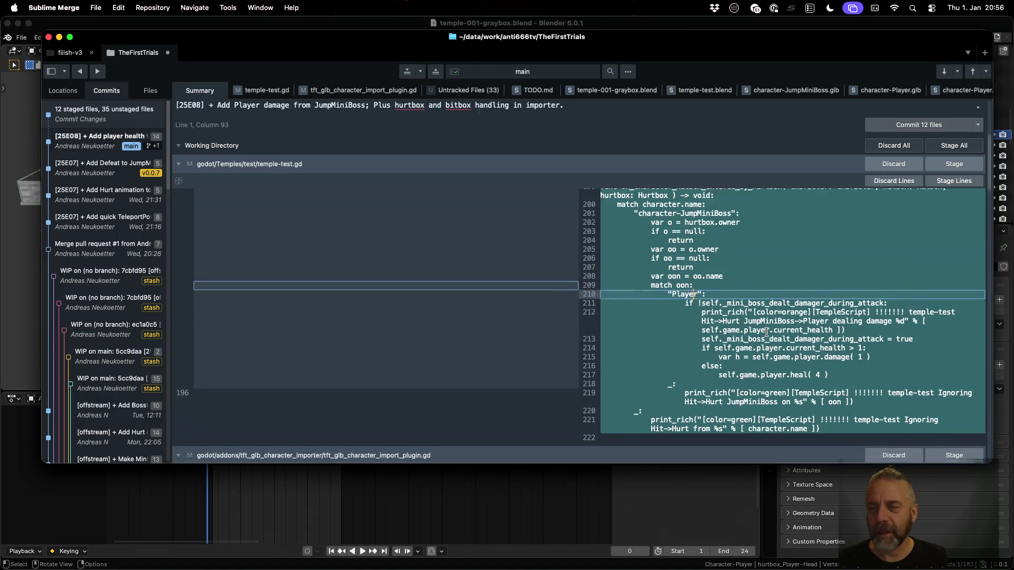
Stage temple-test.gd, then read through the tft_glb_character_import_plugin.gd hurtbox-creation diff.
click(930, 163)
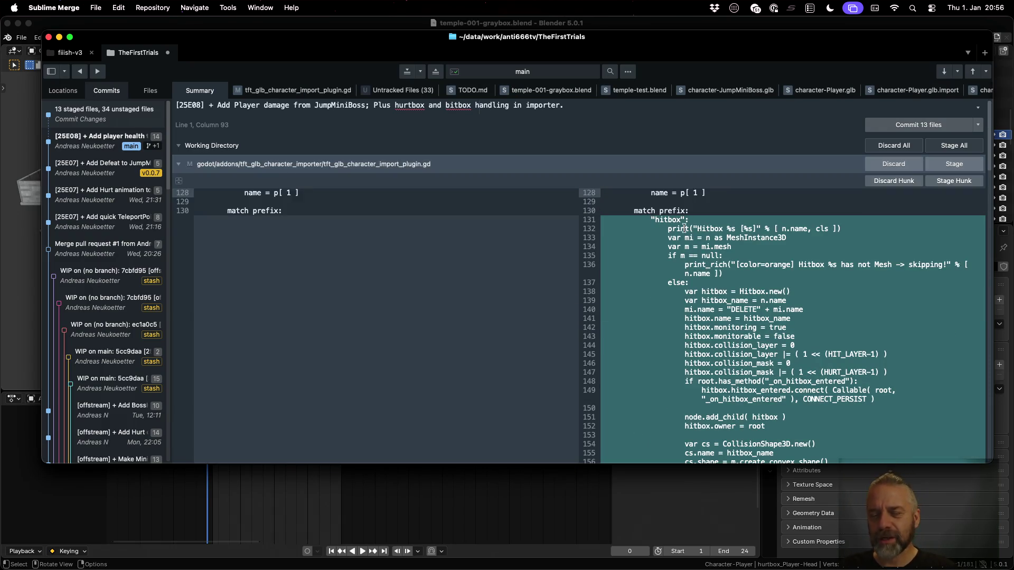
scroll(686, 230, down, 4)
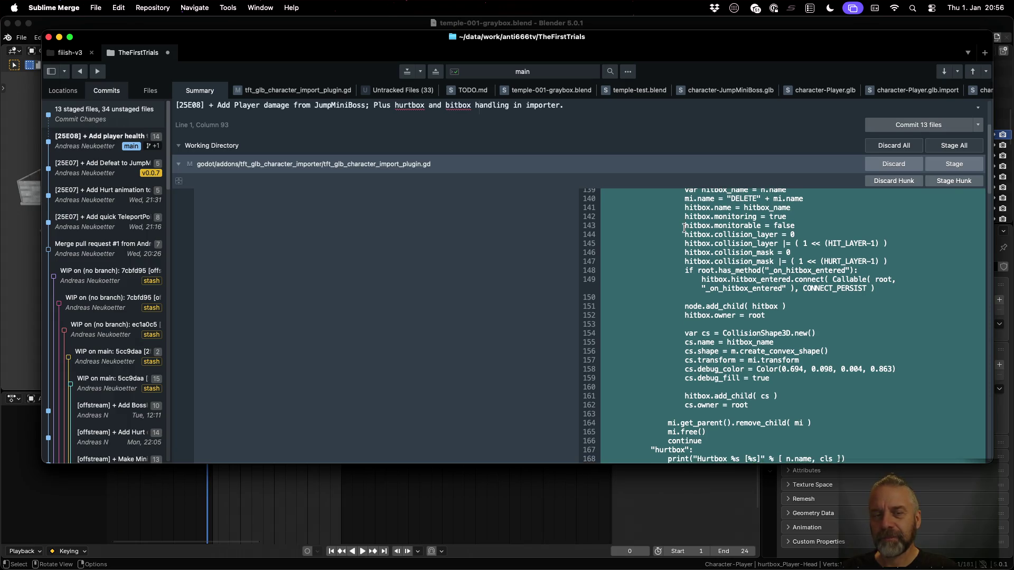
scroll(718, 298, up, 4)
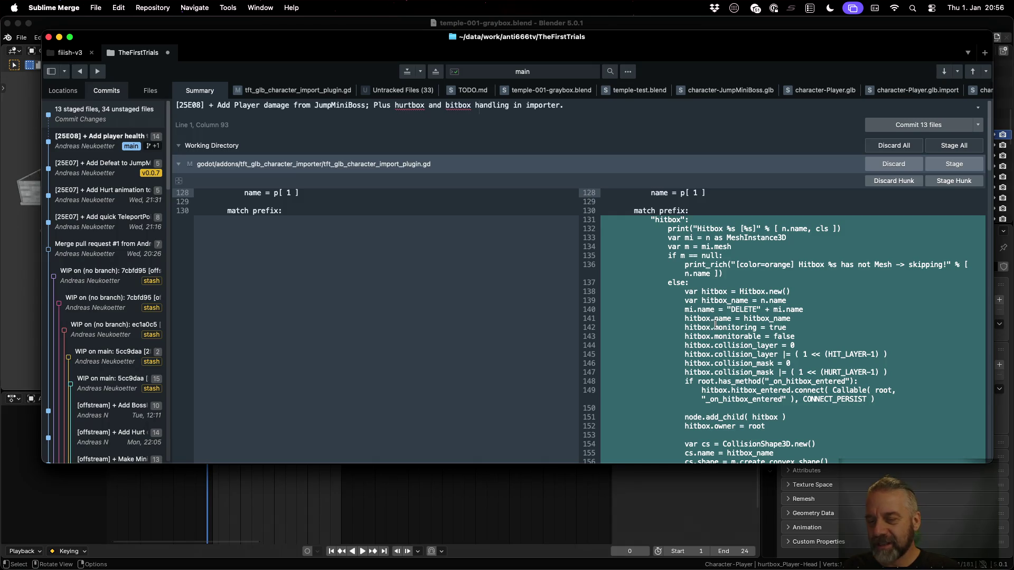
scroll(744, 316, down, 1)
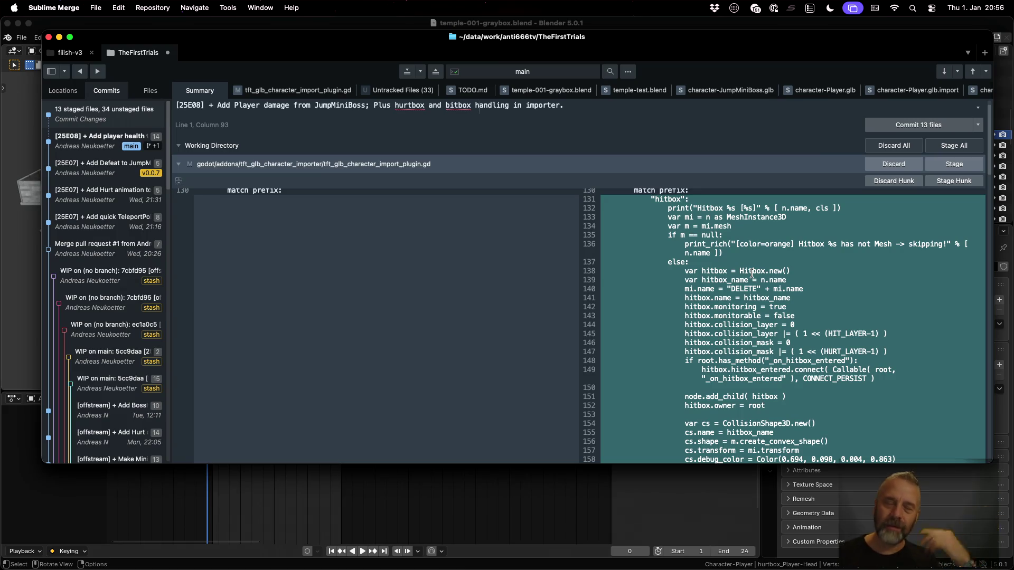
scroll(752, 273, down, 1)
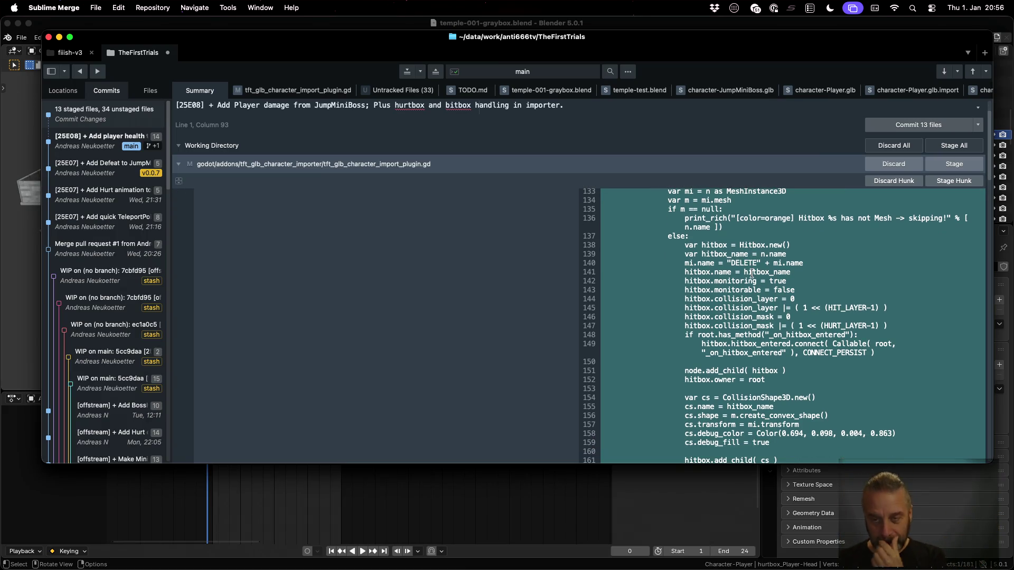
scroll(752, 273, down, 5)
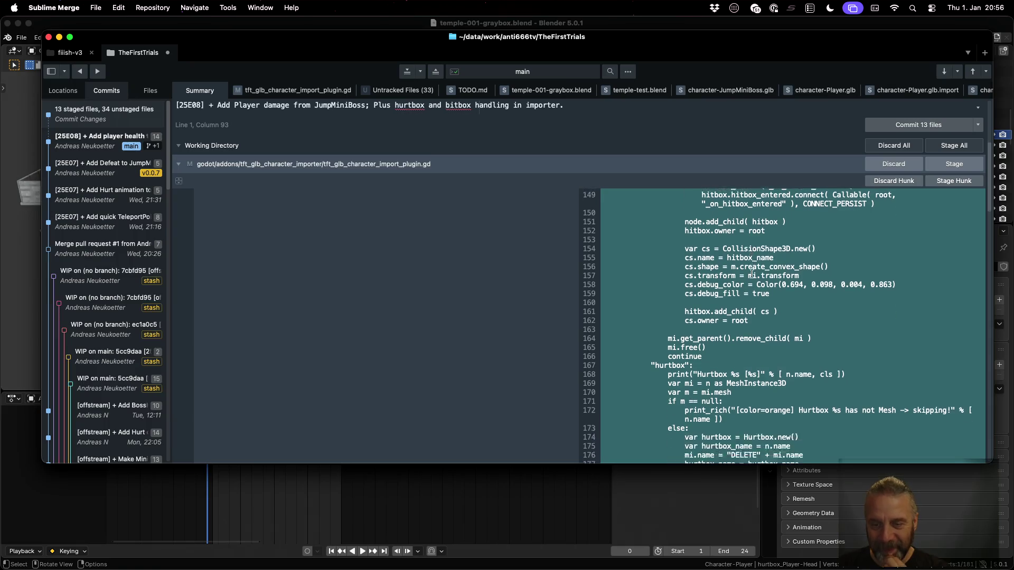
scroll(751, 273, down, 7)
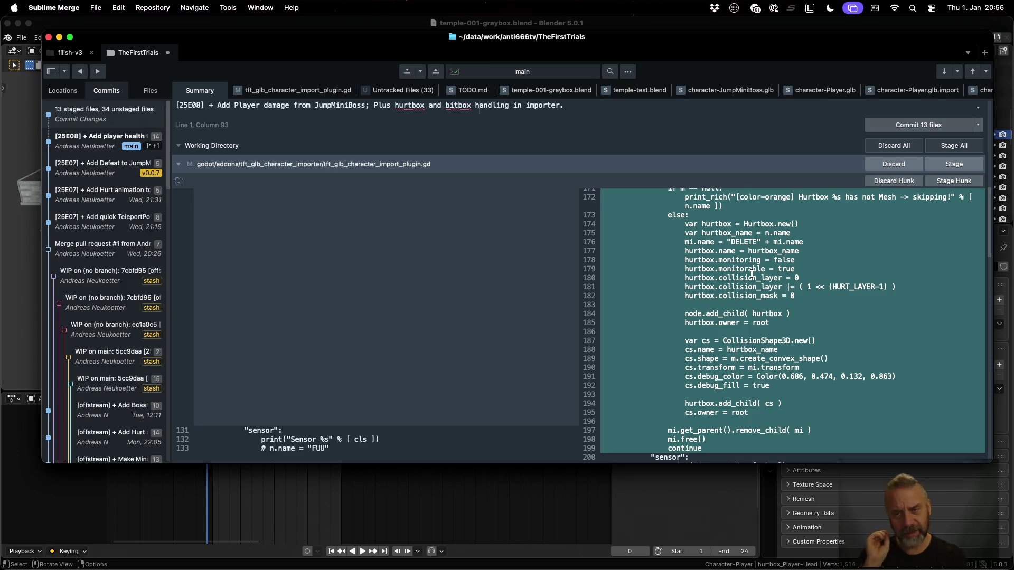
scroll(774, 230, down, 3)
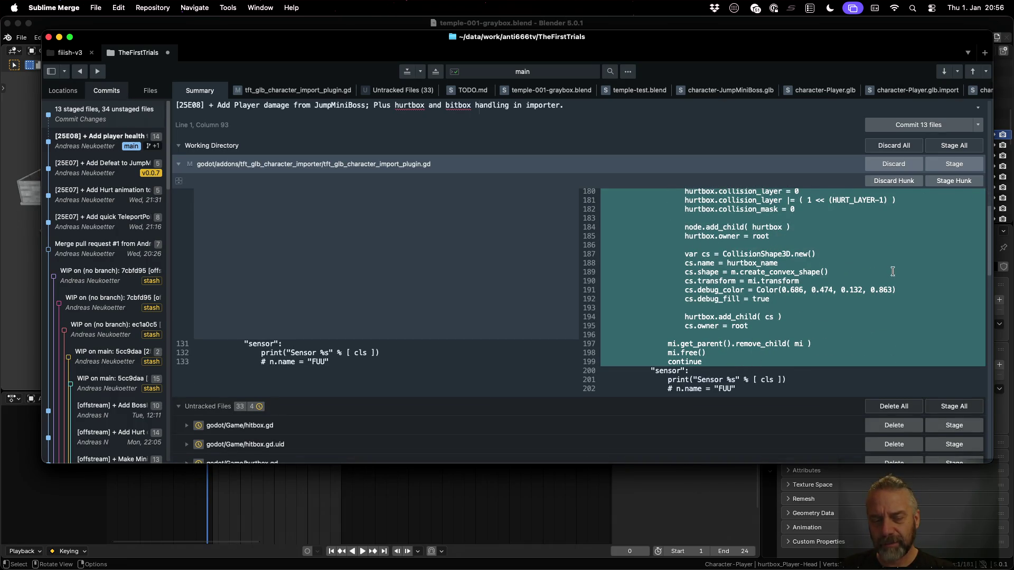
Stage the importer plugin plus the new hitbox.gd, hurtbox.gd and their .uid files.
click(948, 167)
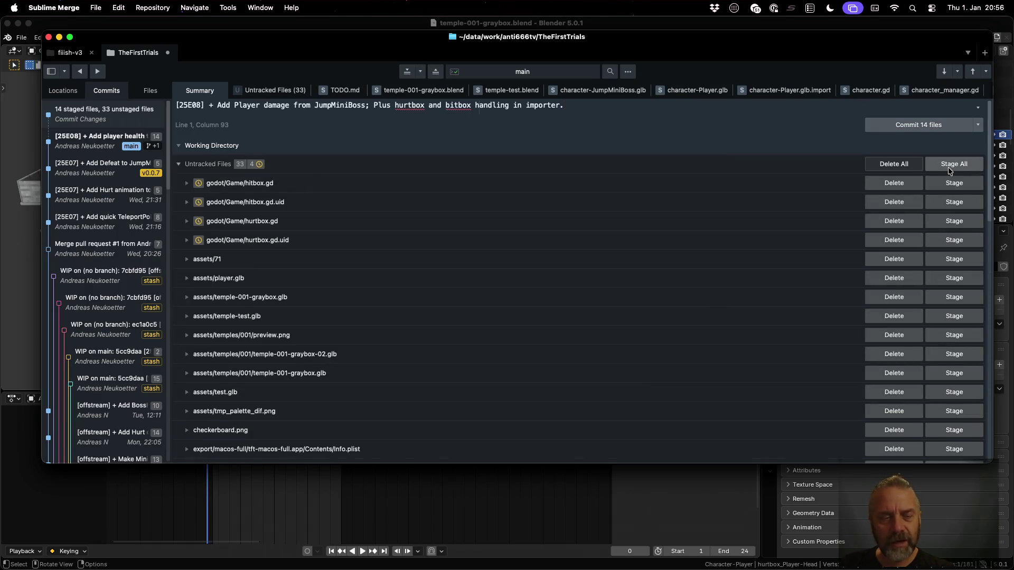
click(949, 183)
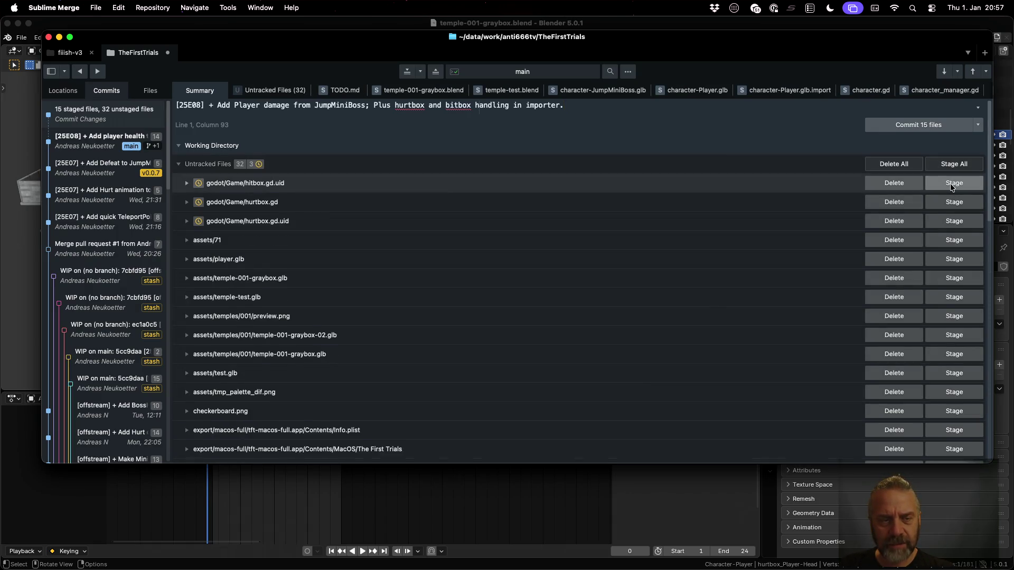
click(949, 183)
click(949, 183)
click(949, 183)
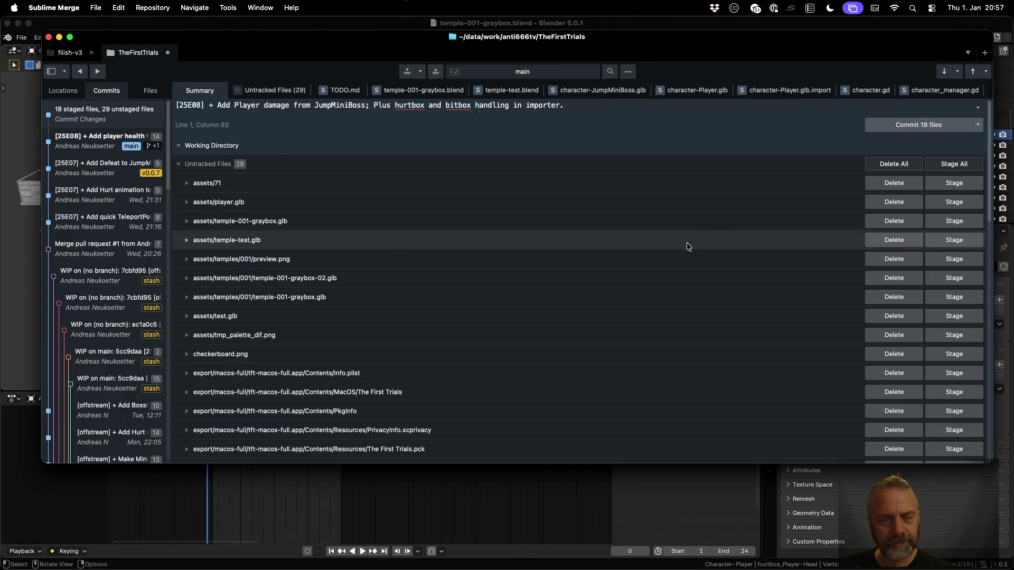
scroll(684, 248, down, 10)
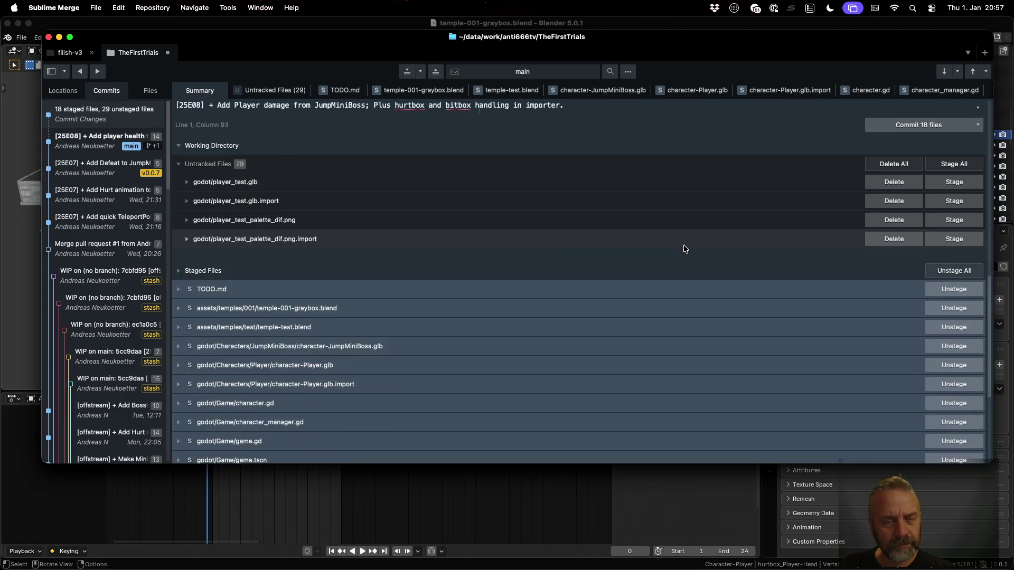
scroll(683, 245, down, 5)
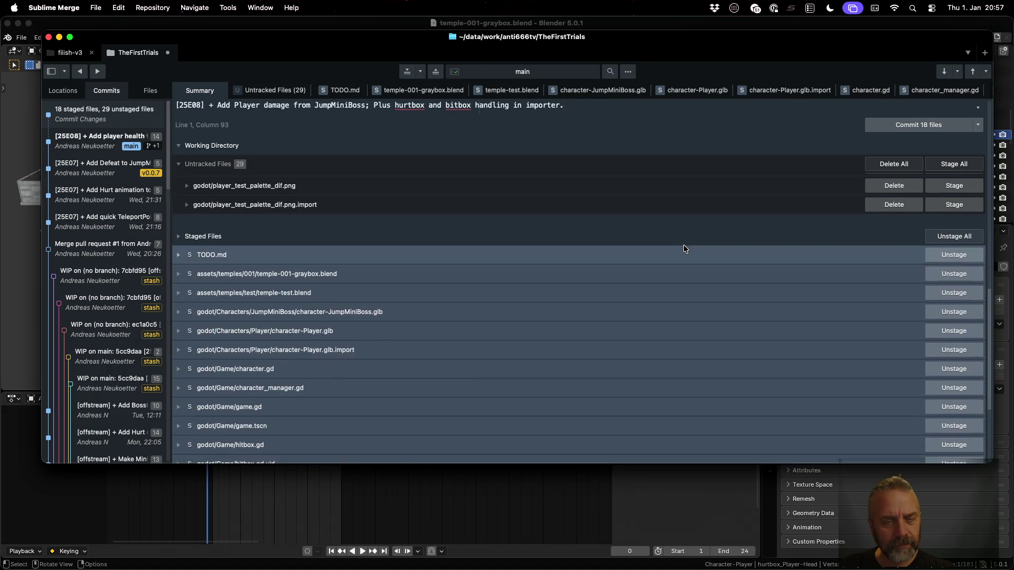
Commit the 18 staged files, dismissing the rebase command palette afterwards.
click(901, 125)
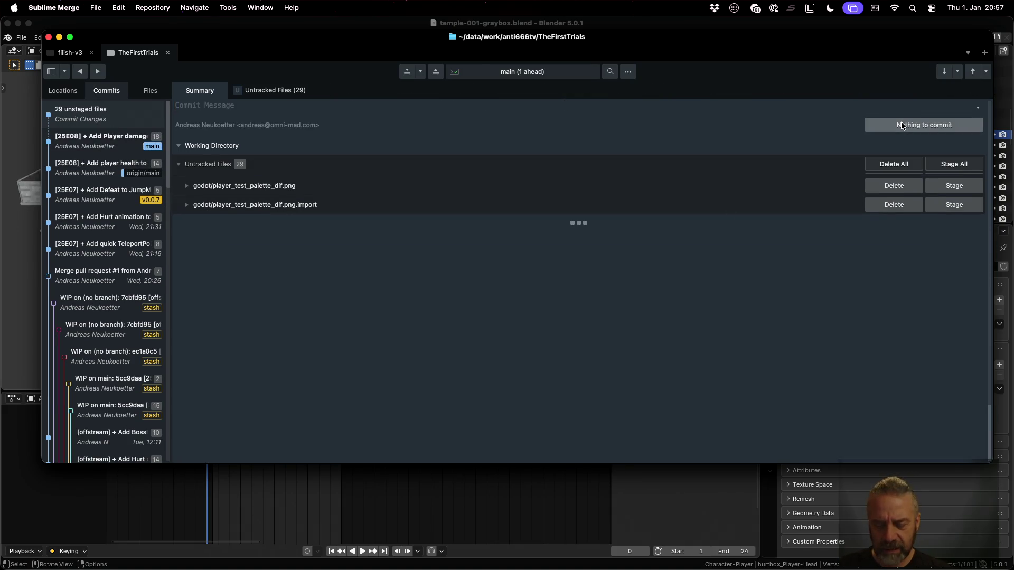
key(super+p)
text(re)
key(Return)
key(Escape)
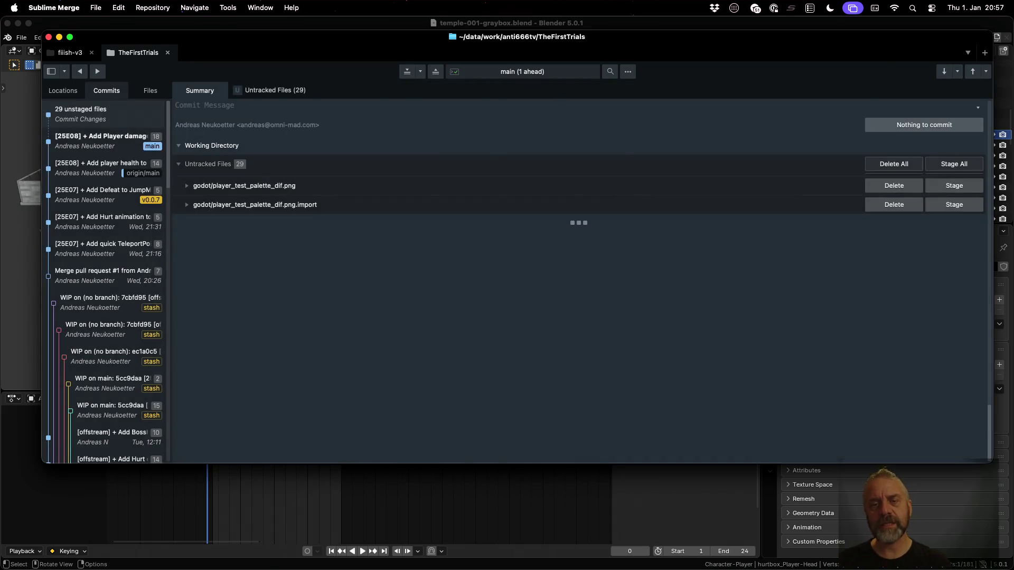
key(super+Tab)
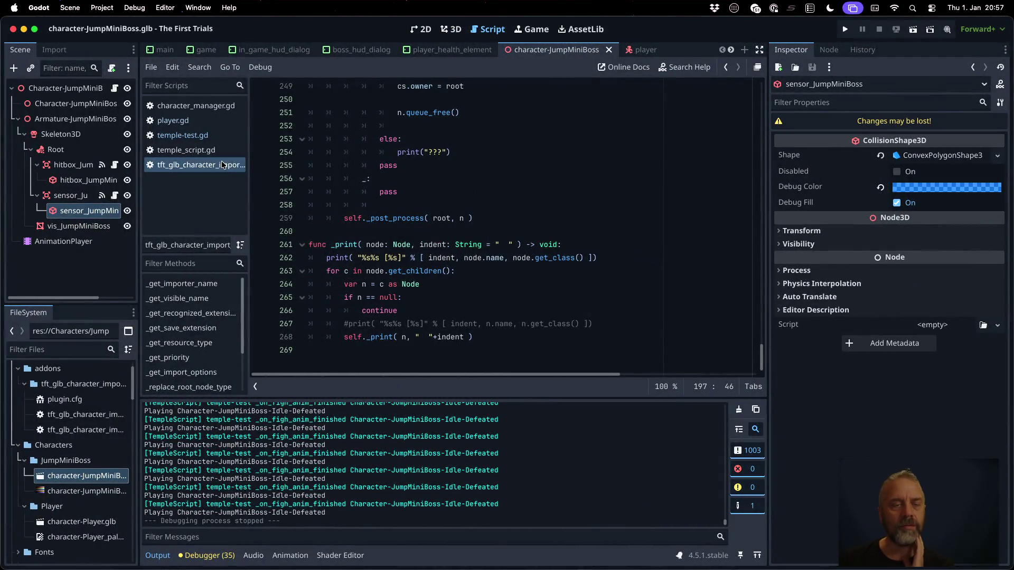
click(222, 165)
scroll(521, 237, up, 10)
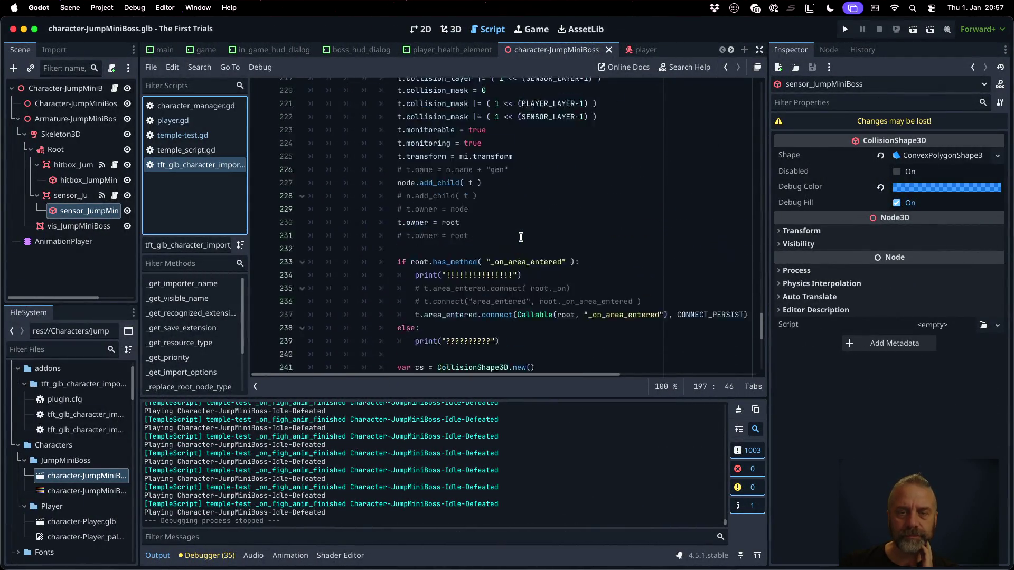
scroll(521, 238, up, 20)
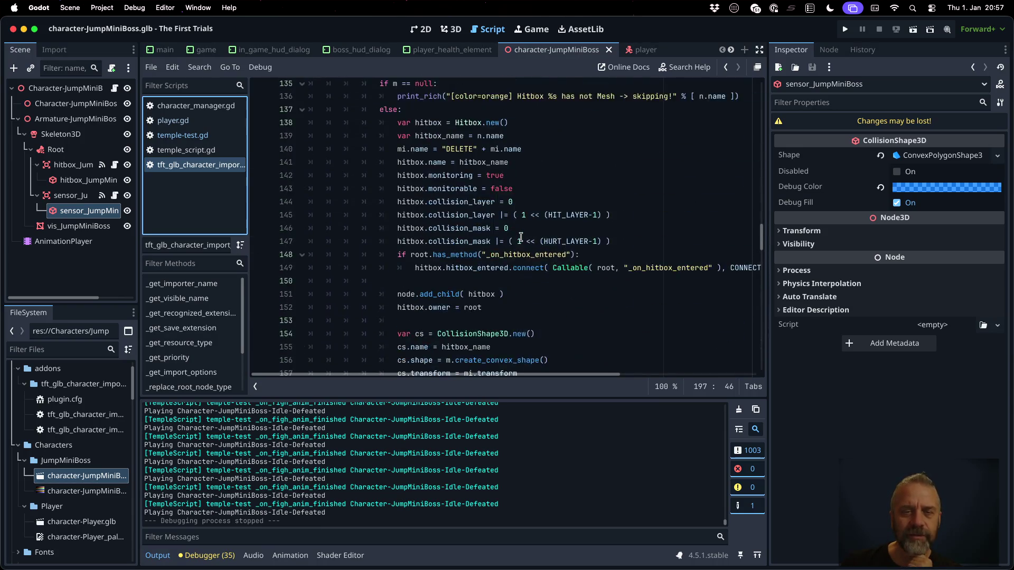
scroll(521, 237, up, 5)
scroll(520, 237, down, 5)
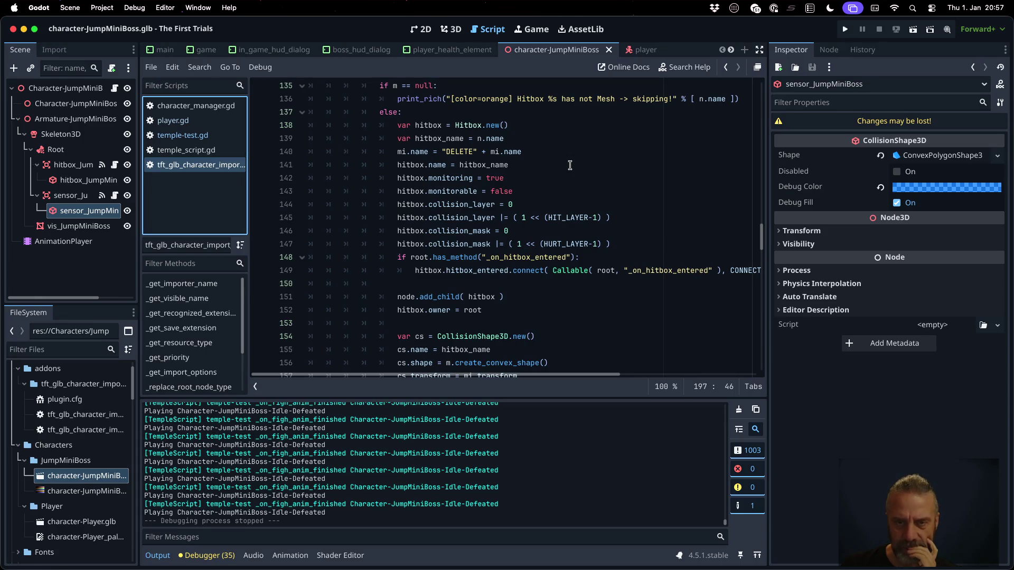
scroll(570, 166, down, 2)
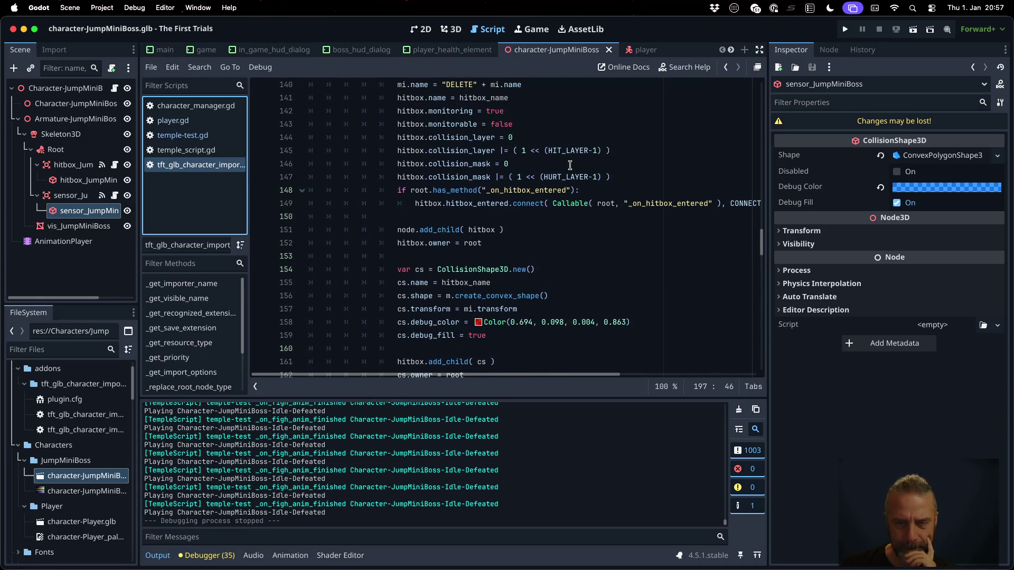
scroll(569, 166, down, 2)
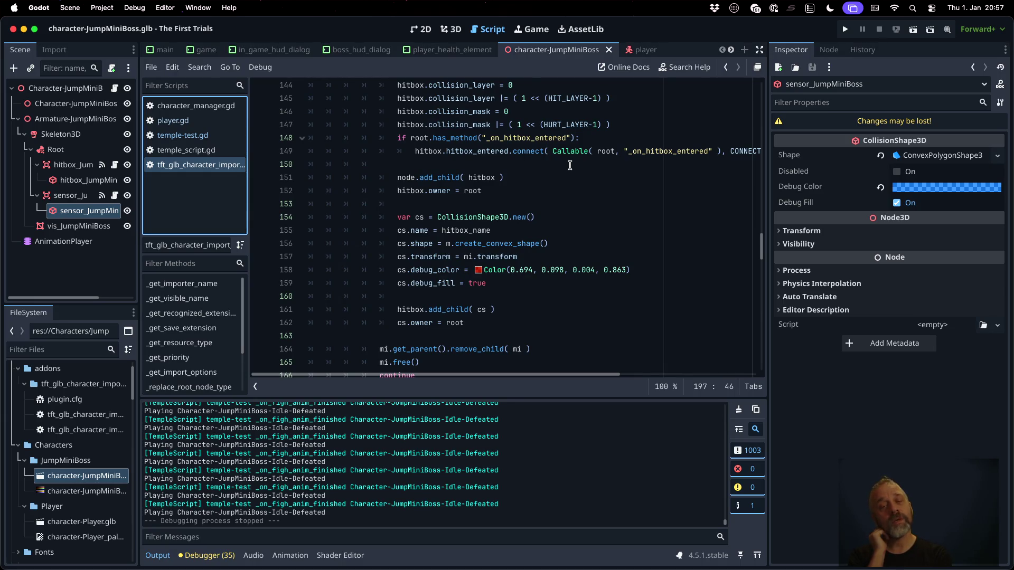
scroll(570, 165, up, 1)
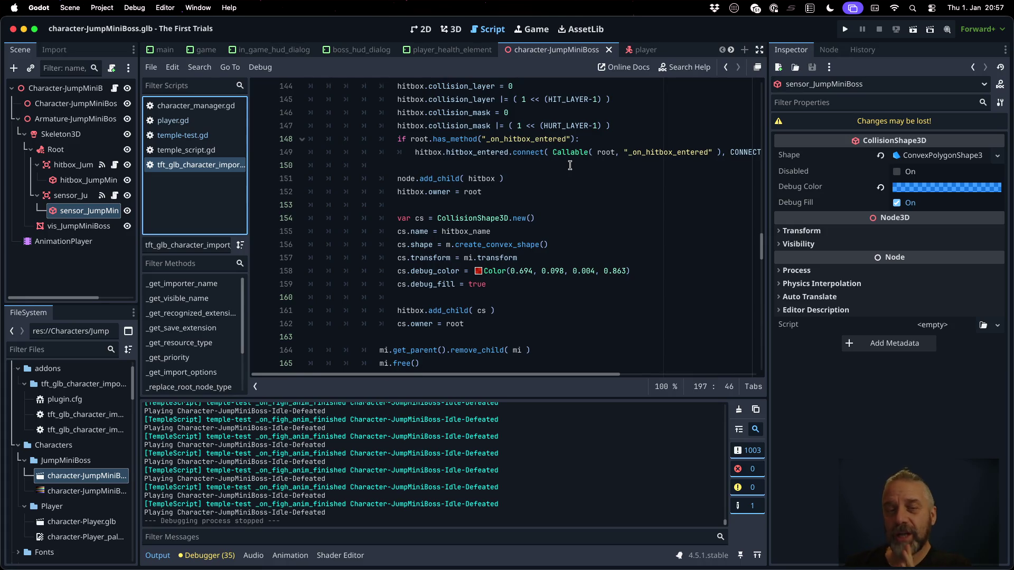
scroll(570, 165, up, 6)
click(513, 236)
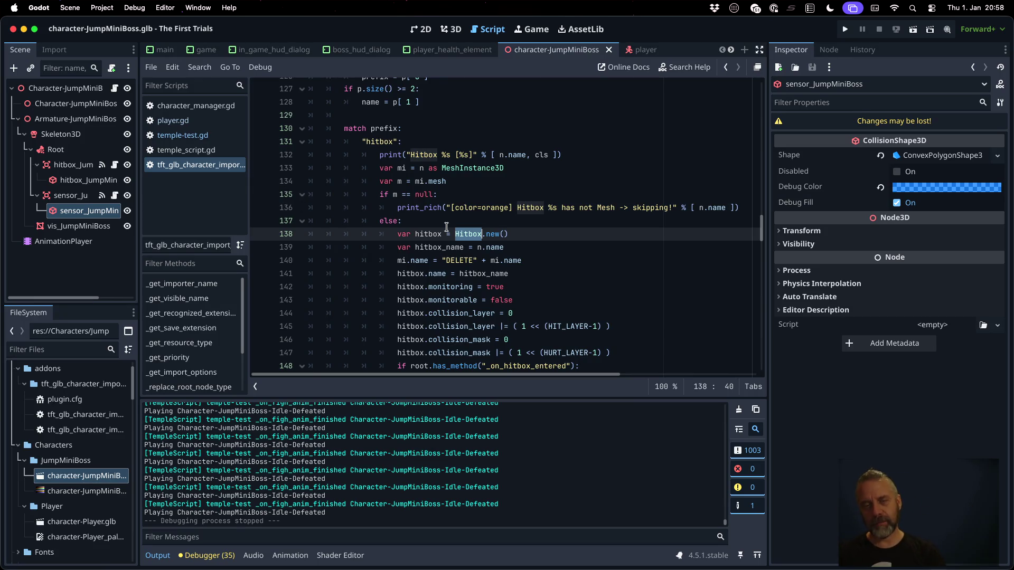
super+click(467, 235)
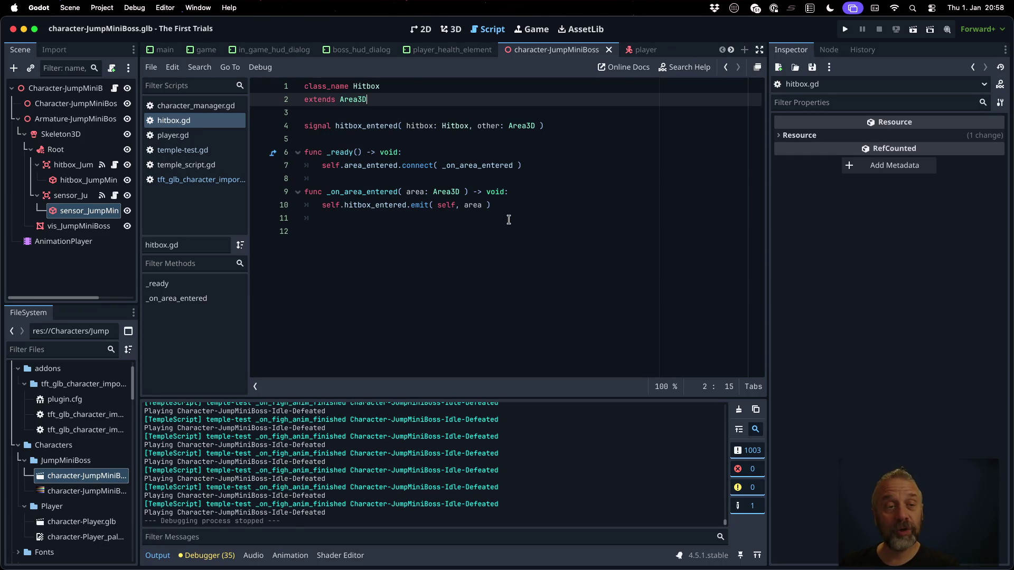
From the glb importer, follow the Trigger class reference on line 213 into trigger.gd.
click(201, 179)
scroll(494, 239, down, 5)
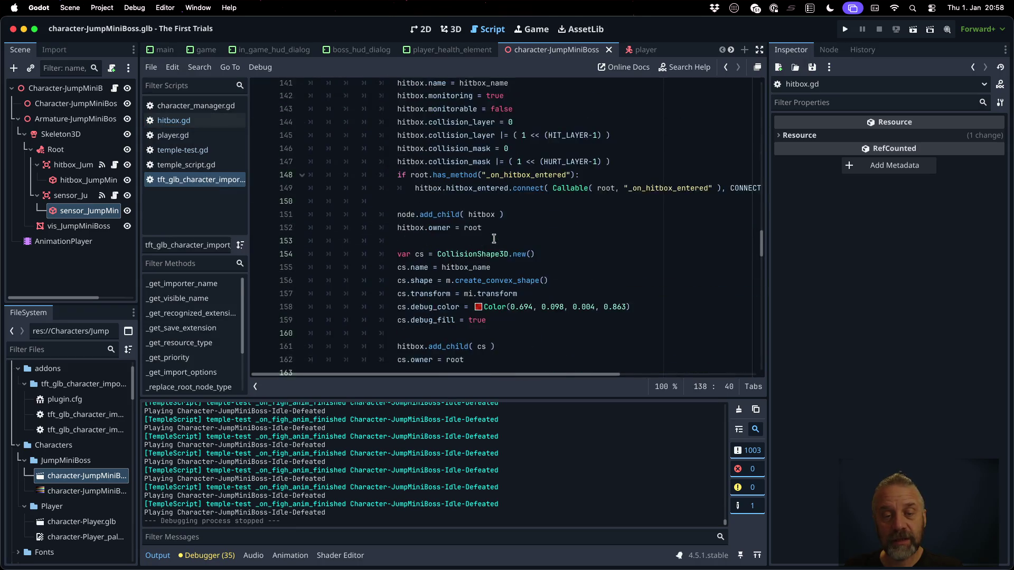
scroll(494, 239, down, 5)
scroll(494, 238, down, 7)
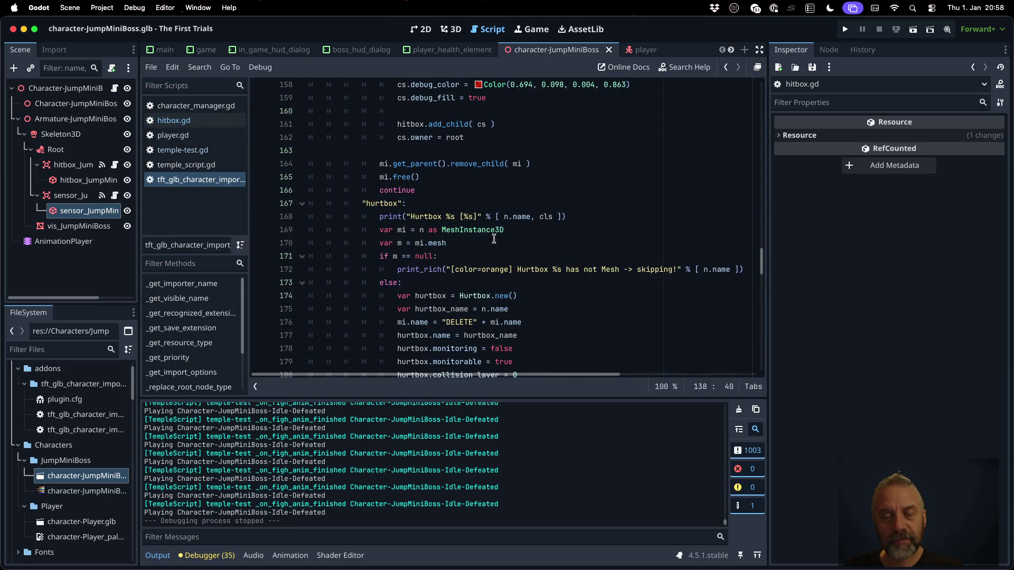
scroll(493, 238, down, 3)
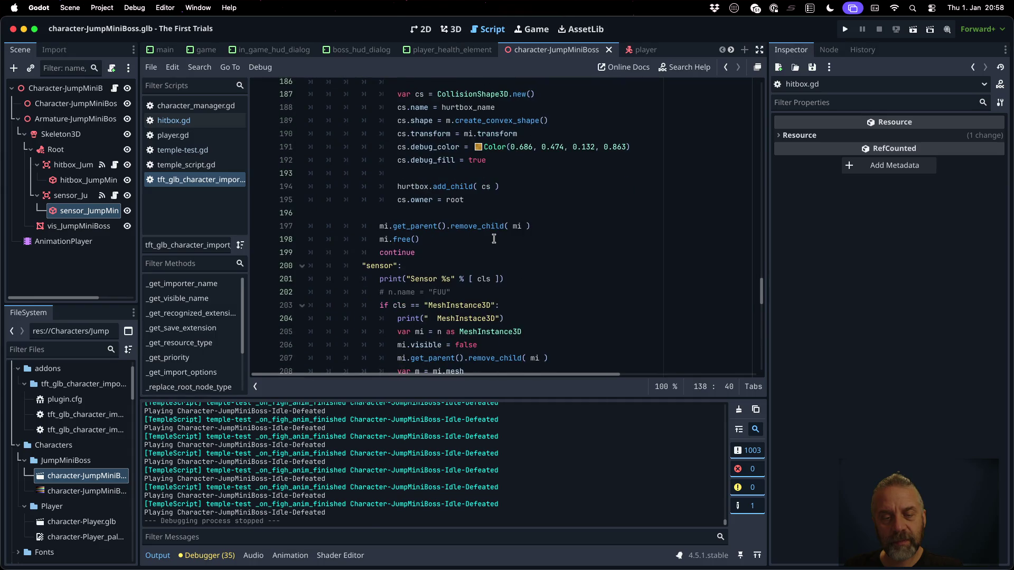
scroll(494, 238, down, 5)
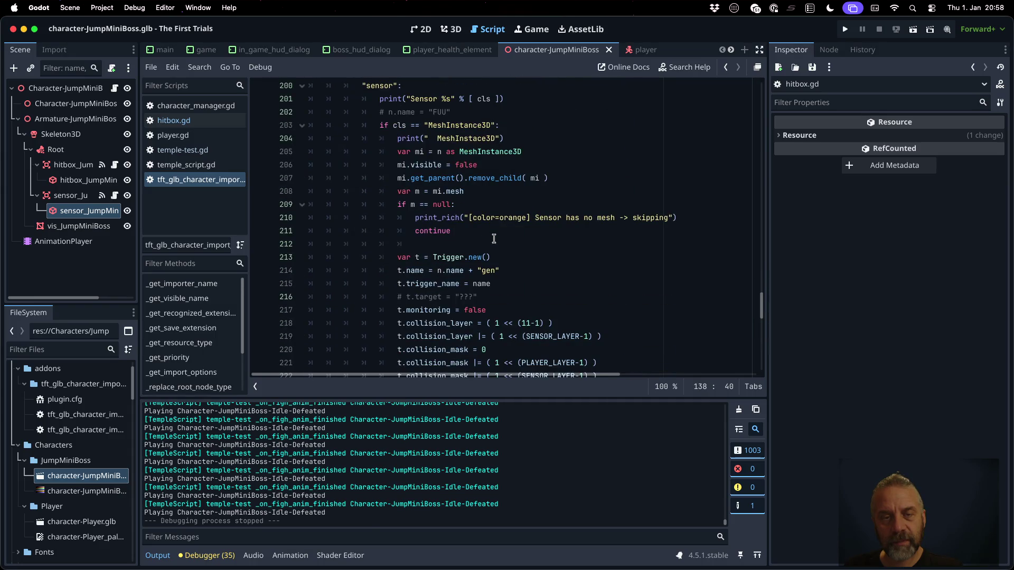
scroll(494, 238, down, 2)
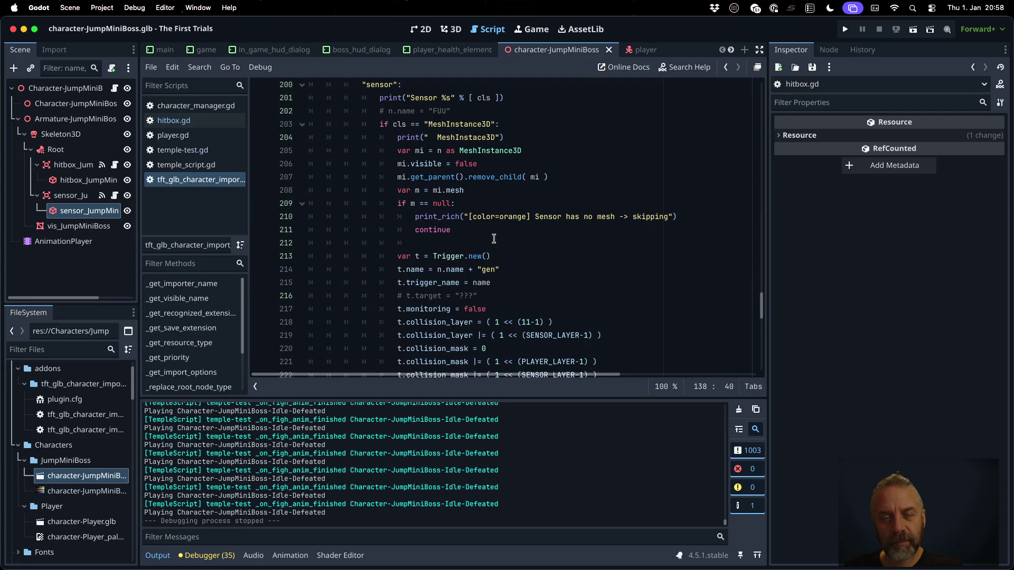
click(448, 180)
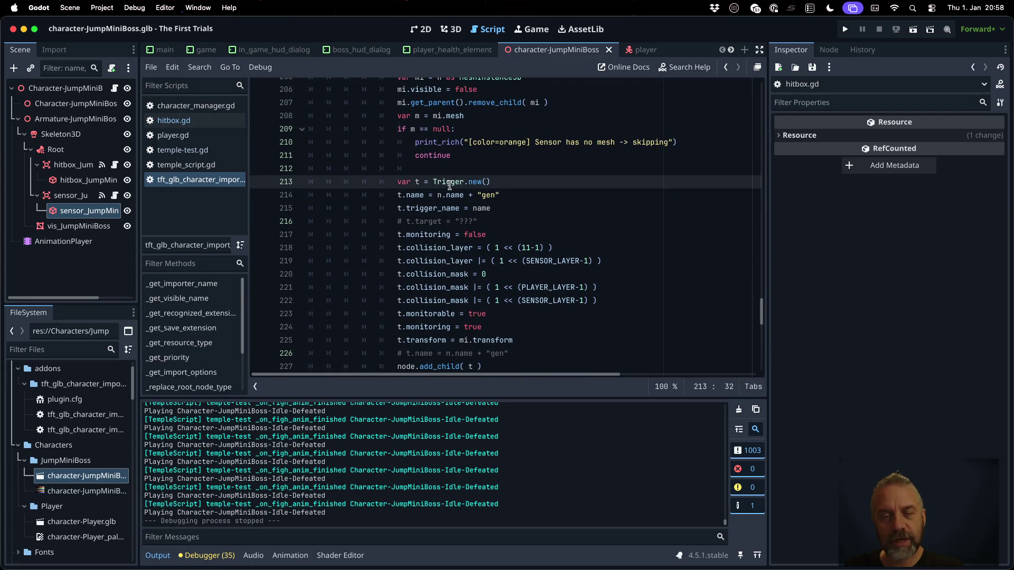
ctrl+click(448, 179)
Inspect trigger.gd's trigger_name property and its _on_area_entered handler on line 14.
mouse_move(512, 219)
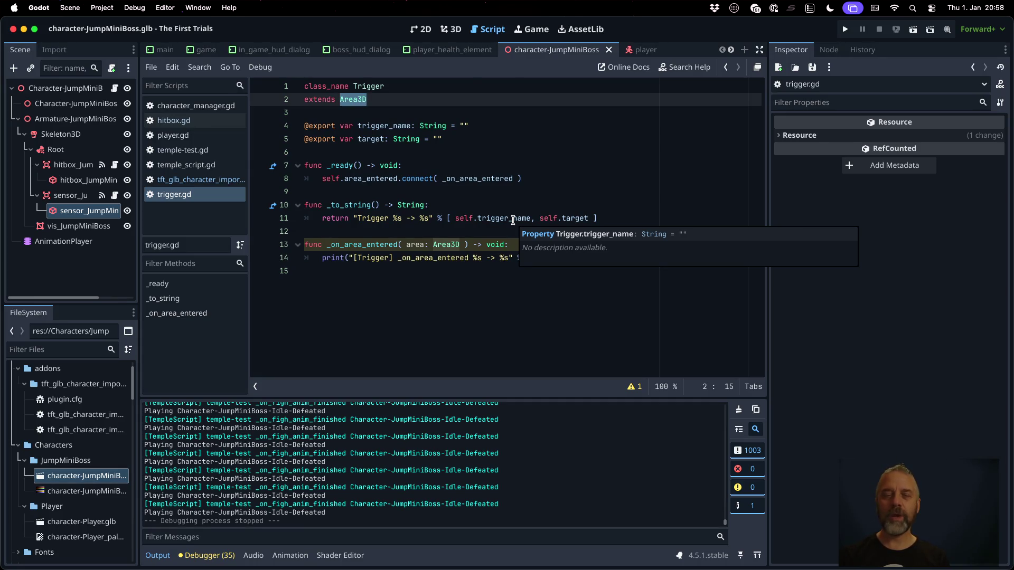
click(377, 204)
click(416, 231)
double_click(448, 259)
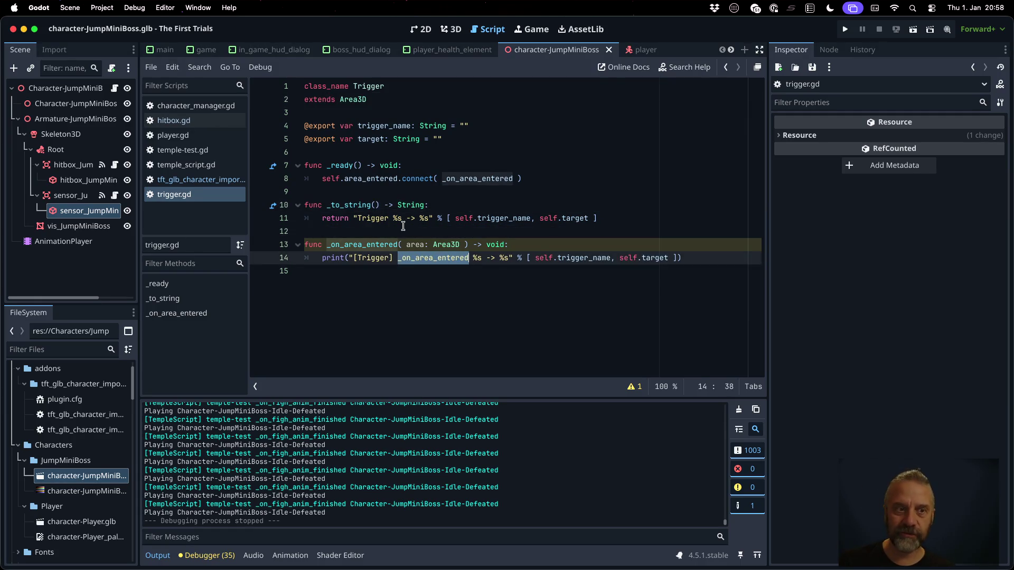
Flip twice between the player and character-JumpMiniBoss scene tabs.
click(552, 51)
click(490, 54)
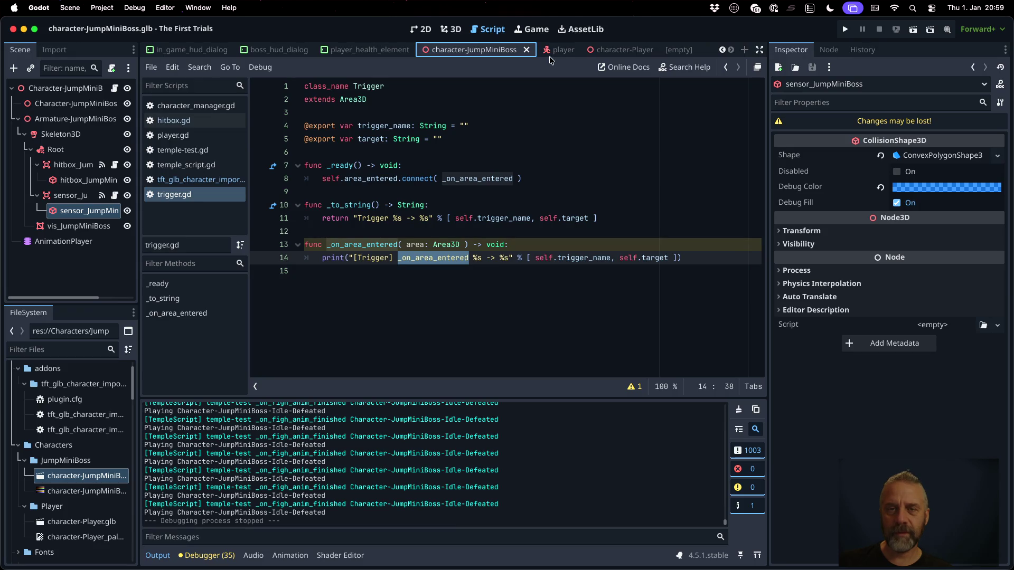
click(556, 53)
click(492, 53)
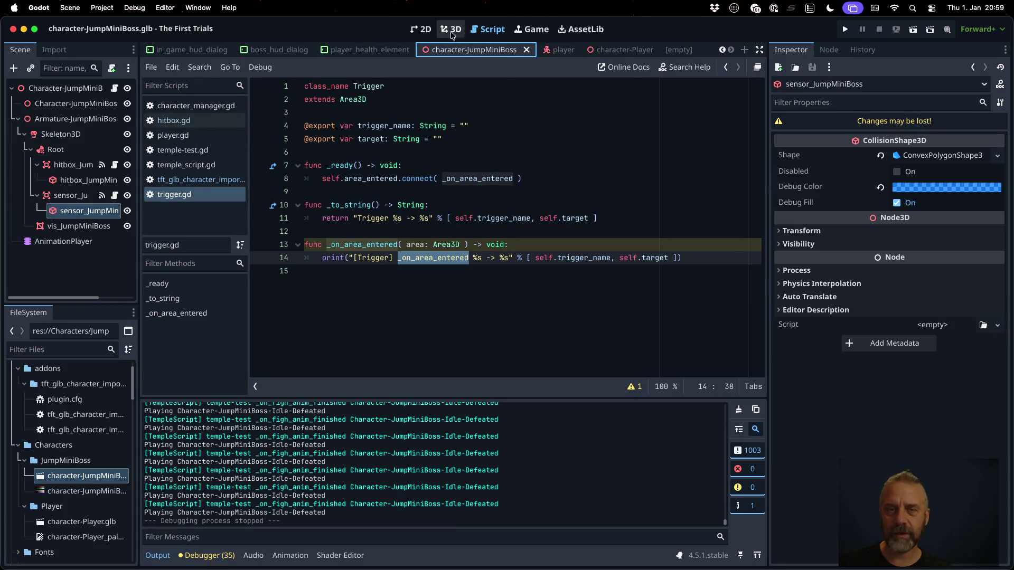
Show the character-JumpMiniBoss scene in 3D and zoom in on its sensor collision shape.
click(450, 29)
scroll(459, 238, down, 5)
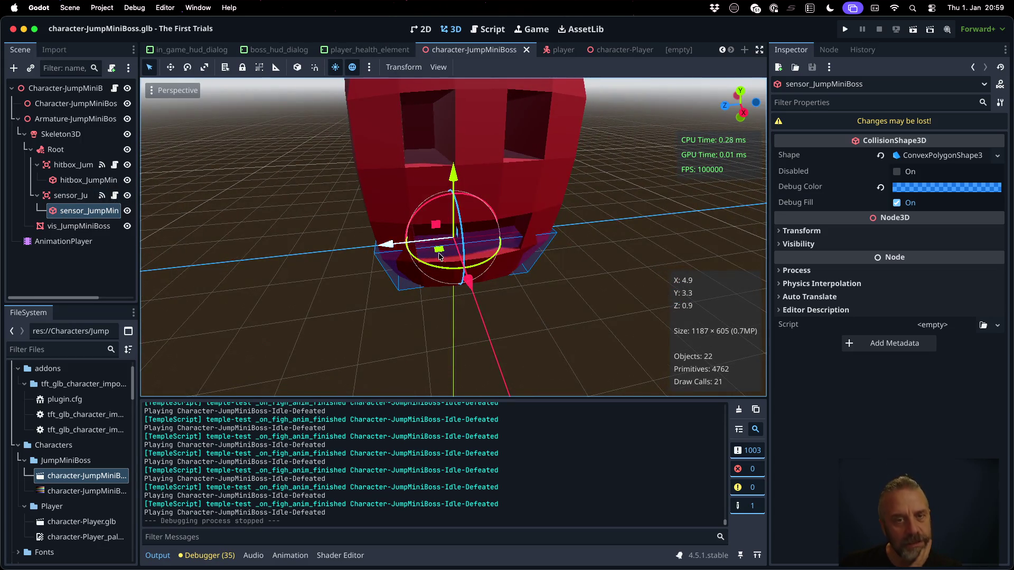
scroll(457, 262, up, 3)
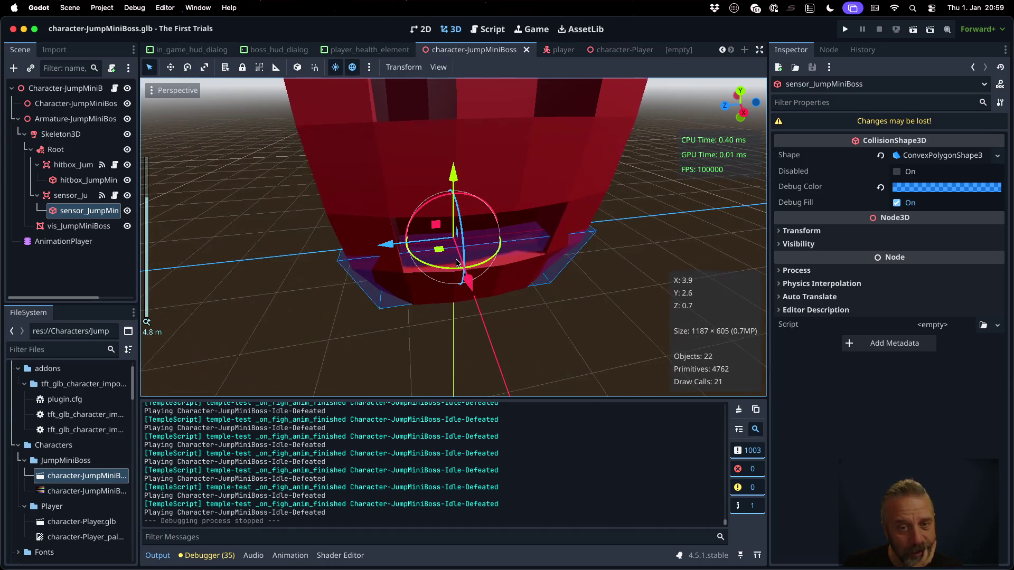
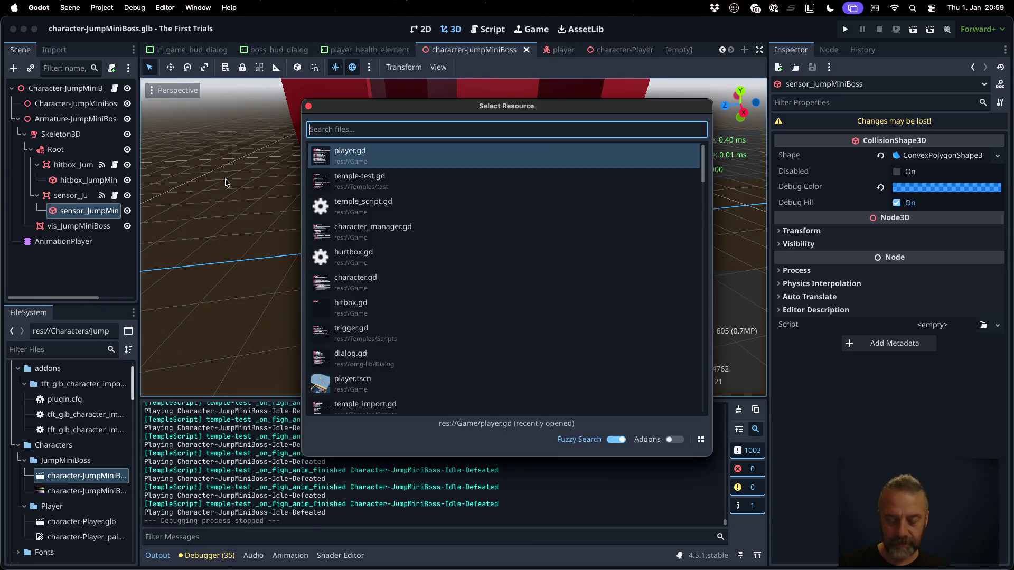
Quick-open the game.tscn scene.
key(alt+shift+o)
text(game)
key(Down)
key(Return)
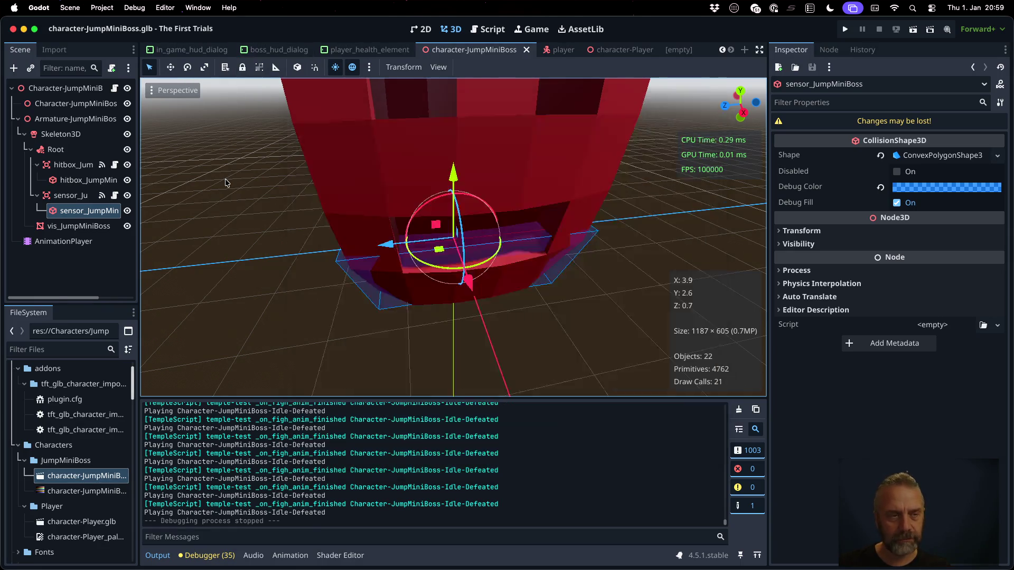
Select the Temple-test node and open its imported scene in the editor despite the warning.
scroll(90, 186, down, 5)
scroll(90, 185, down, 1)
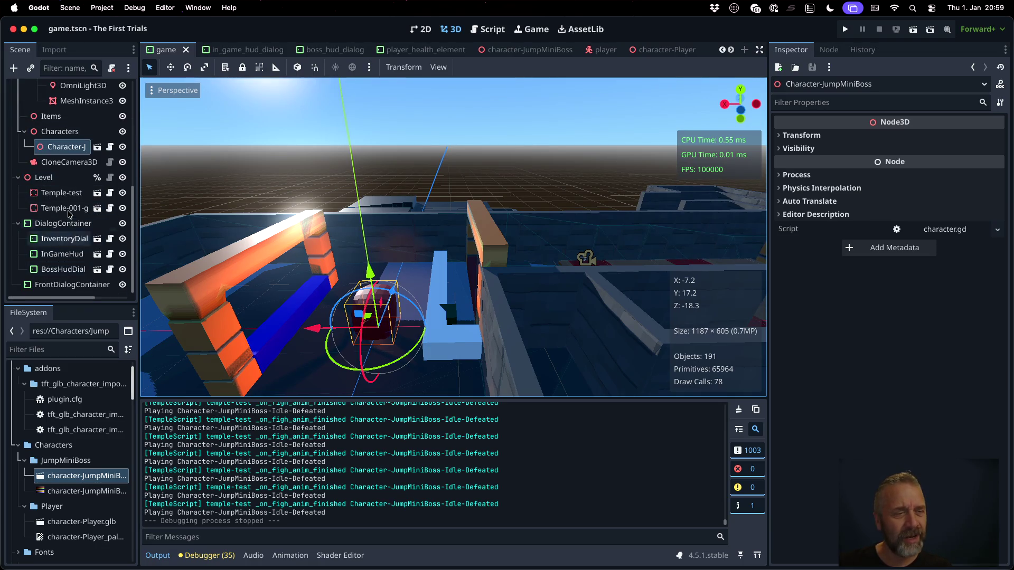
click(71, 208)
click(71, 192)
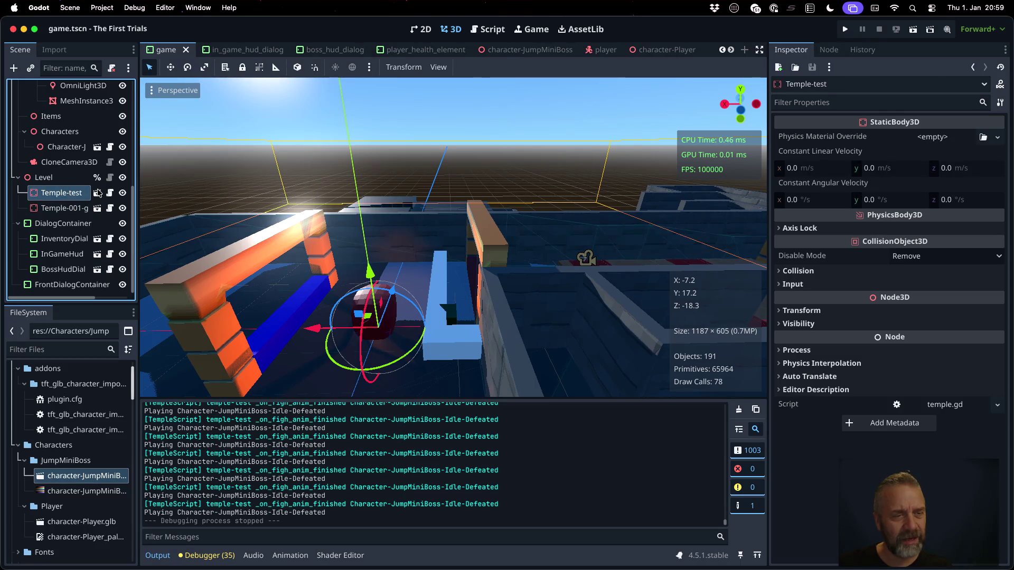
click(97, 192)
click(499, 301)
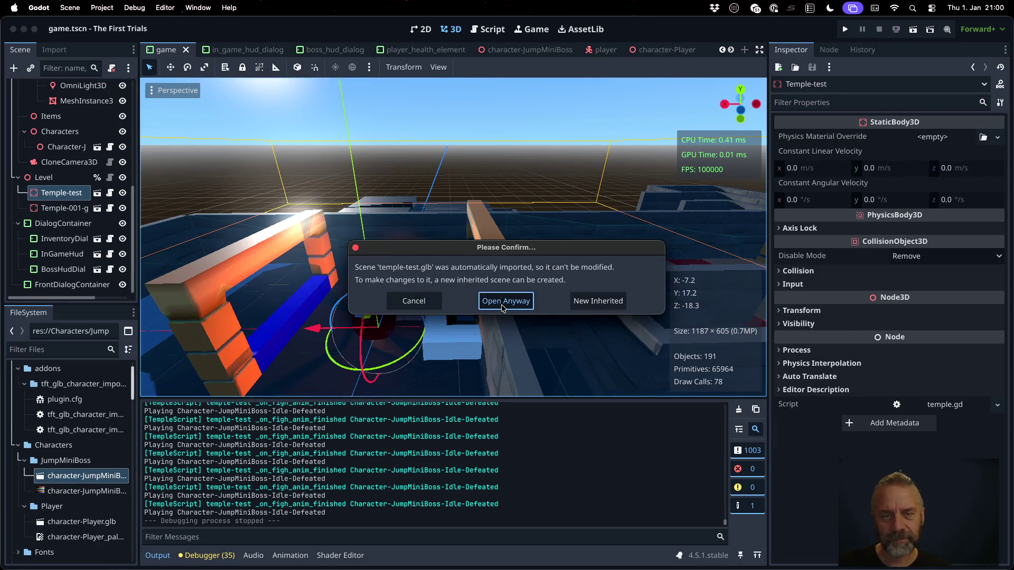
Browse temple-test.glb, selecting the LavaFloor_020 and LavaFloor_026 lava tiles.
scroll(421, 293, down, 5)
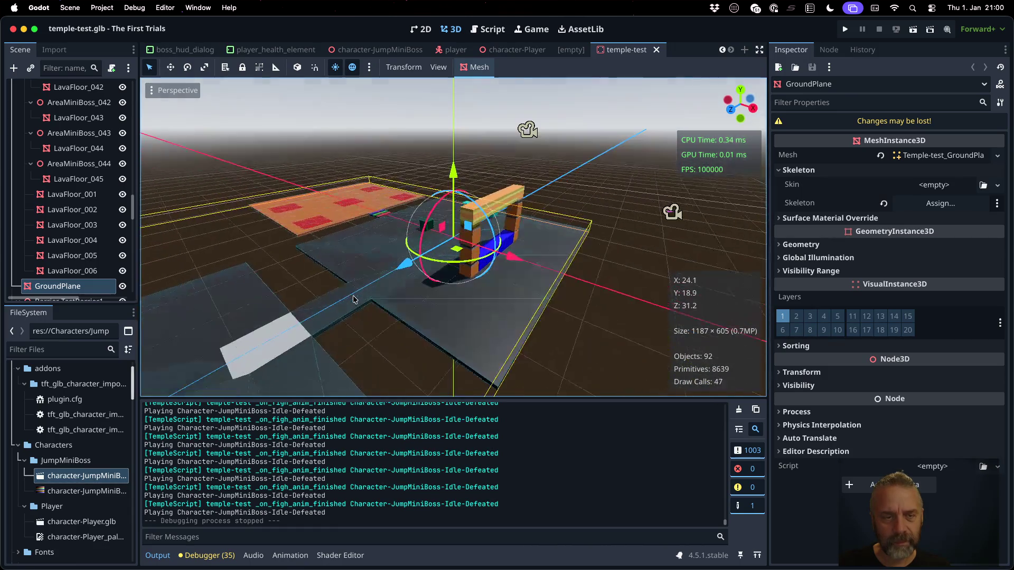
scroll(337, 207, down, 3)
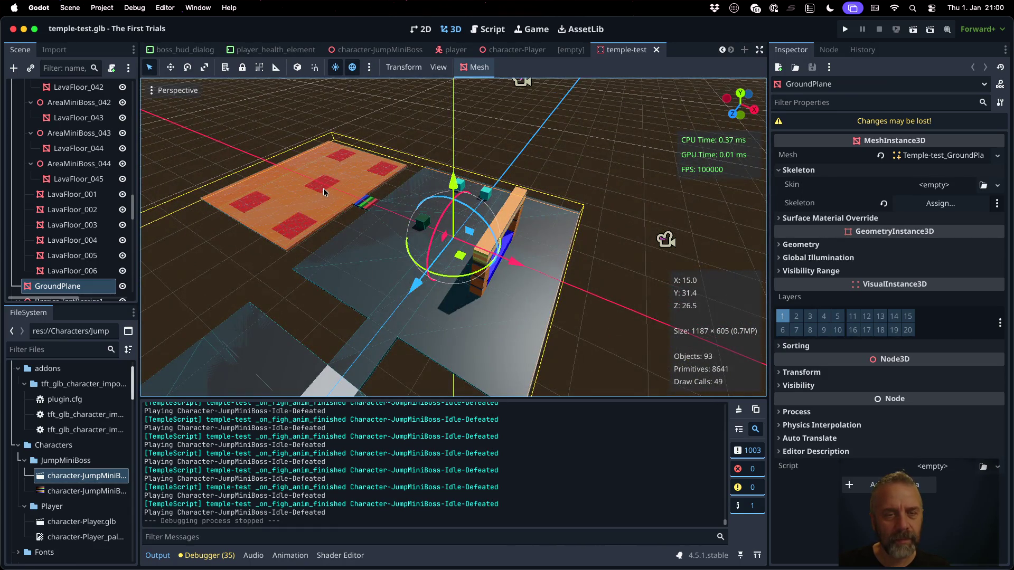
scroll(324, 190, up, 10)
scroll(499, 253, up, 3)
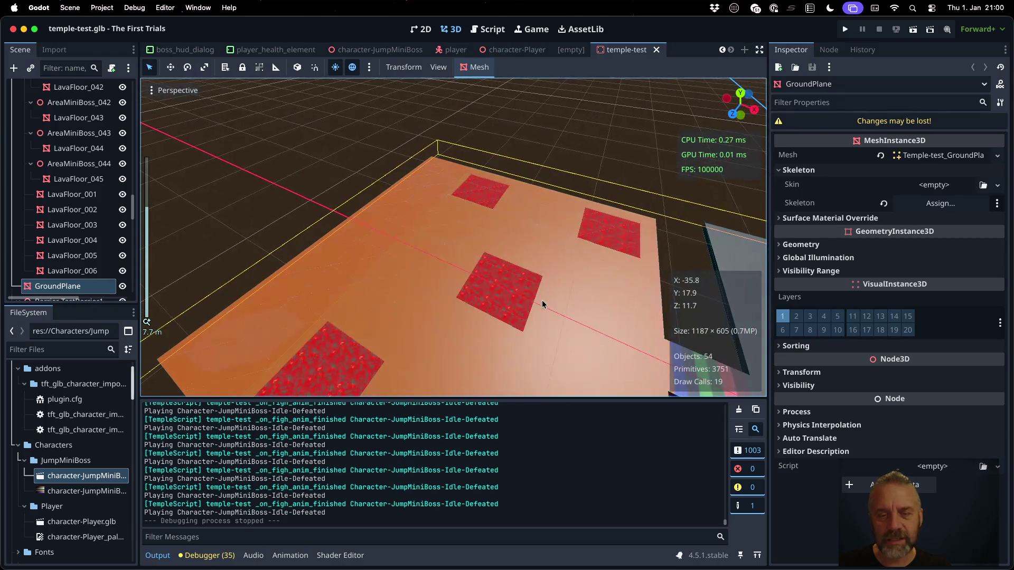
click(513, 289)
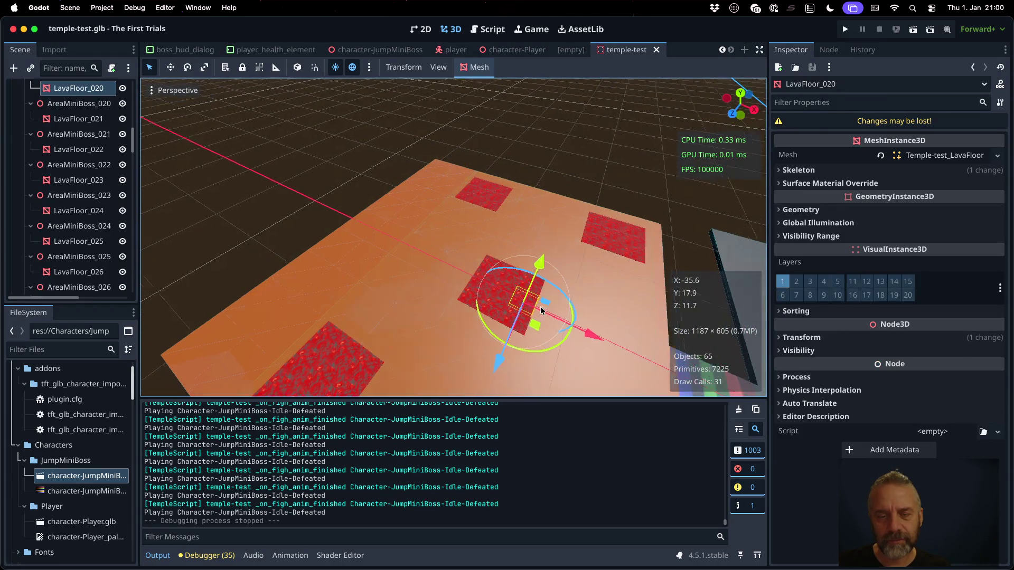
scroll(540, 306, up, 5)
scroll(456, 255, up, 2)
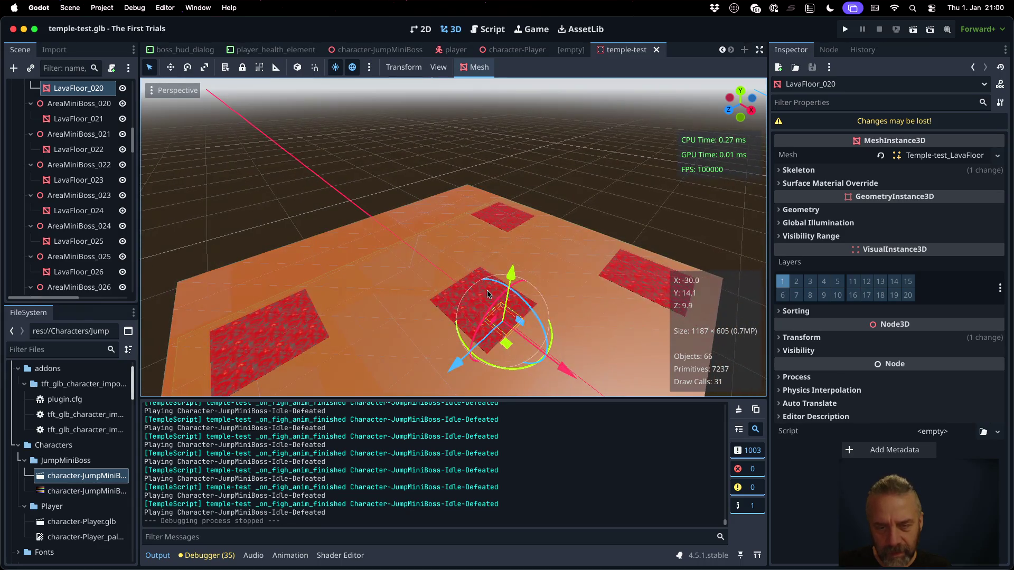
click(487, 290)
click(501, 314)
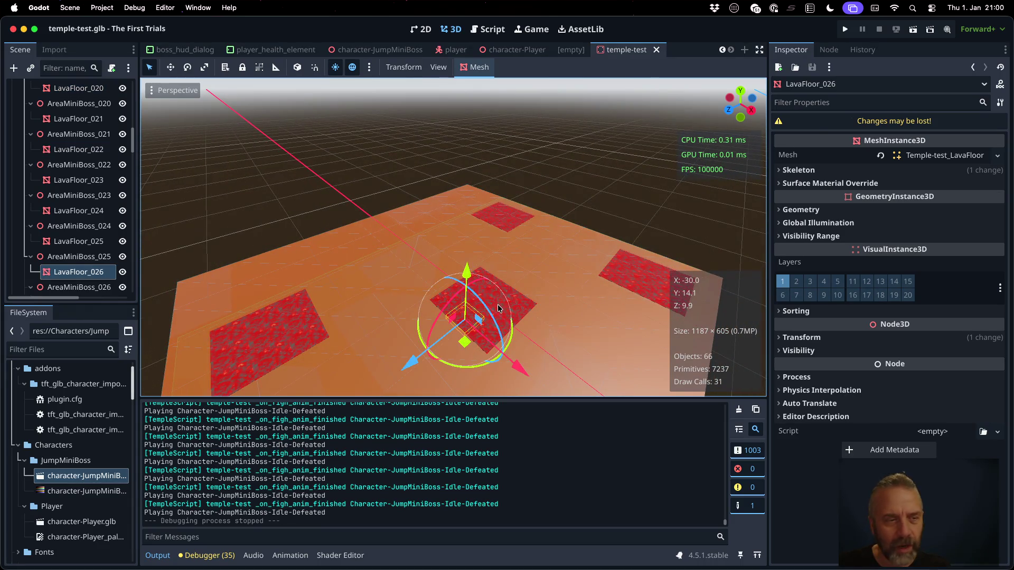
scroll(74, 158, up, 8)
scroll(16, 111, up, 3)
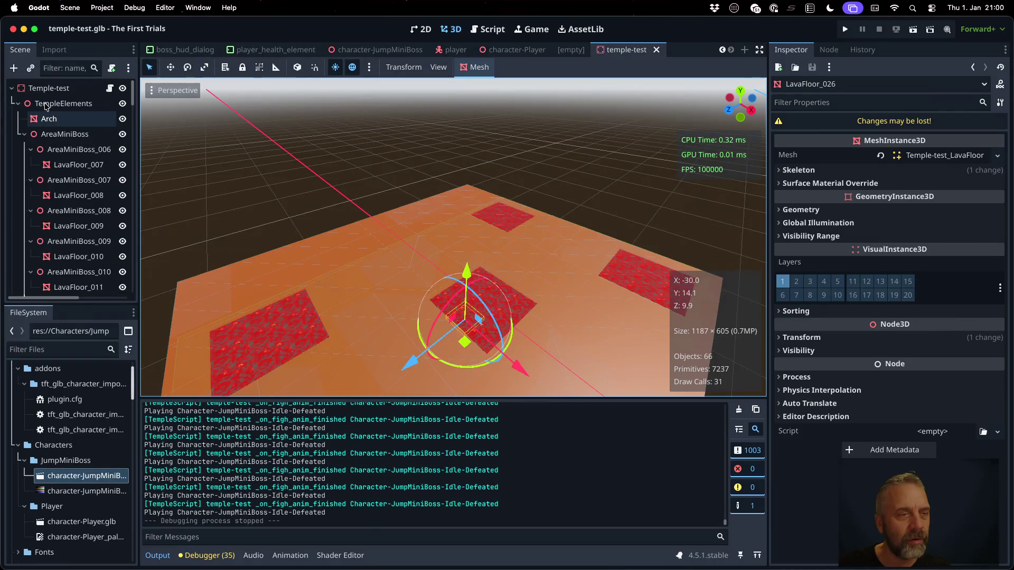
Collapse and re-expand the AreaMiniBoss group to list its lava areas.
click(25, 135)
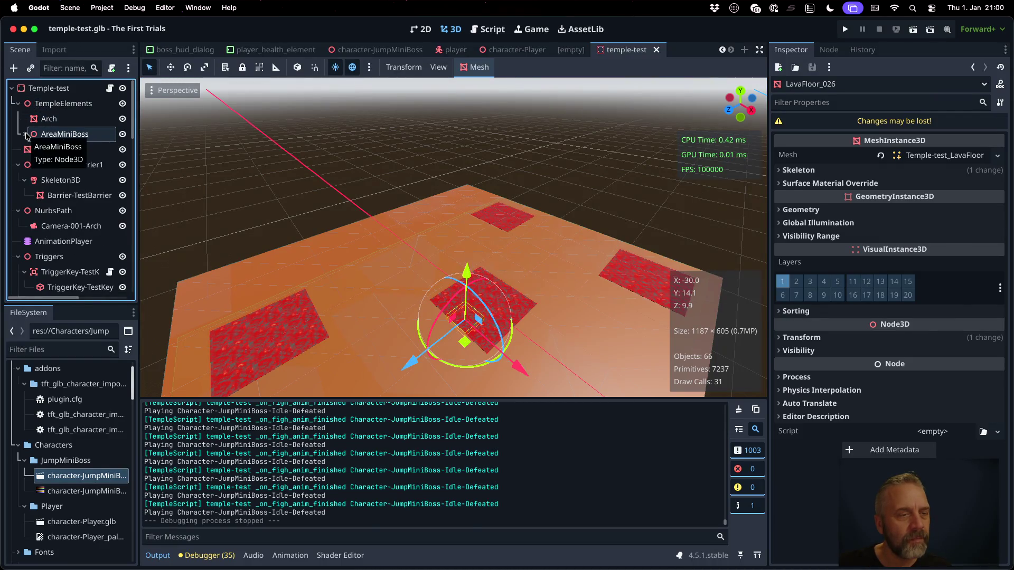
scroll(83, 220, down, 3)
scroll(83, 220, down, 5)
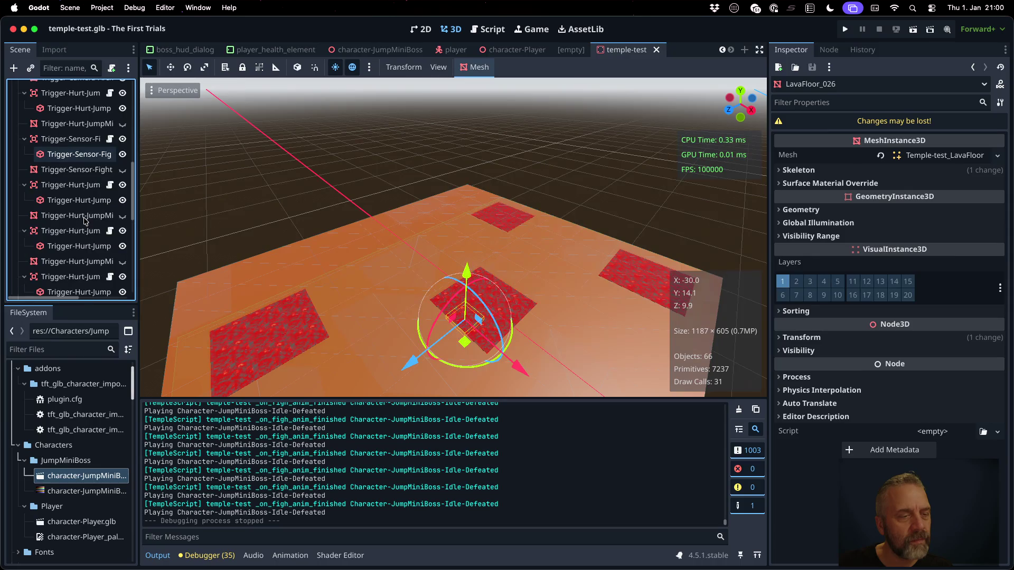
scroll(83, 220, up, 8)
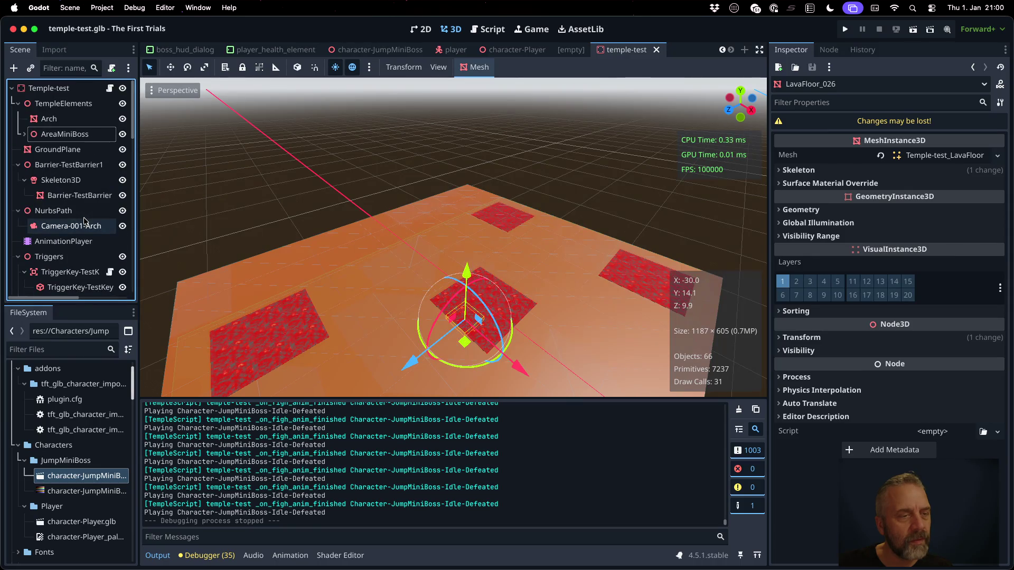
click(25, 135)
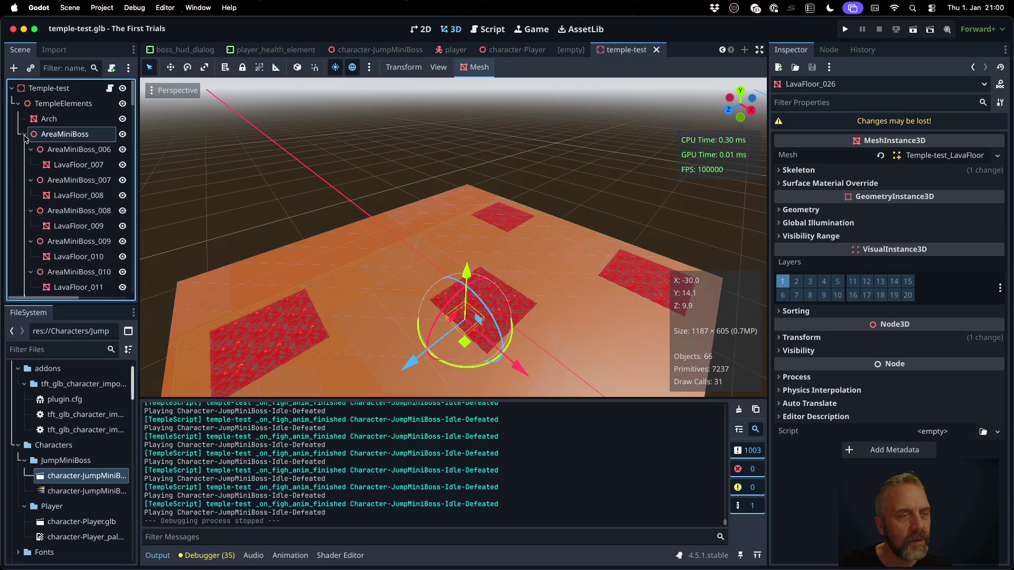
Select Trigger-Sensor-FightJumpMiniBoss and widen the scene dock to show full node names.
scroll(31, 152, down, 10)
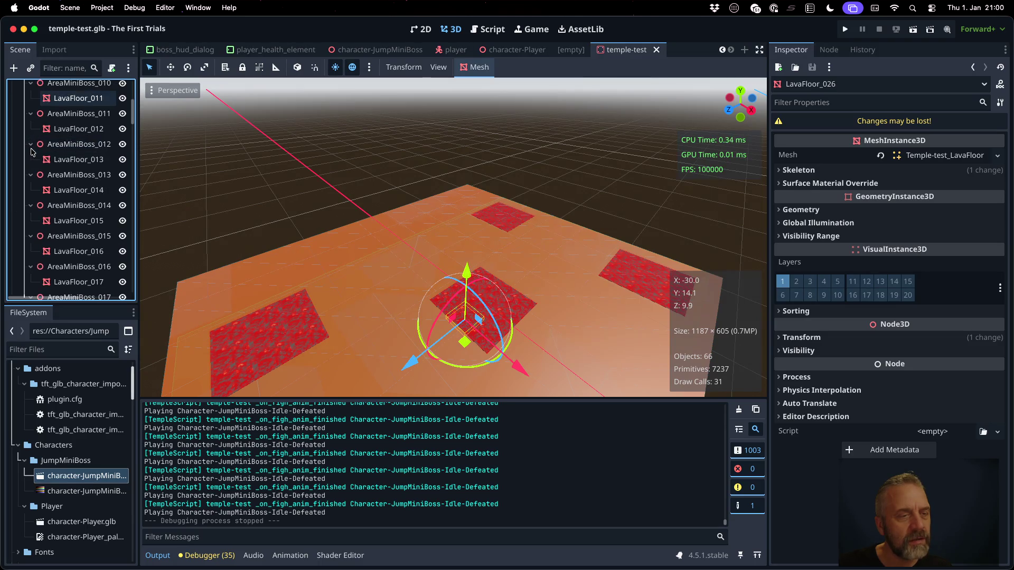
scroll(32, 152, down, 15)
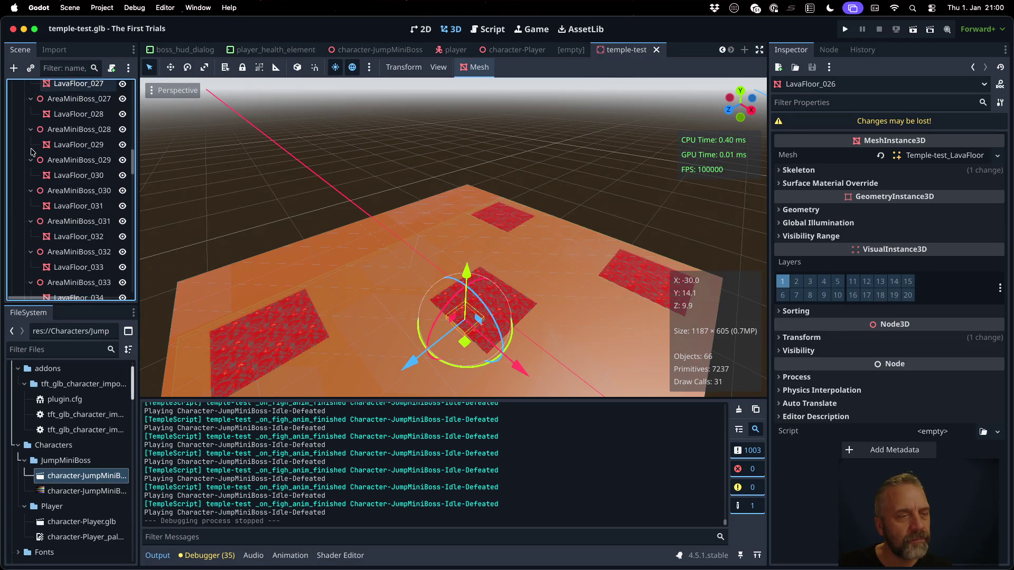
scroll(31, 152, down, 10)
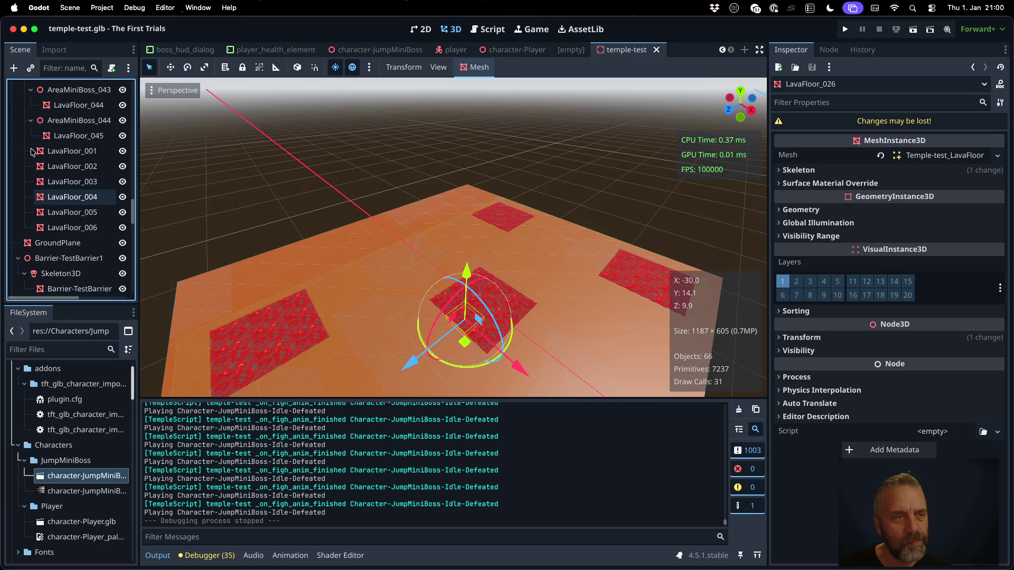
scroll(31, 152, down, 4)
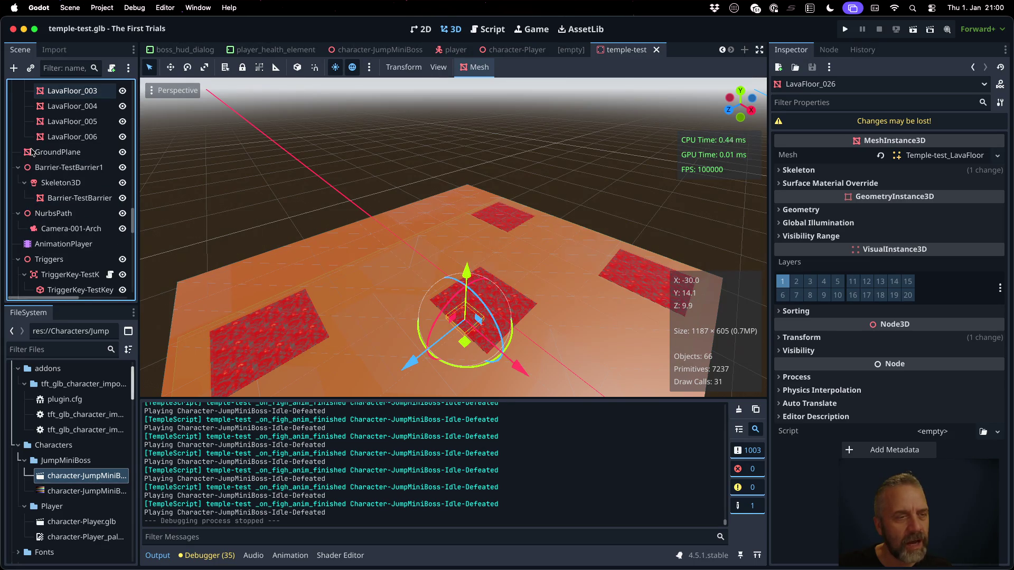
scroll(31, 152, down, 3)
scroll(31, 152, down, 5)
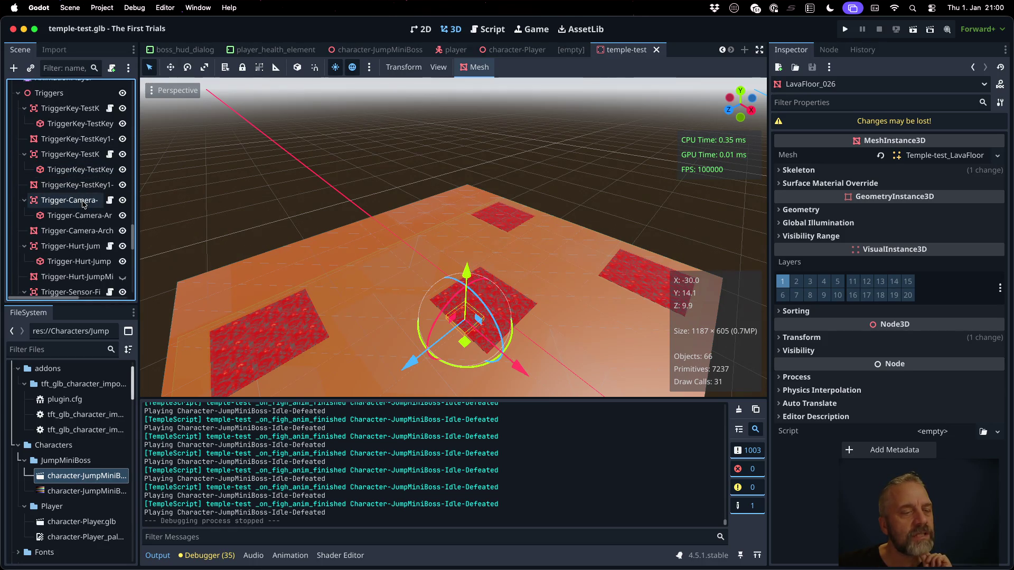
scroll(83, 205, down, 4)
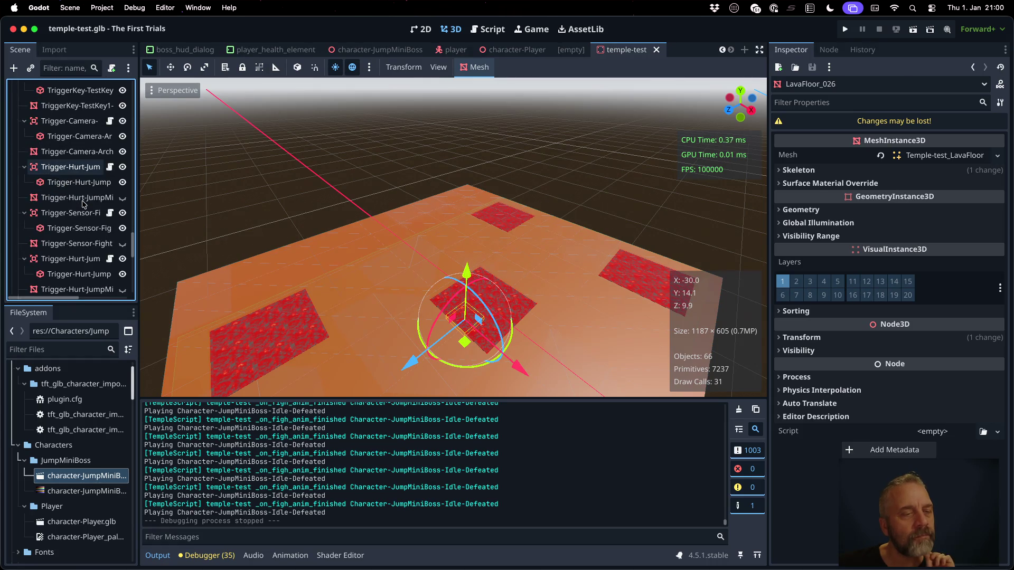
click(83, 213)
drag(138, 209, 231, 211)
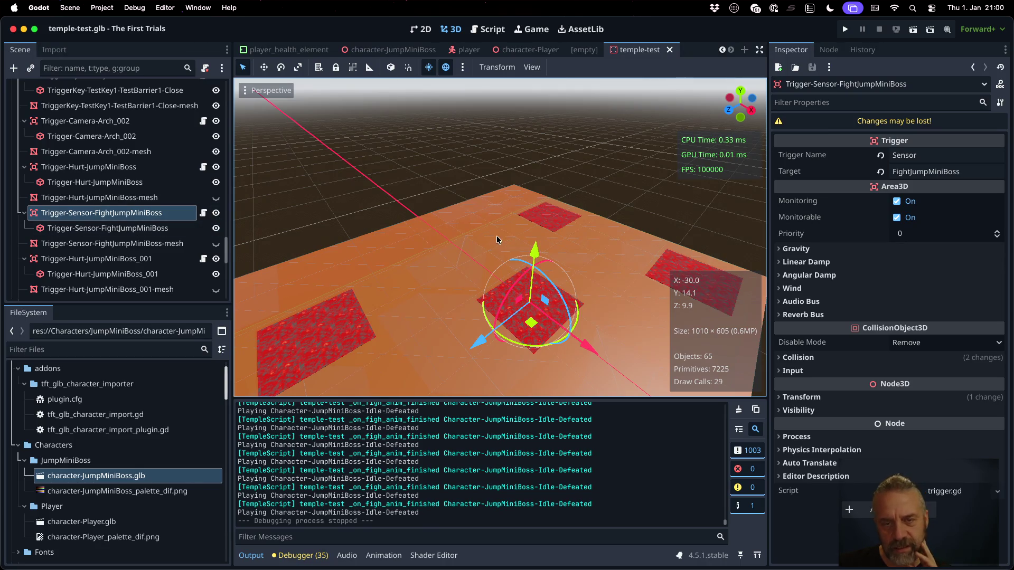
Select Trigger-Hurt-JumpMiniBoss_001 and frame the viewport on it with F.
scroll(497, 240, up, 5)
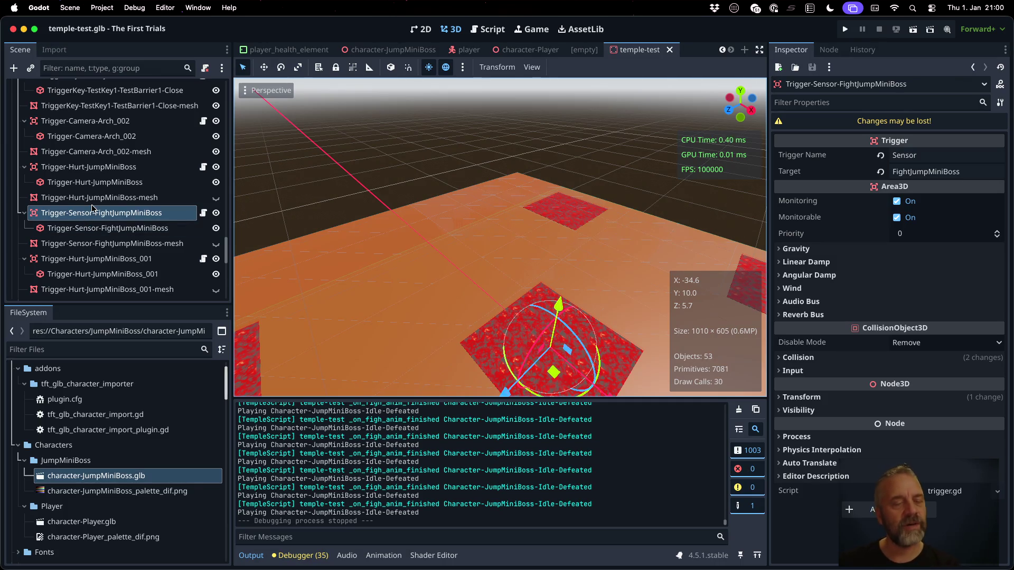
click(96, 259)
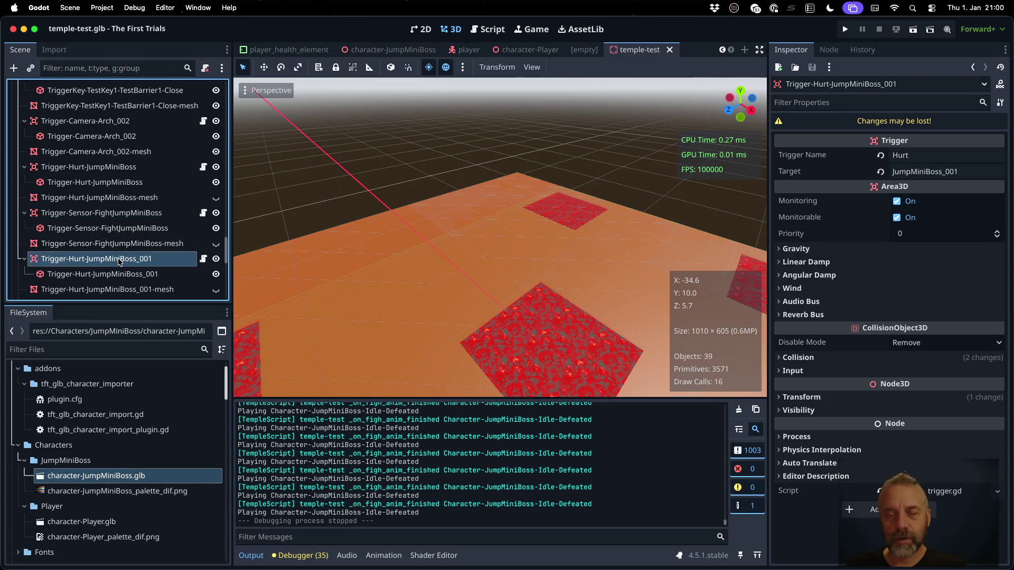
scroll(516, 322, down, 5)
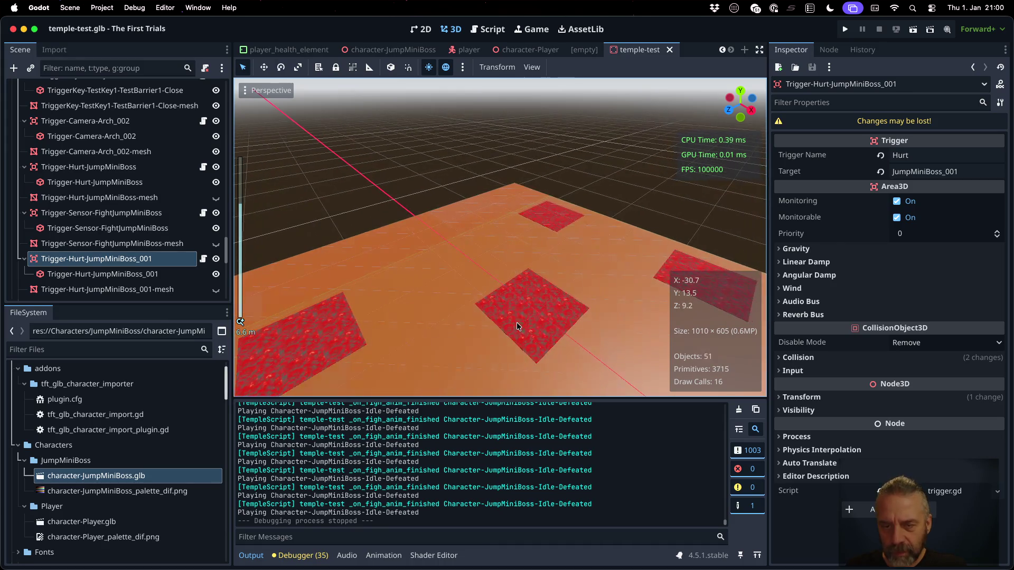
scroll(516, 326, down, 2)
key(f)
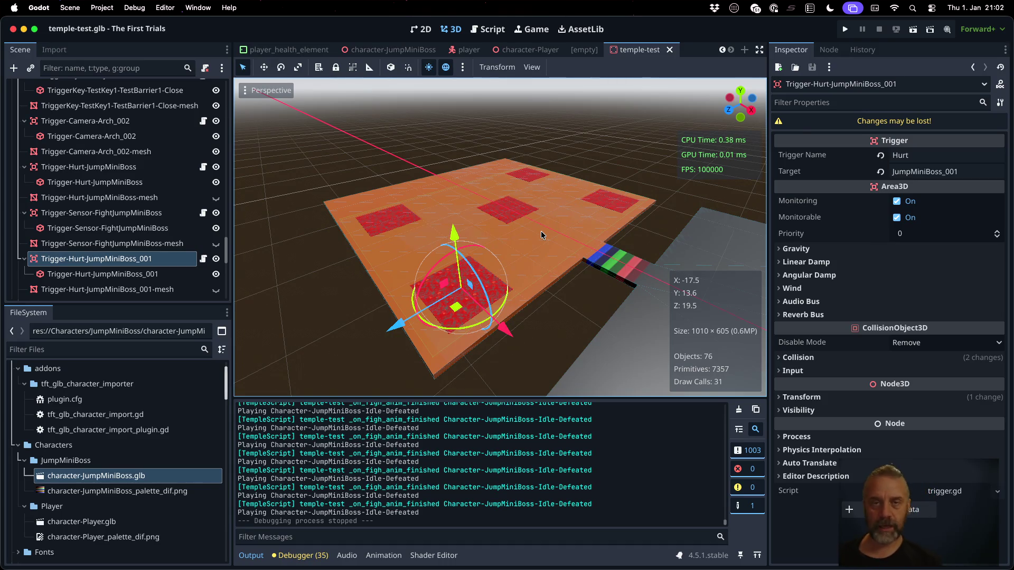
Close the temple-test, empty, character-Player, player and character-JumpMiniBoss scene tabs.
click(670, 49)
click(688, 50)
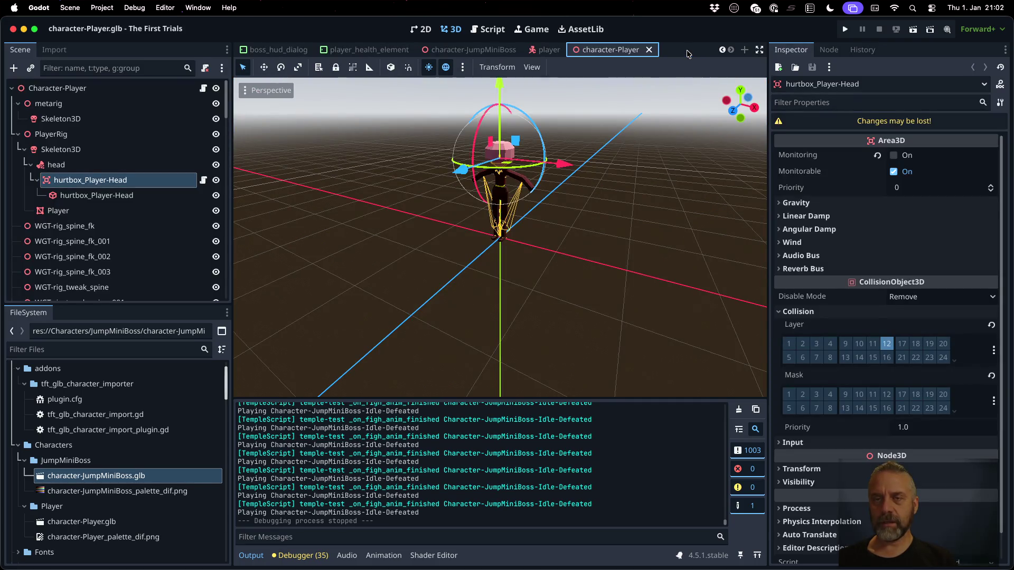
click(648, 50)
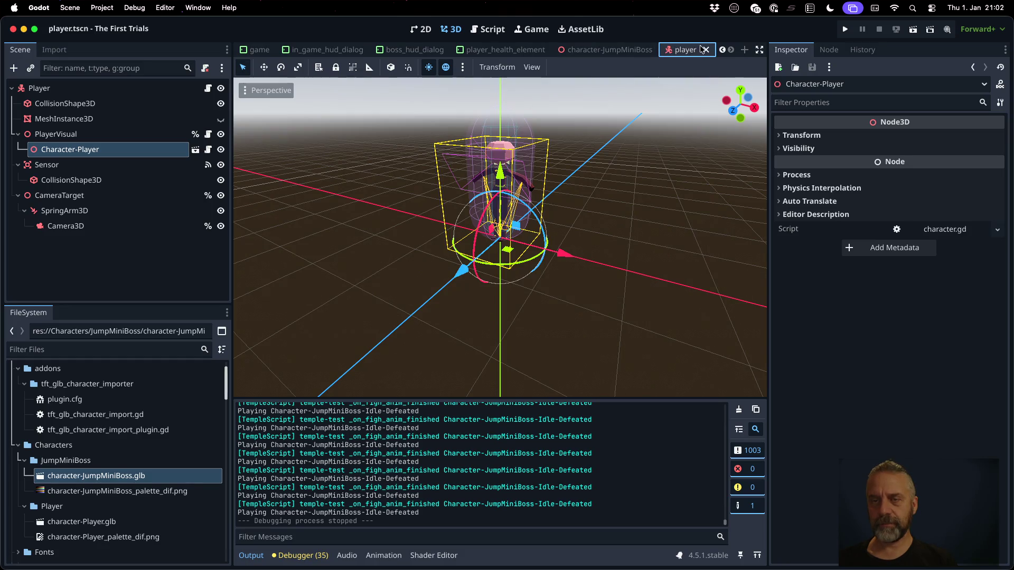
click(705, 50)
click(702, 50)
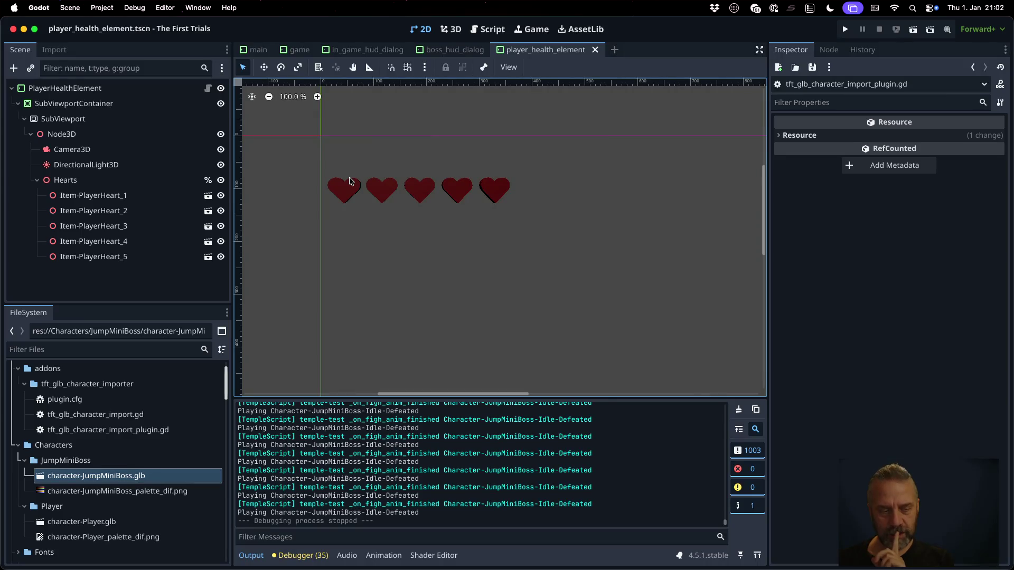
View trigger.gd, then select the Game folder in FileSystem and open its context menu.
click(479, 30)
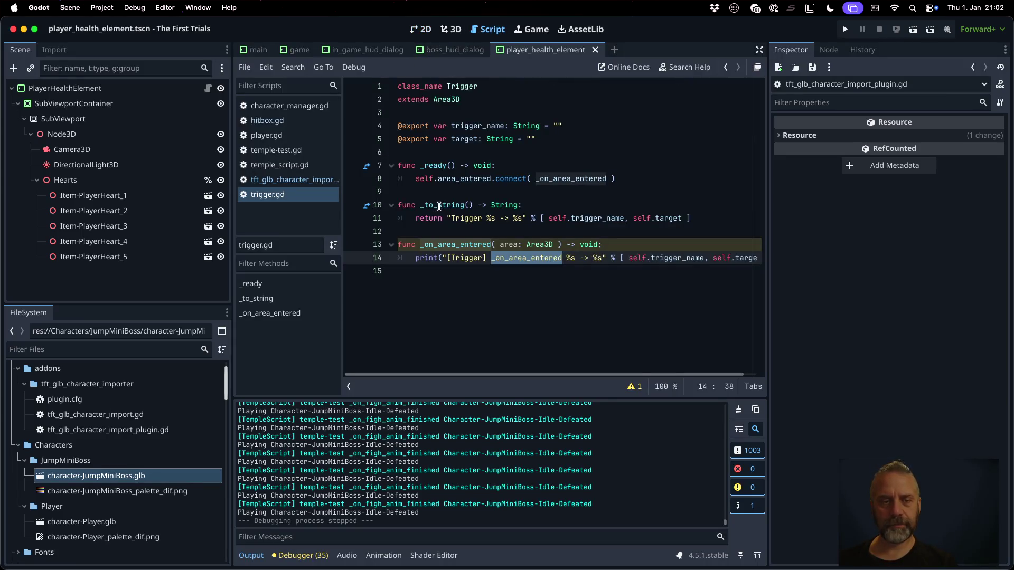
click(468, 228)
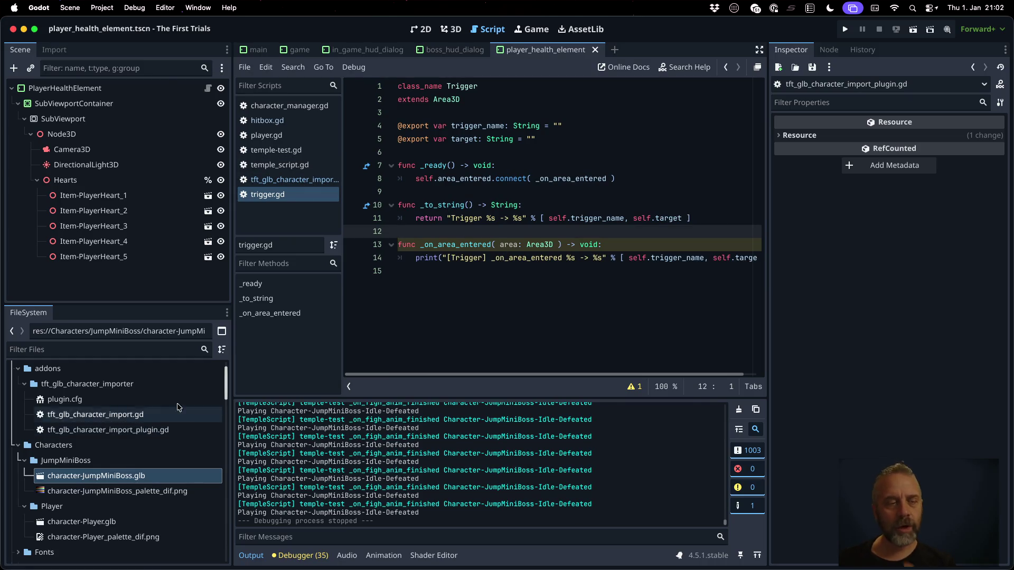
scroll(145, 428, down, 5)
click(82, 400)
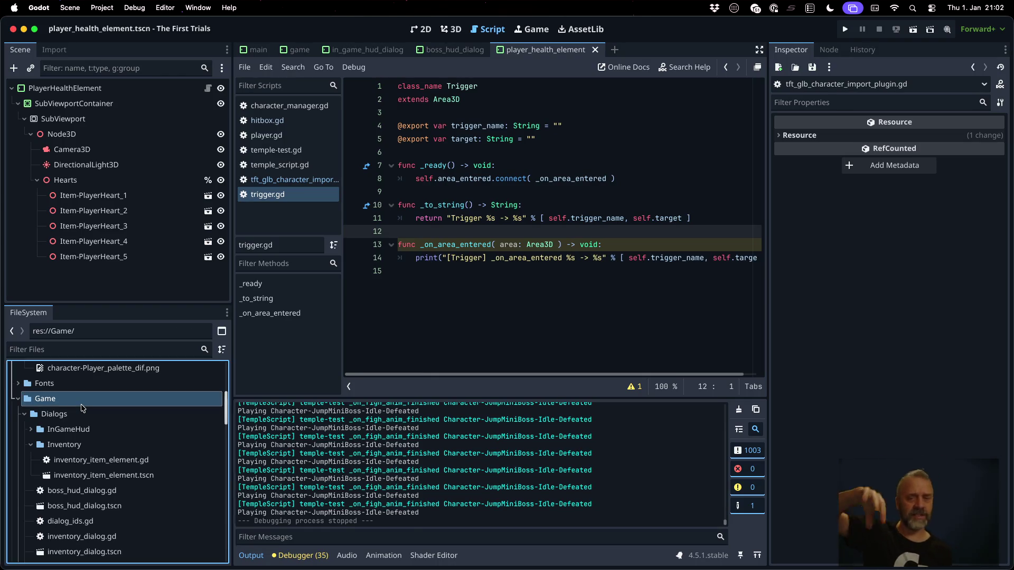
right_click(82, 408)
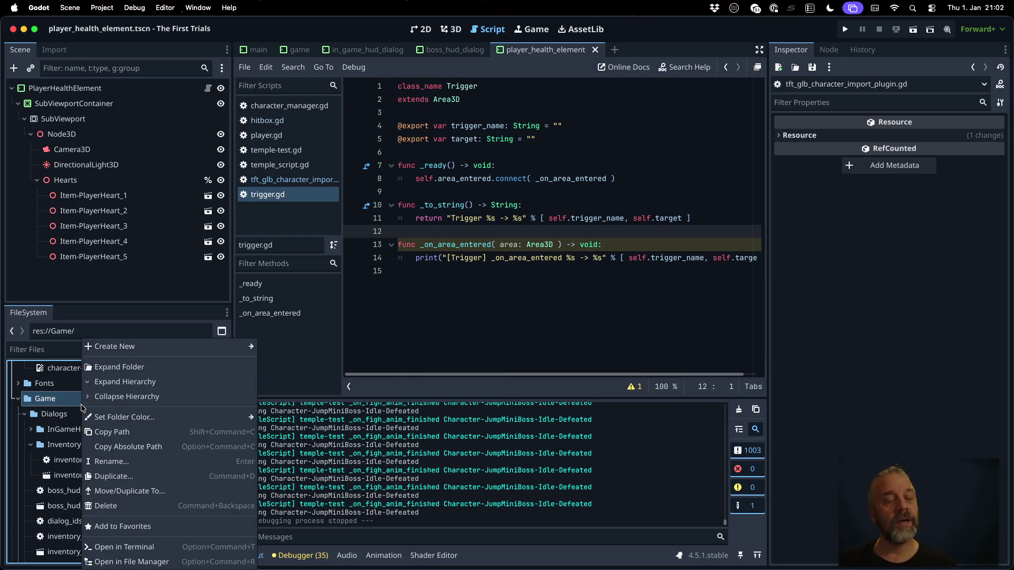
Create a new script res://Game/sensor.gd in the Game folder.
mouse_move(130, 350)
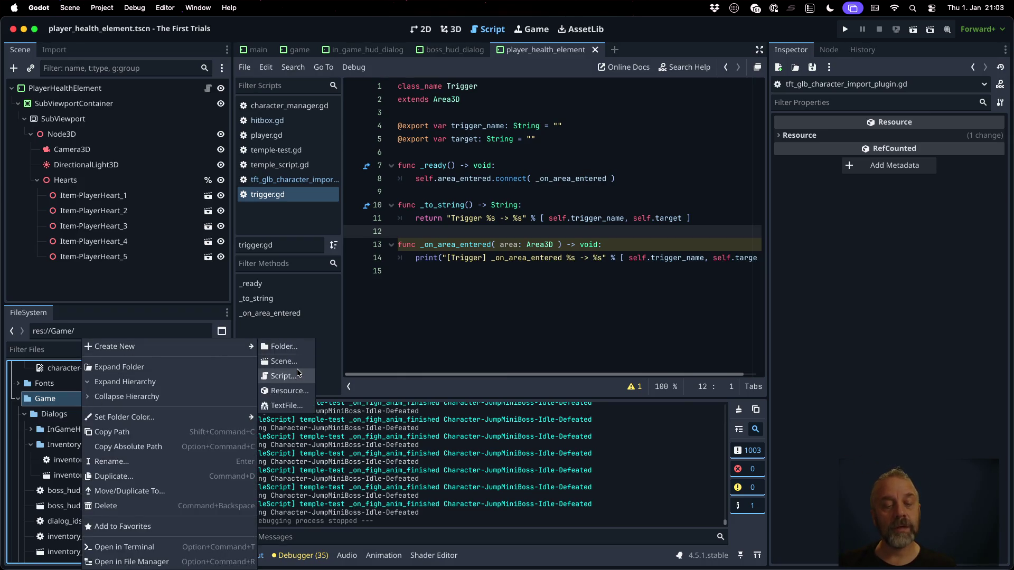
click(305, 376)
text(sensro)
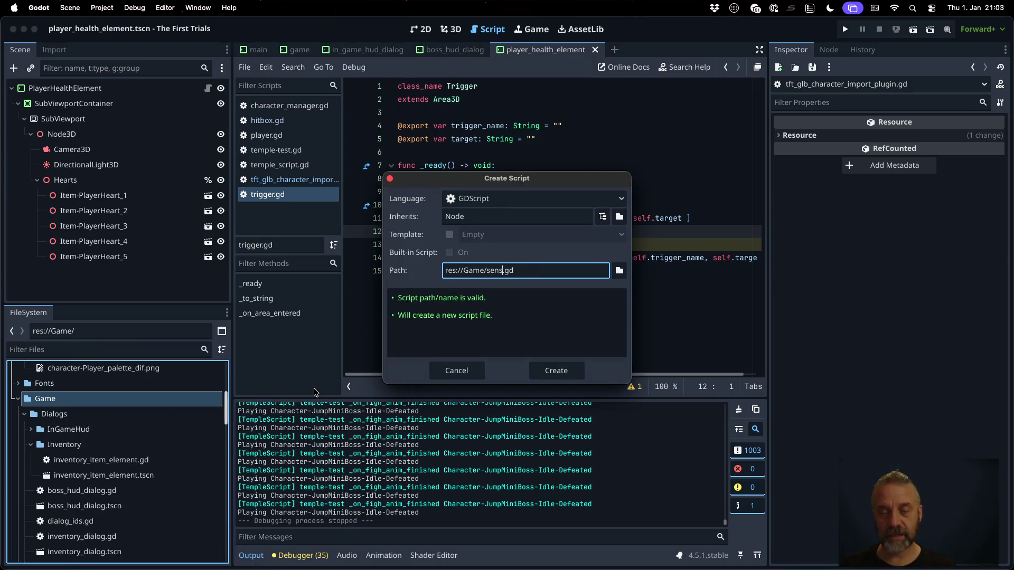
key(BackSpace)
key(BackSpace)
text(ors)
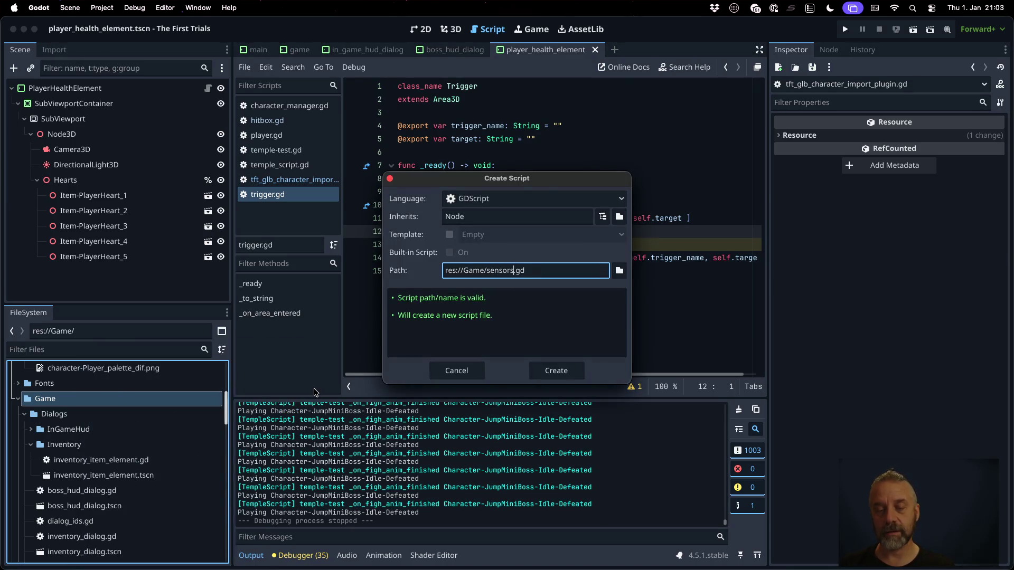
key(BackSpace)
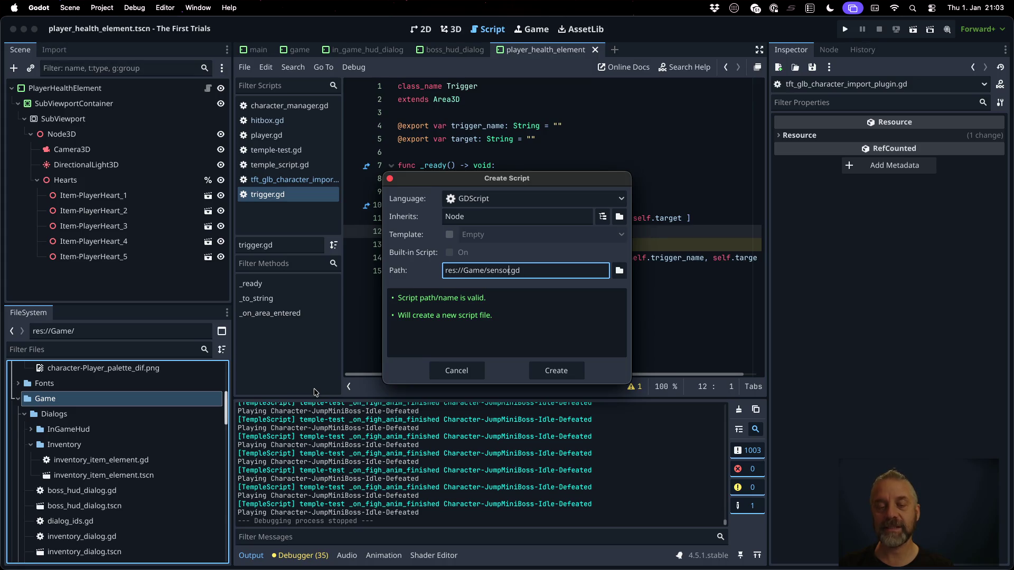
key(Return)
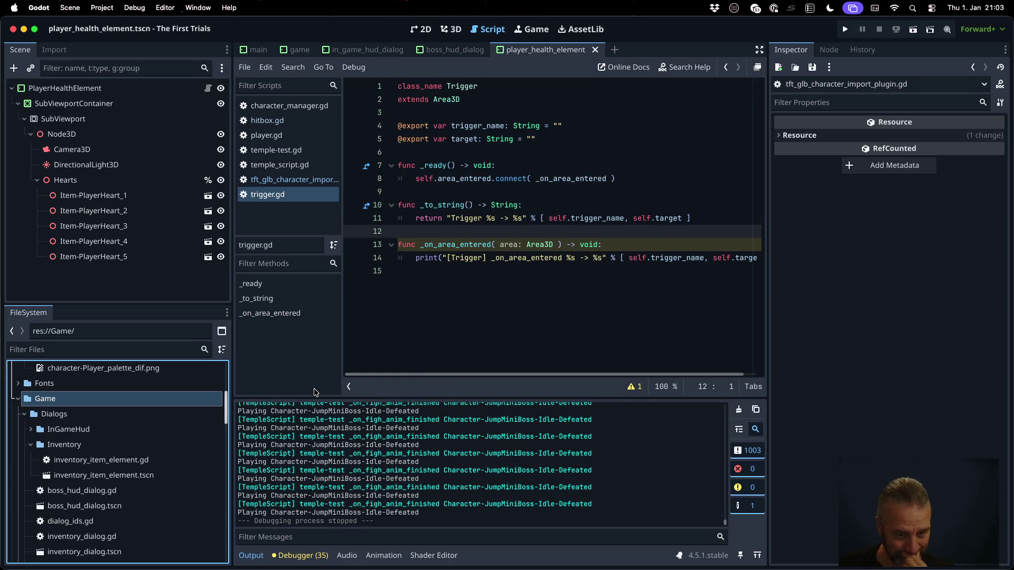
Open sensor.gd and change its base class from Node to Area3D.
click(505, 290)
key(shift+alt+o)
text(sens)
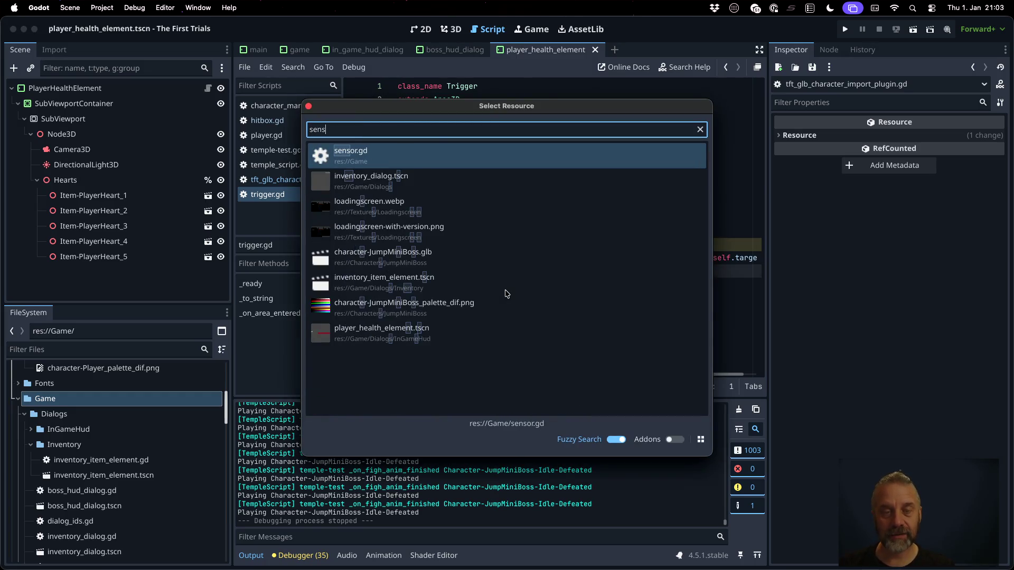
key(Return)
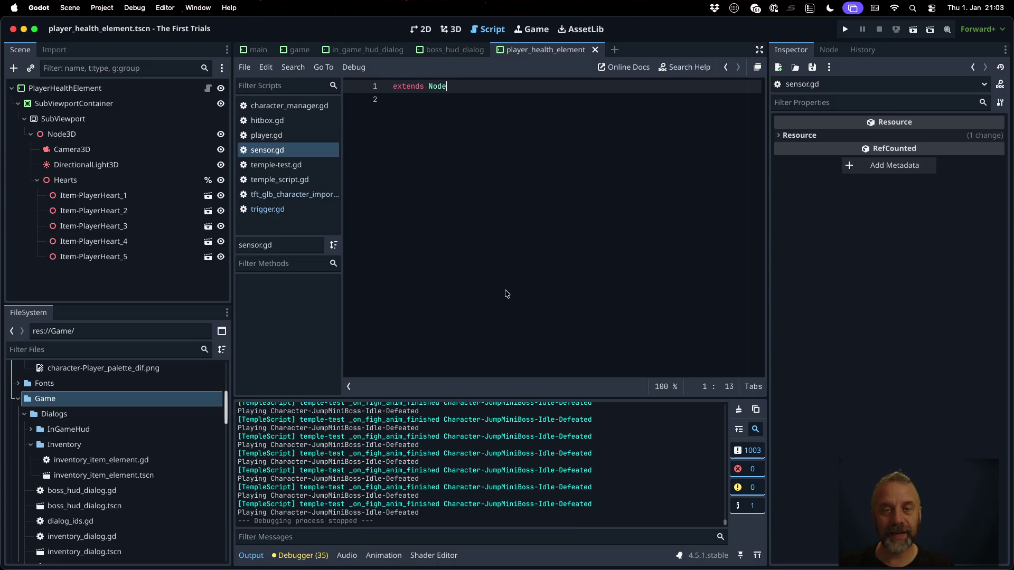
key(BackSpace)
key(BackSpace)
key(BackSpace)
text(Area)
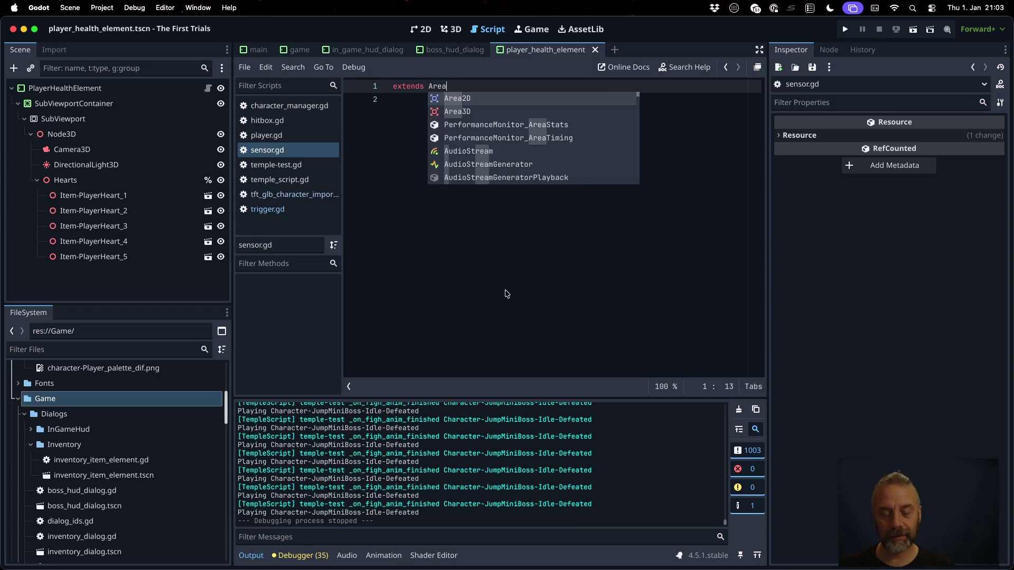
text(3D)
key(Return)
Add a 'class_name Sensor' line above the extends line.
key(super+Left)
key(Return)
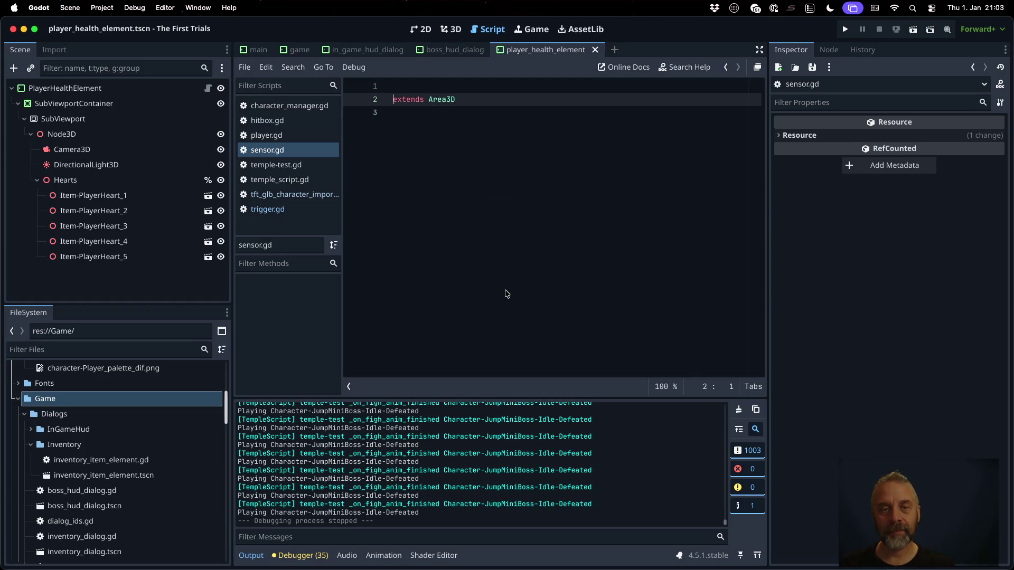
key(Up)
text(class_name )
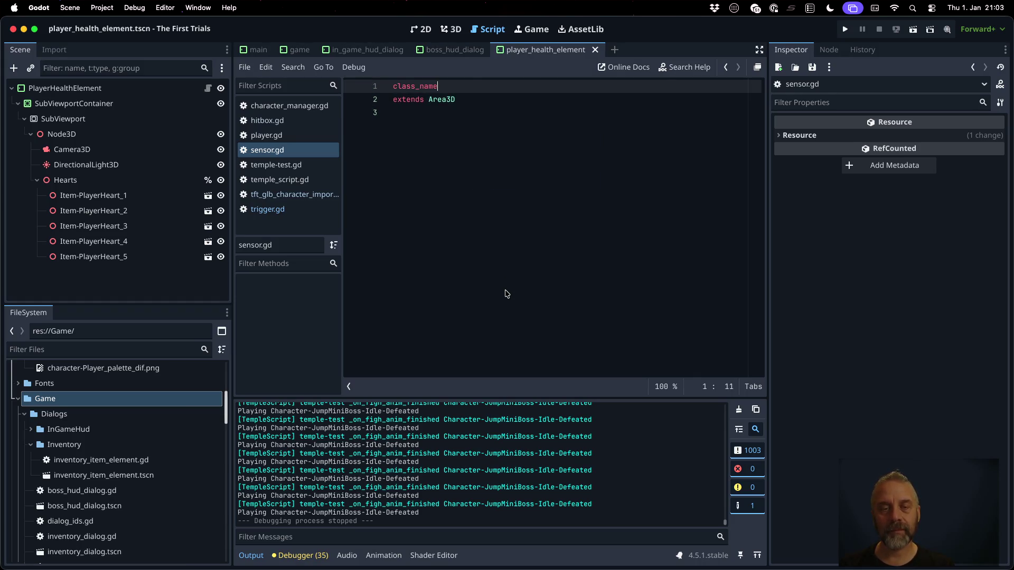
text(Sensor)
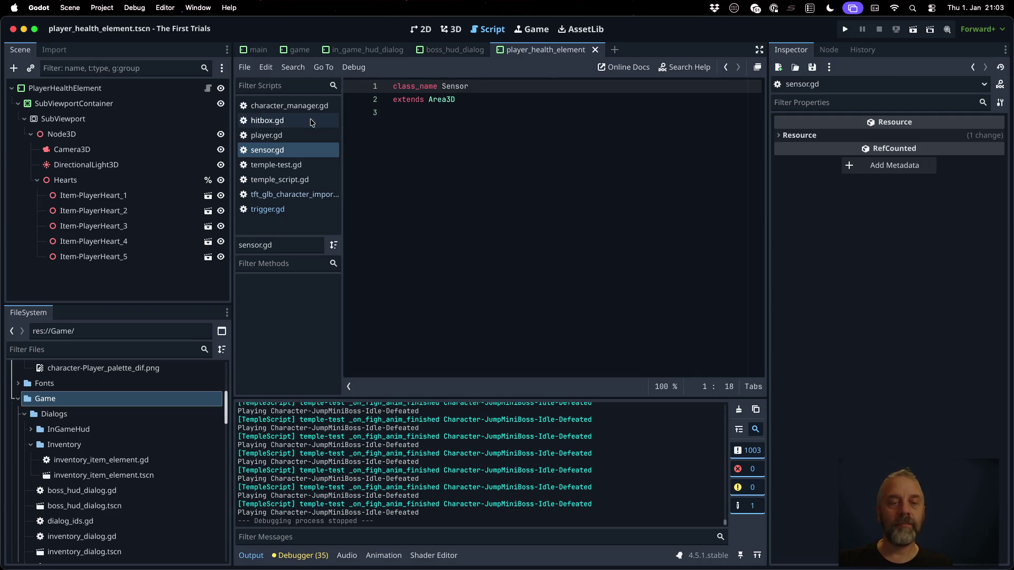
Make hitbox.gd extend Sensor instead of Area3D and save it.
click(268, 120)
double_click(448, 99)
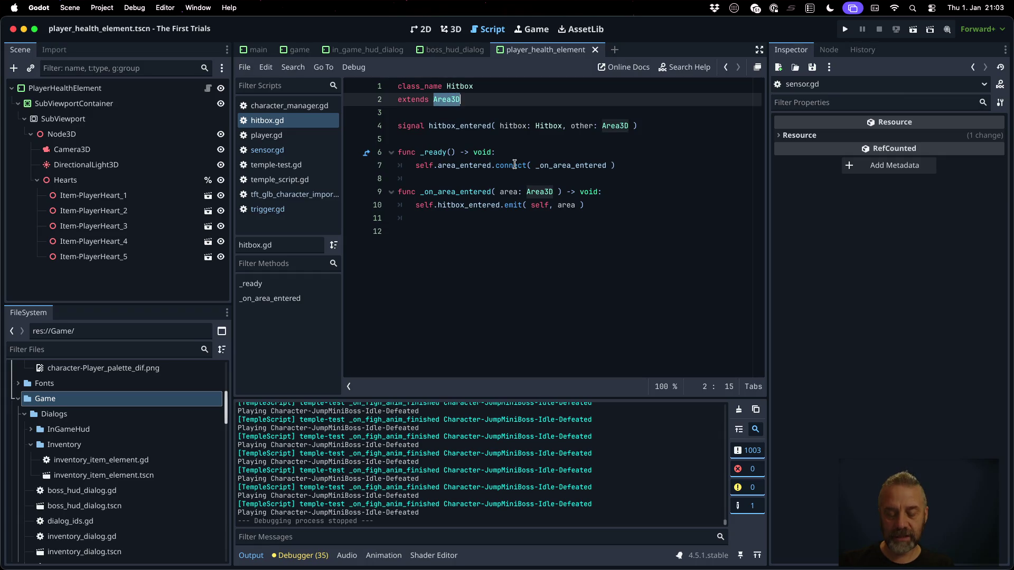
text(Sensor)
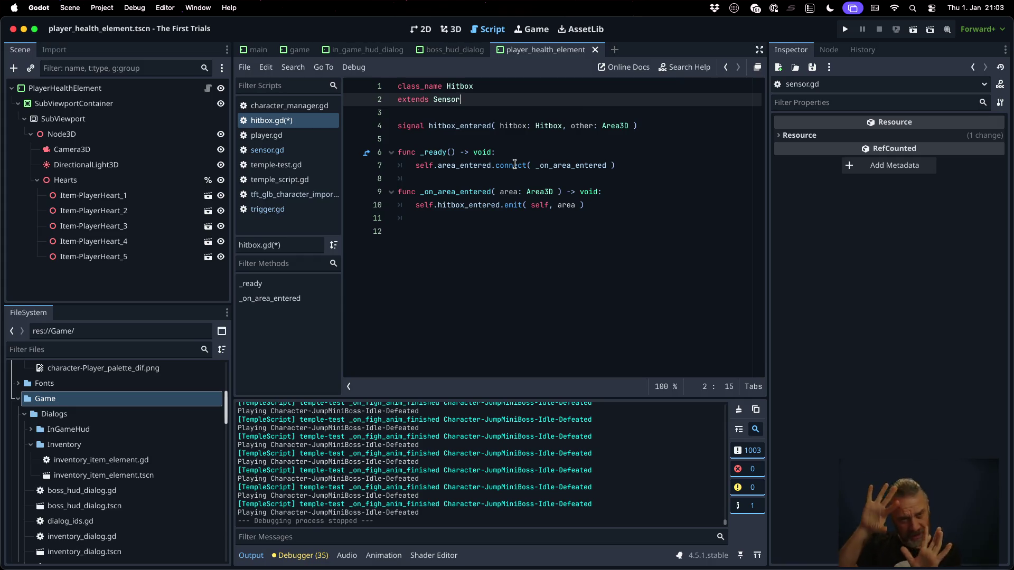
key(super+s)
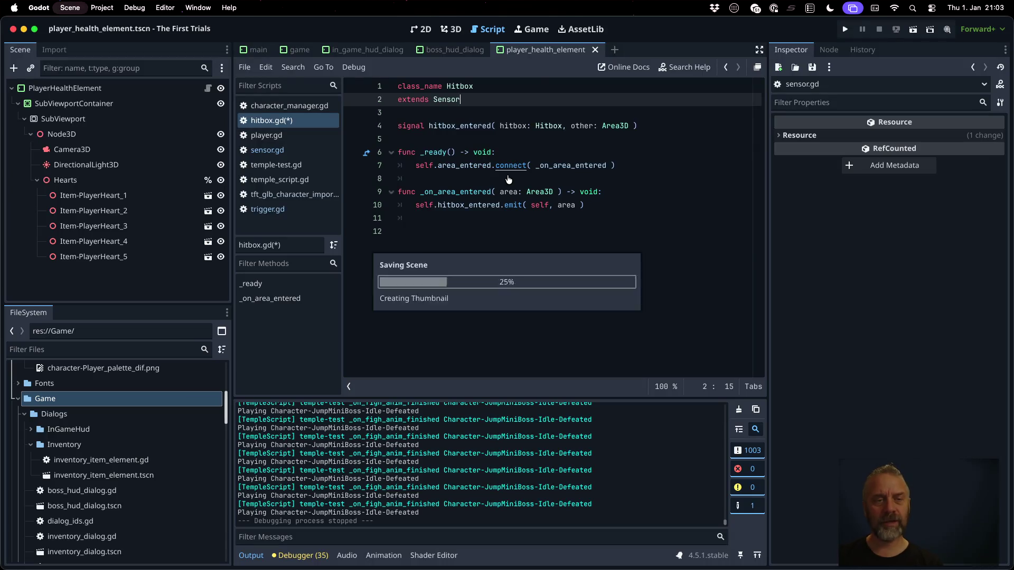
Make hurtbox.gd extend Sensor, save it, and run the game to test.
click(506, 178)
key(alt+shift+o)
text(hurtb)
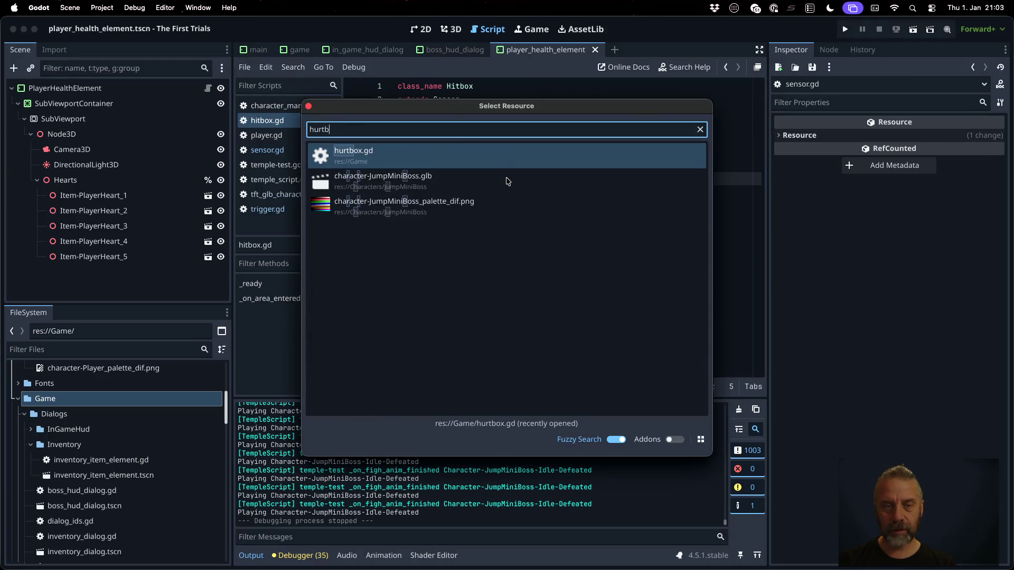
key(Return)
key(Down)
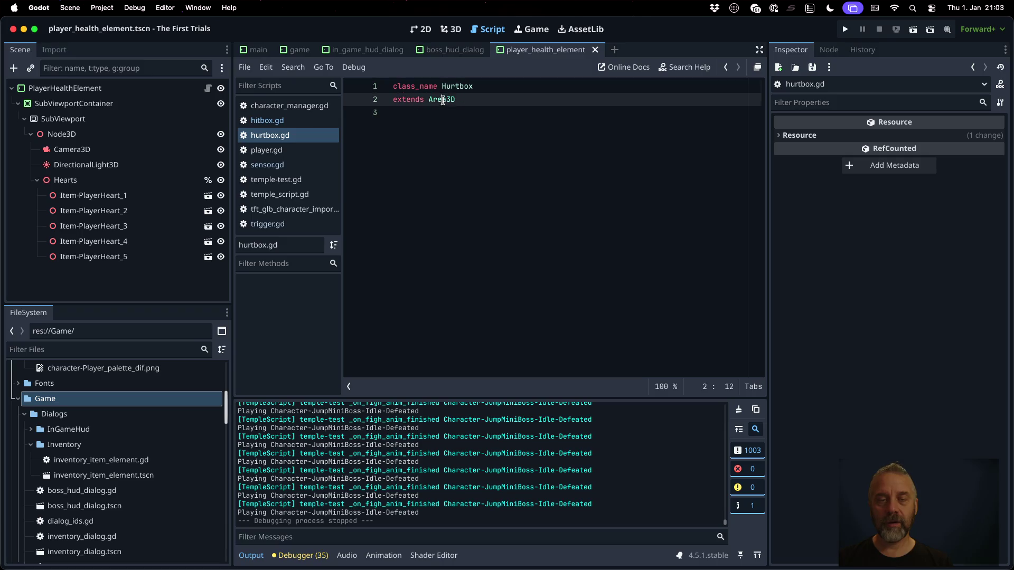
key(alt+shift+Left)
text(Sensor)
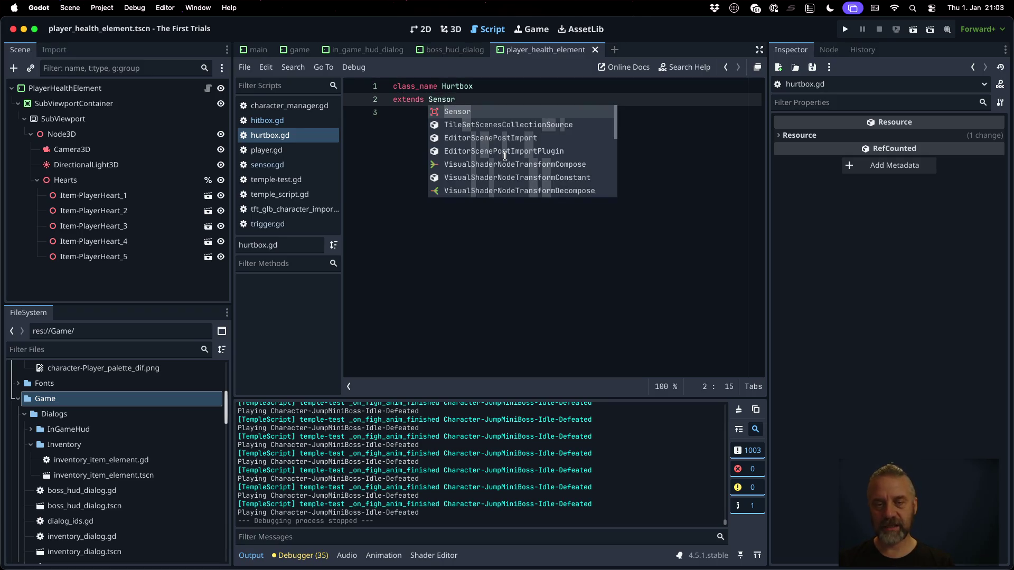
key(super+s)
click(842, 31)
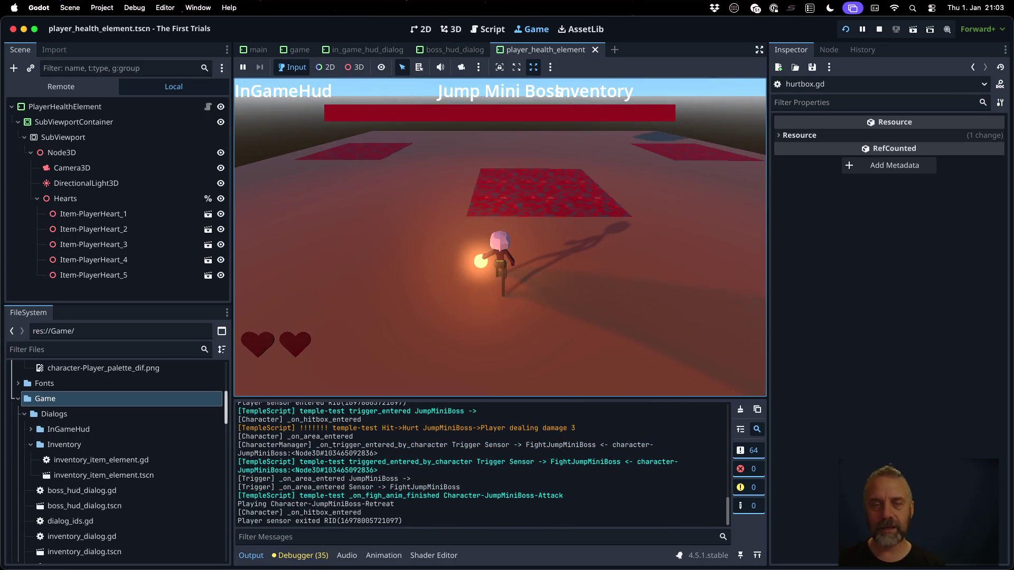
Stop the game and reimport character-JumpMiniBoss.glb and character-Player.glb.
click(878, 29)
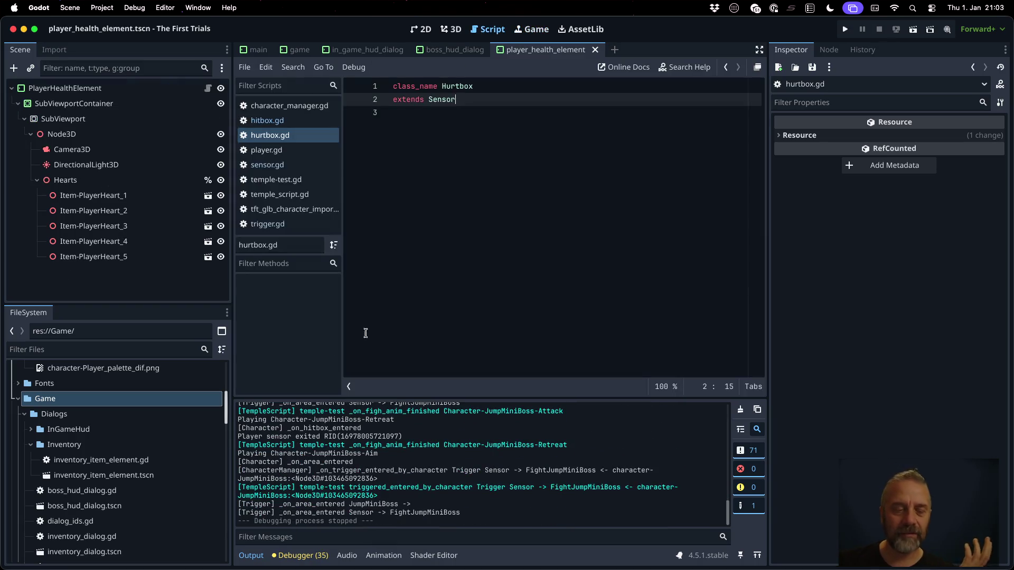
scroll(139, 463, up, 5)
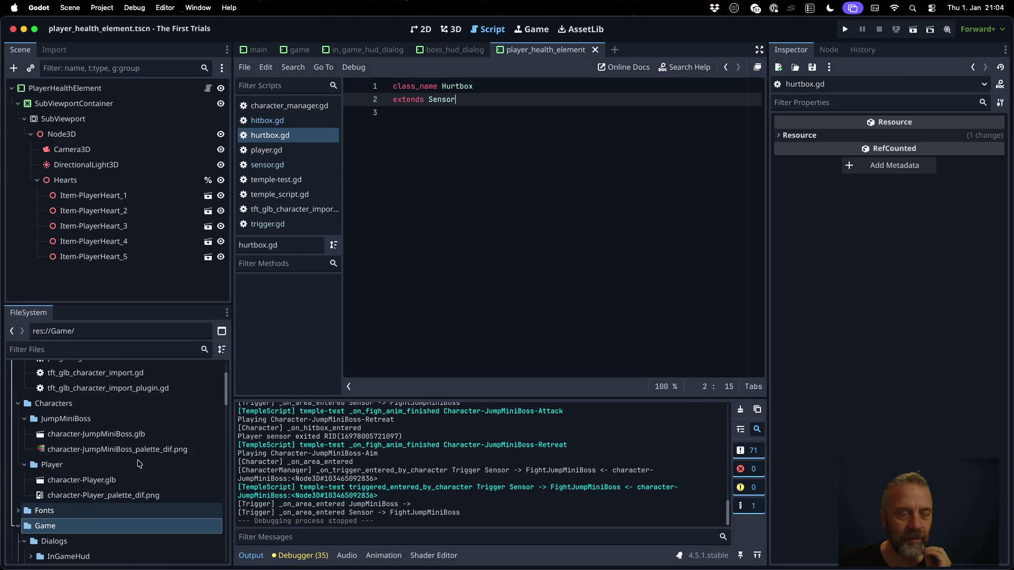
scroll(135, 461, up, 2)
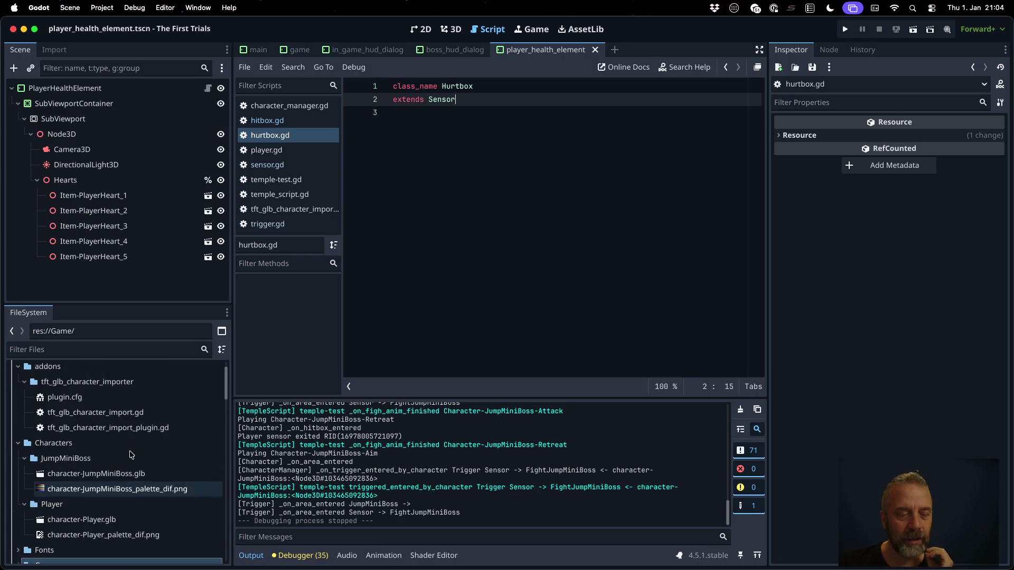
right_click(125, 473)
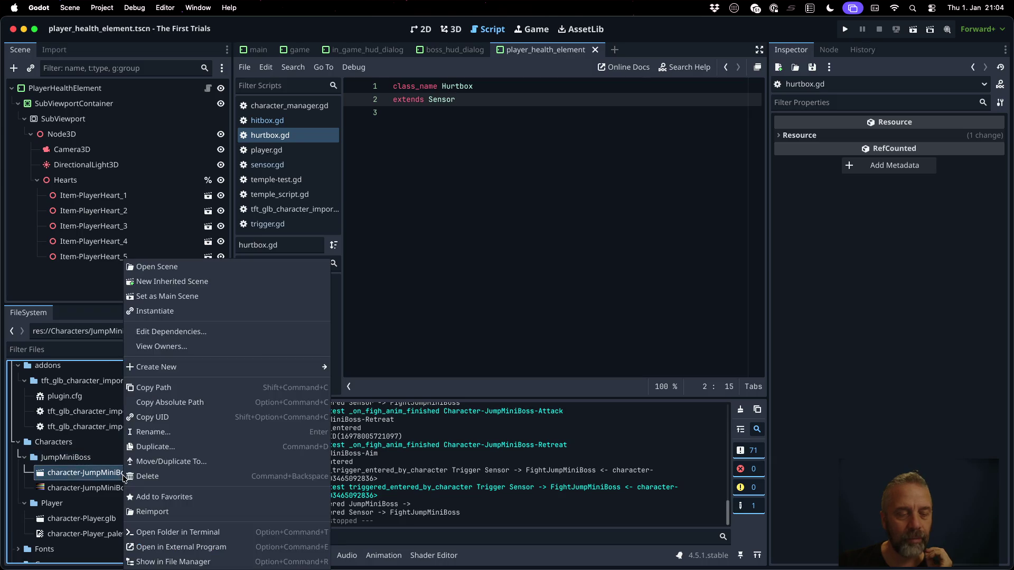
click(204, 511)
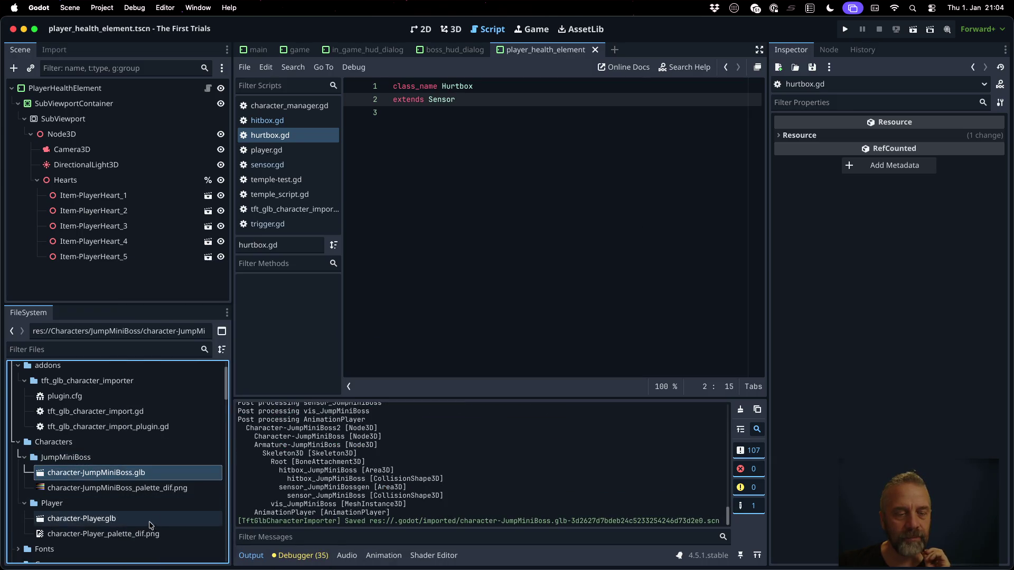
right_click(131, 524)
click(173, 511)
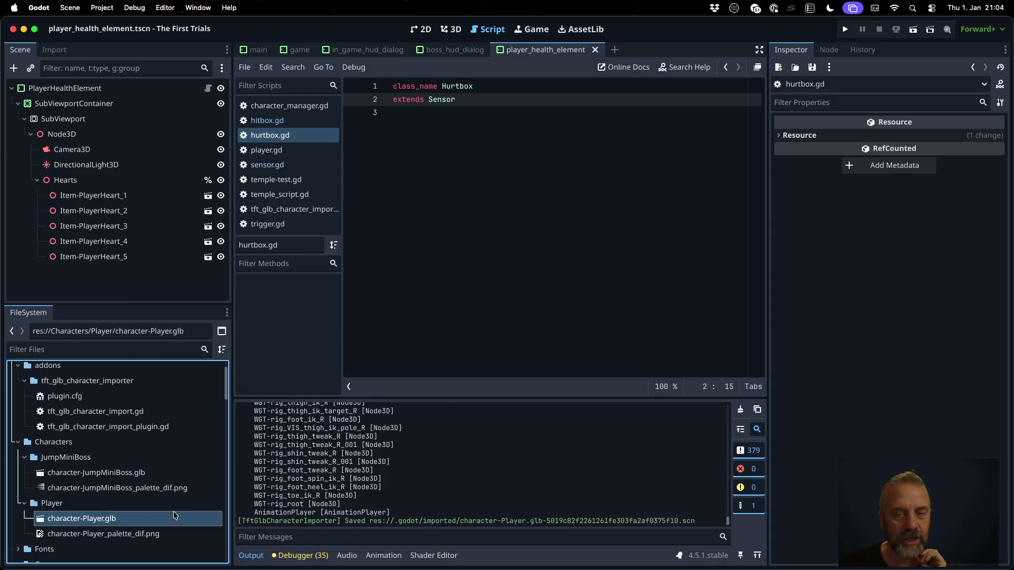
key(ctrl+Right)
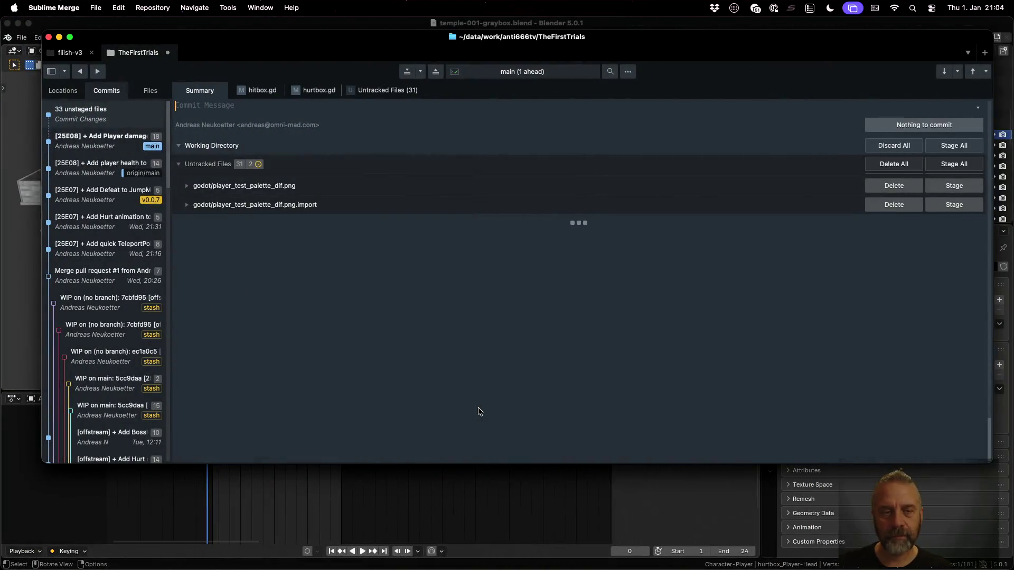
key(ctrl+Left)
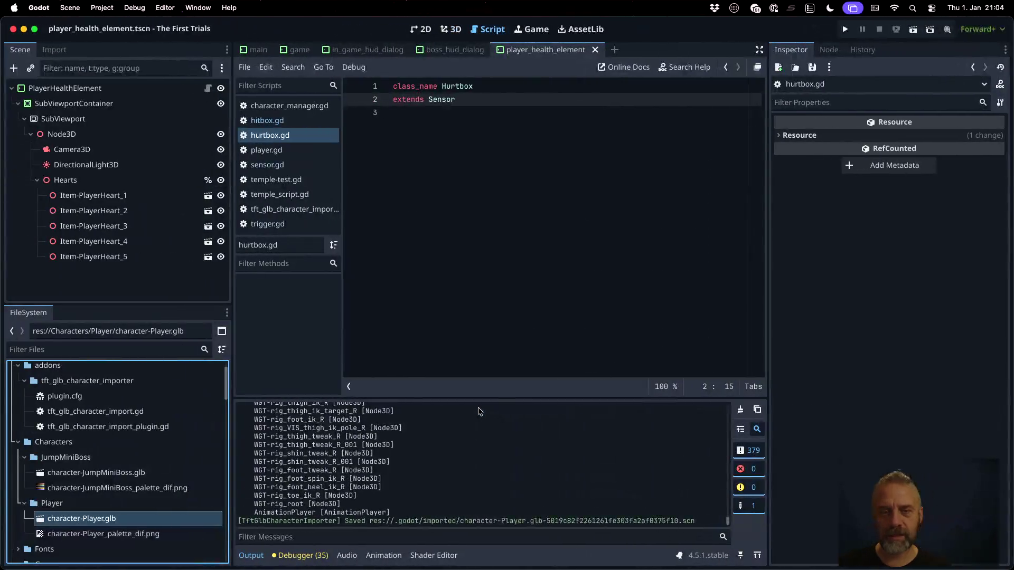
key(ctrl+Right)
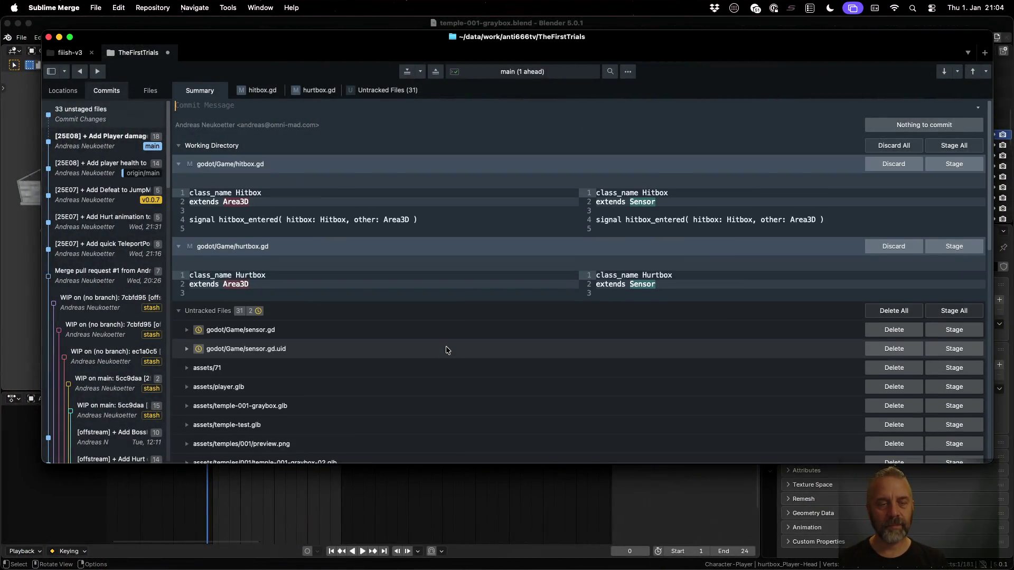
mouse_move(380, 207)
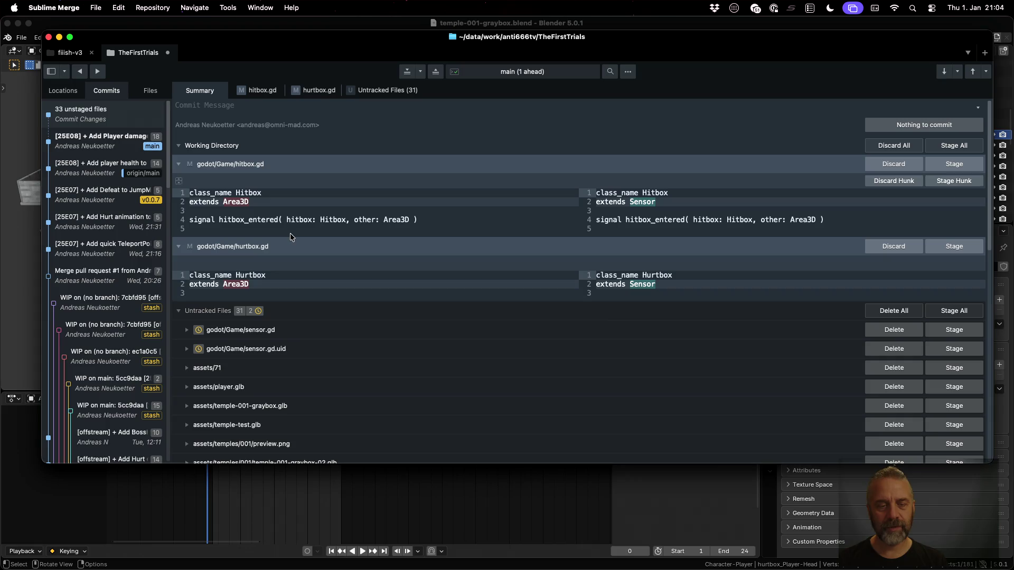
key(ctrl+Left)
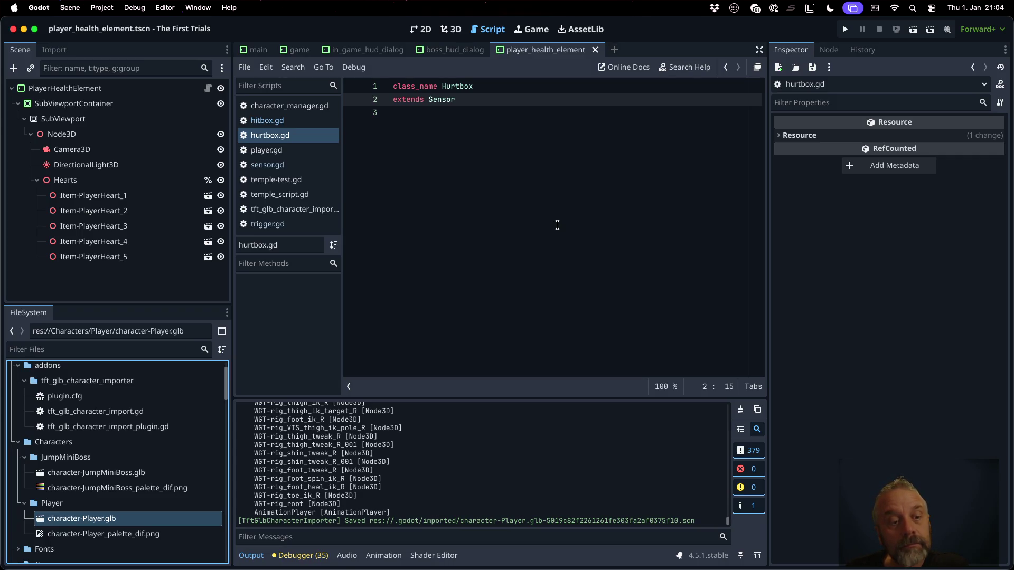
Open tft_glb_character_import.gd and scroll to the hitbox branch of its match block.
click(313, 214)
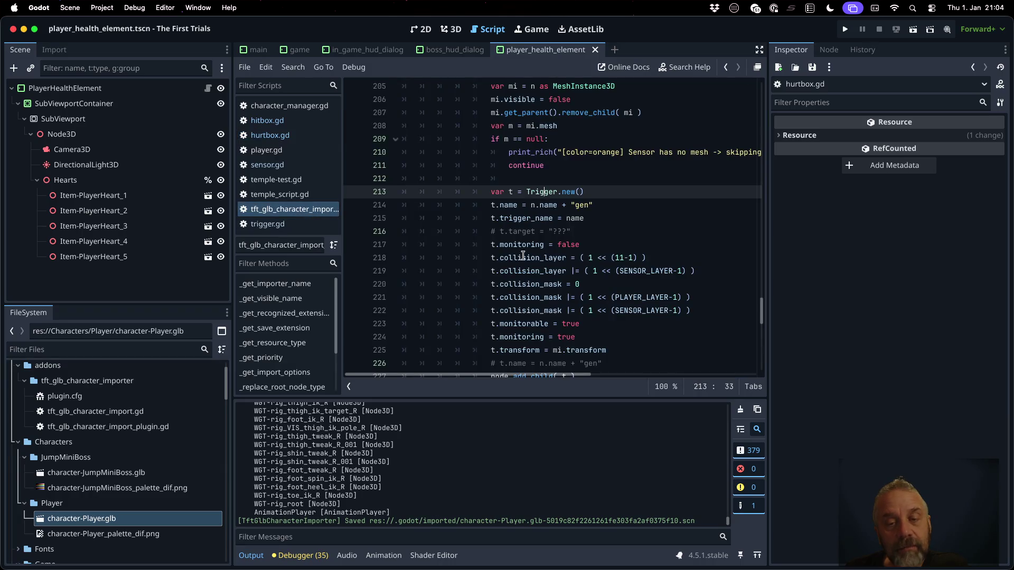
scroll(566, 270, down, 2)
scroll(566, 270, up, 6)
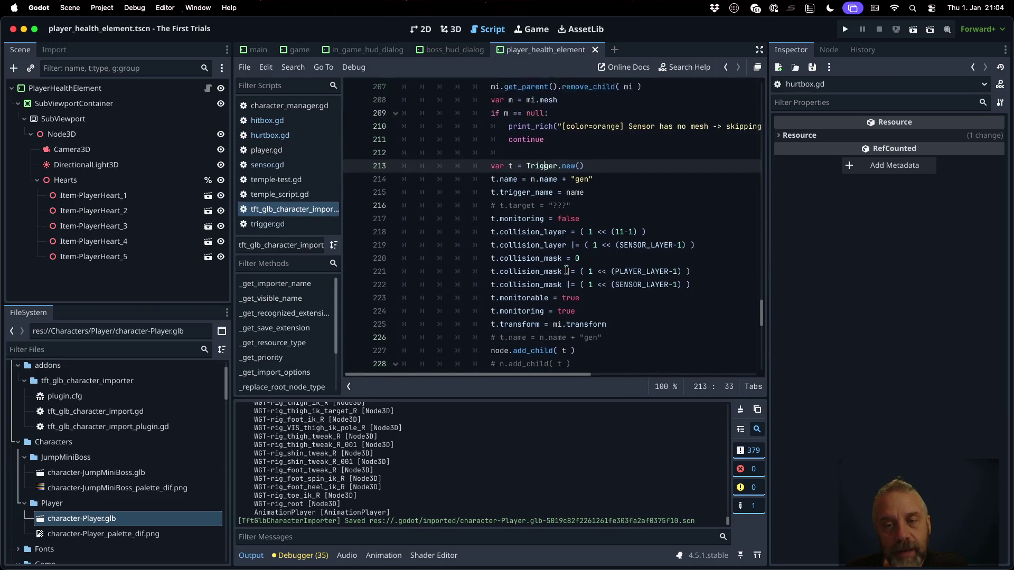
scroll(566, 270, up, 15)
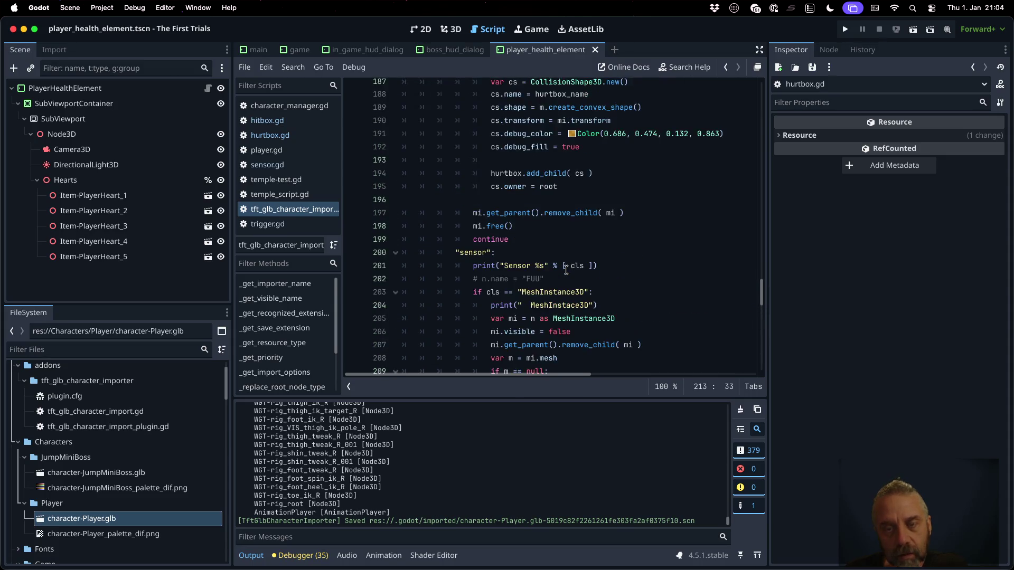
scroll(566, 270, up, 7)
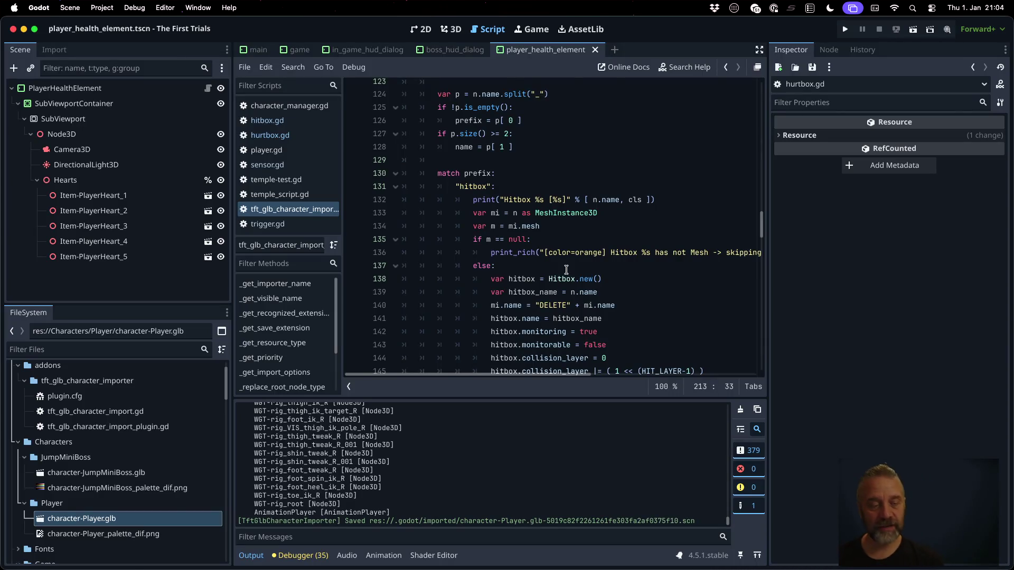
scroll(151, 412, down, 5)
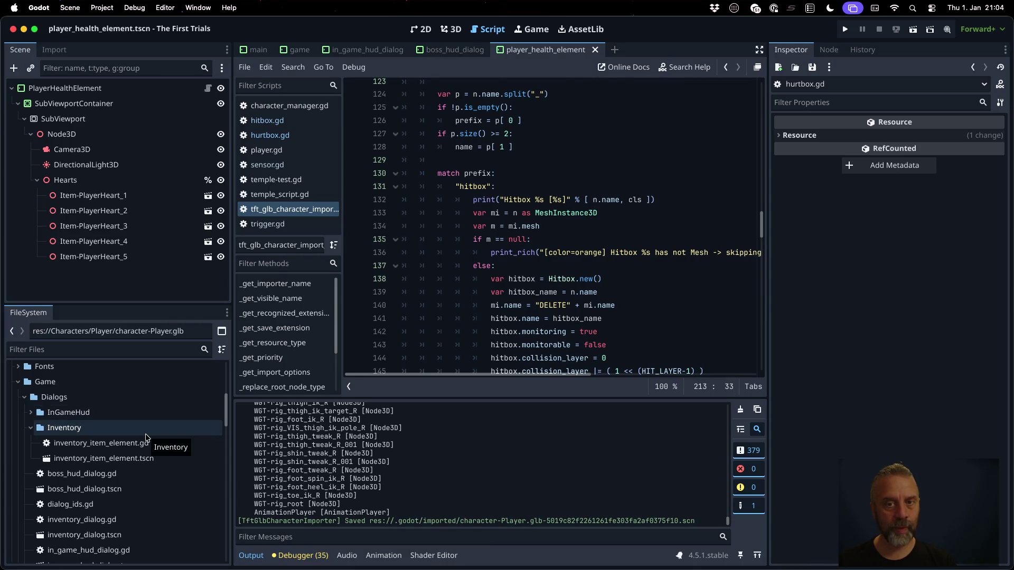
scroll(147, 437, up, 1)
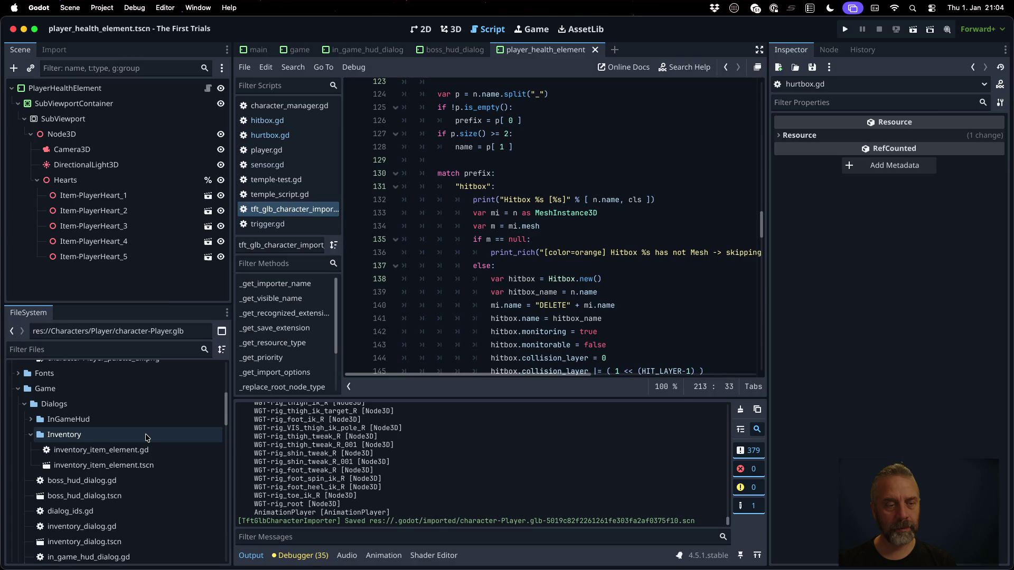
Create a new script res://Game/sensor_factory.gd in the Game folder.
click(88, 392)
right_click(88, 394)
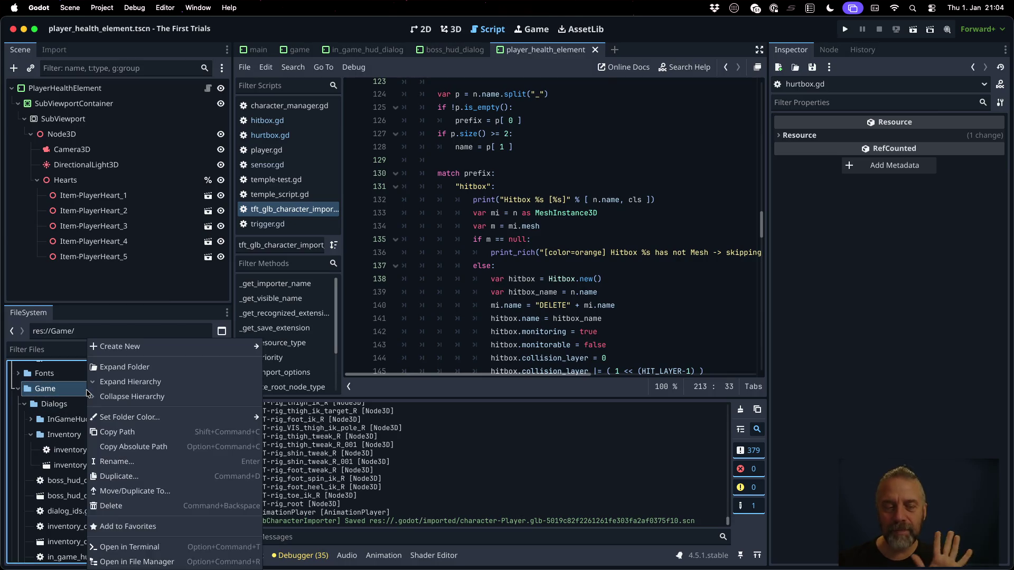
mouse_move(169, 347)
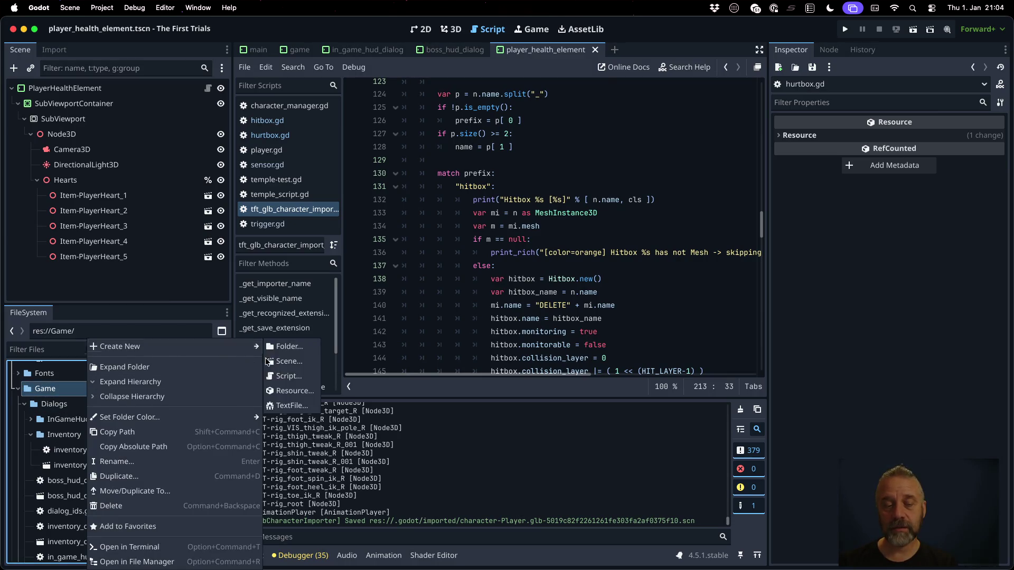
click(288, 375)
text(sensro)
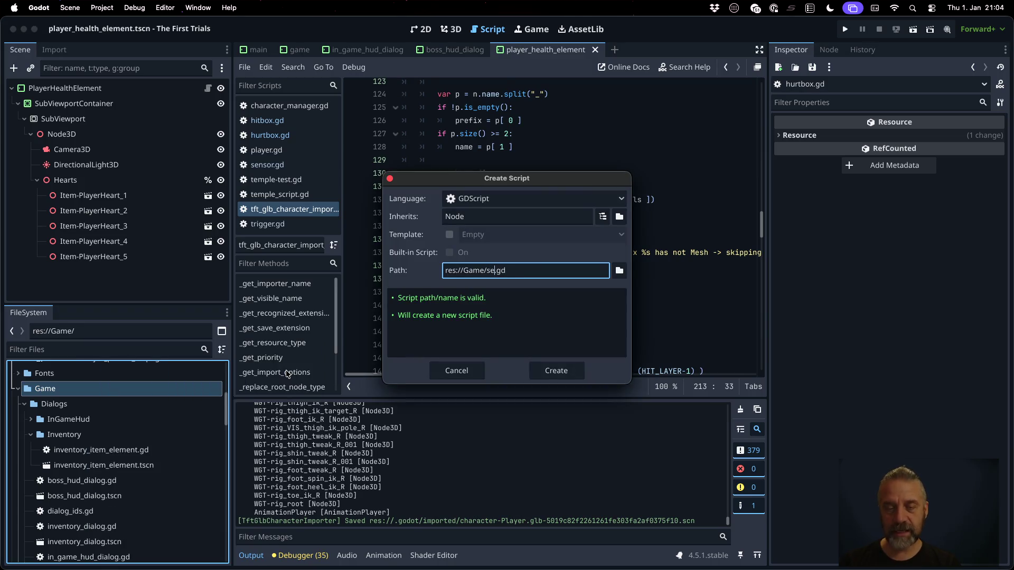
key(BackSpace)
key(BackSpace)
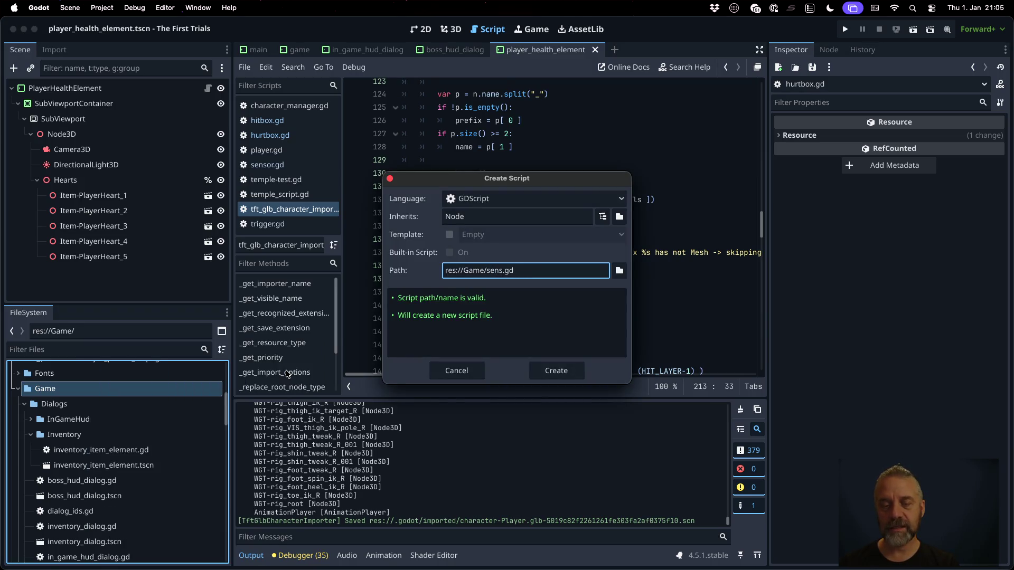
text(or_fa)
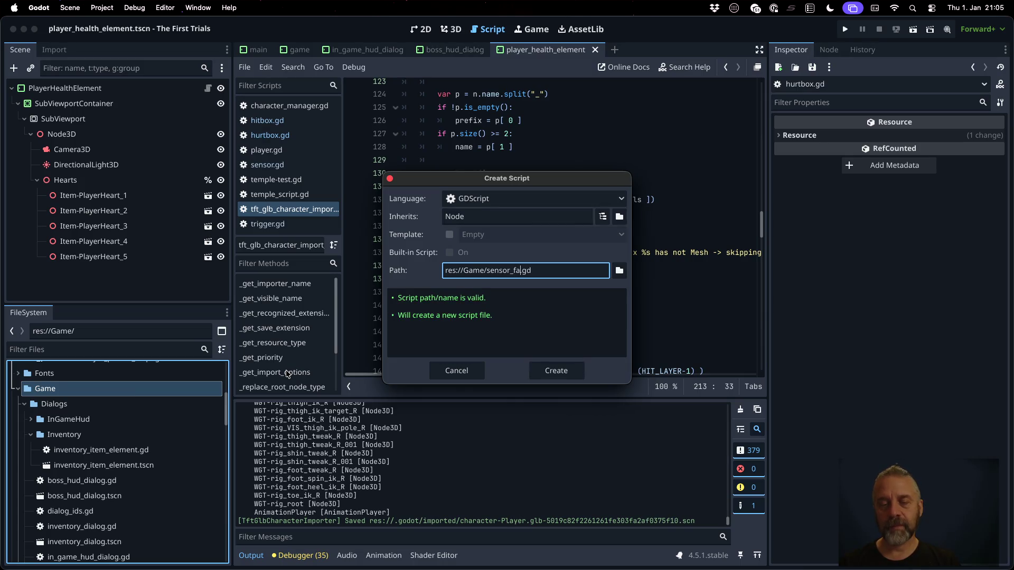
text(ctory)
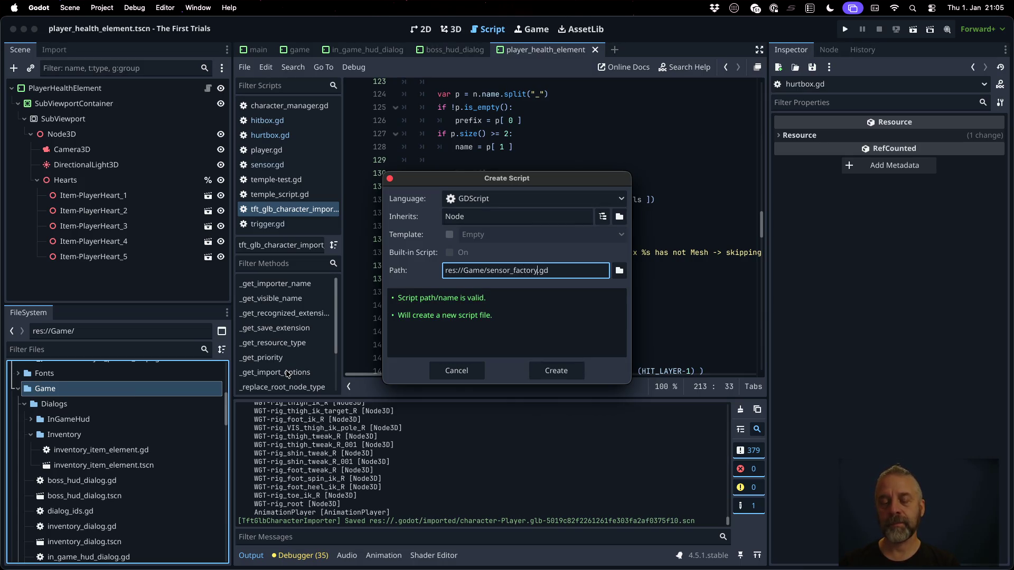
click(546, 373)
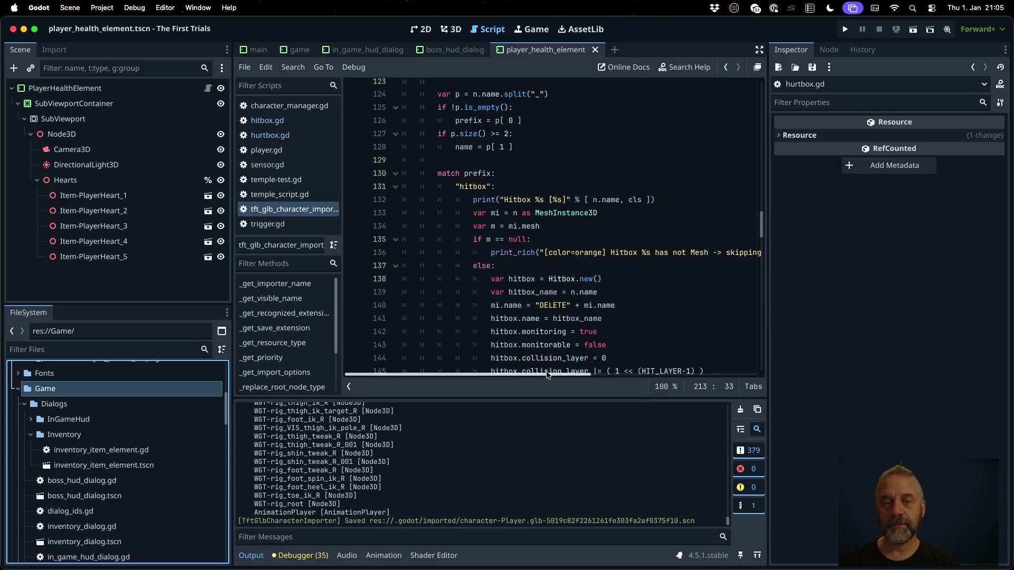
Open sensor_factory.gd in the script editor via Quick Open.
key(shift+alt+o)
text(sens)
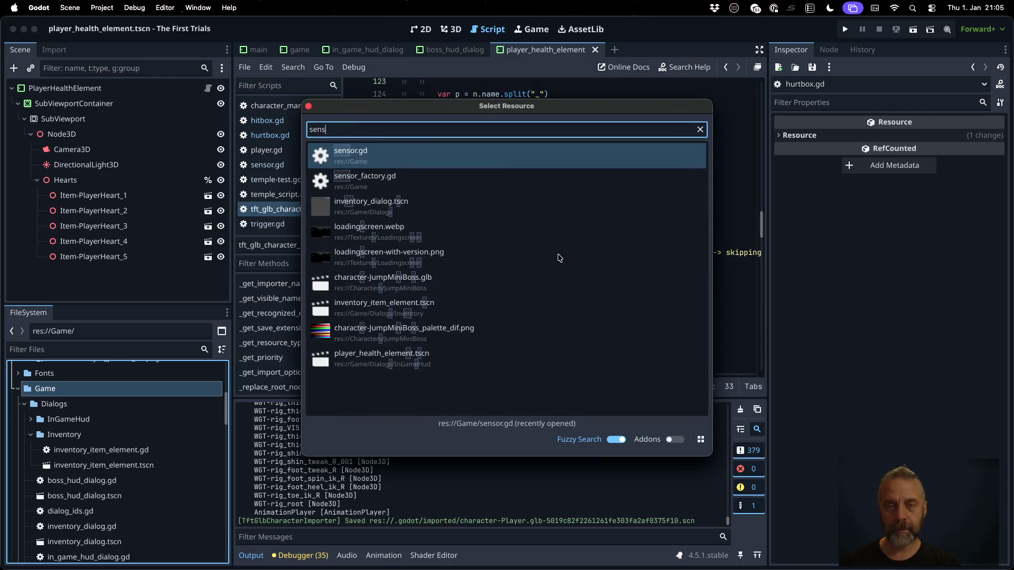
key(Down)
key(Return)
Replace the default code with a static create_hitbox_from_mesh_instance() -> Hitbox declaration.
key(ctrl+a)
key(BackSpace)
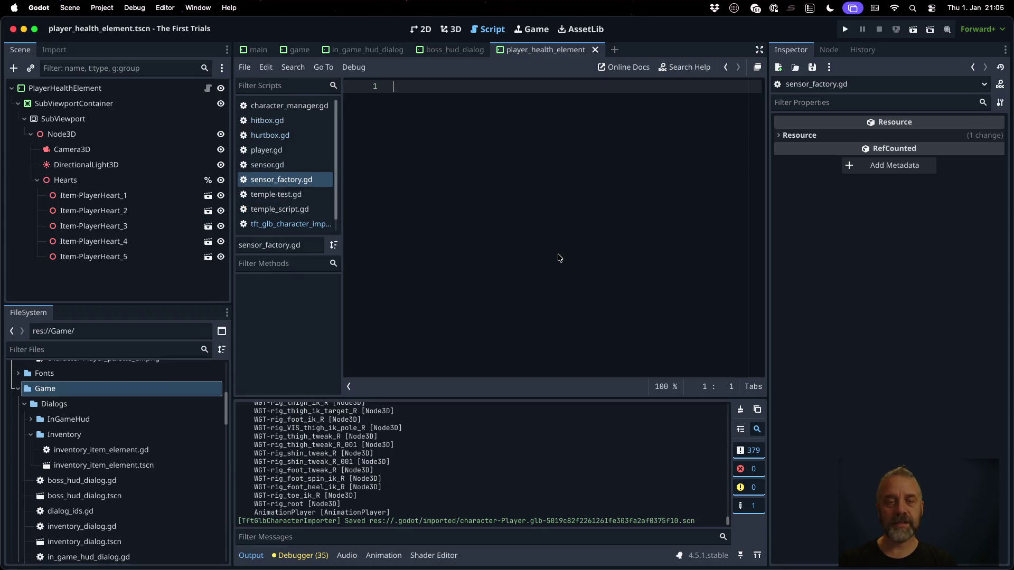
key(Return)
key(Return)
text(static)
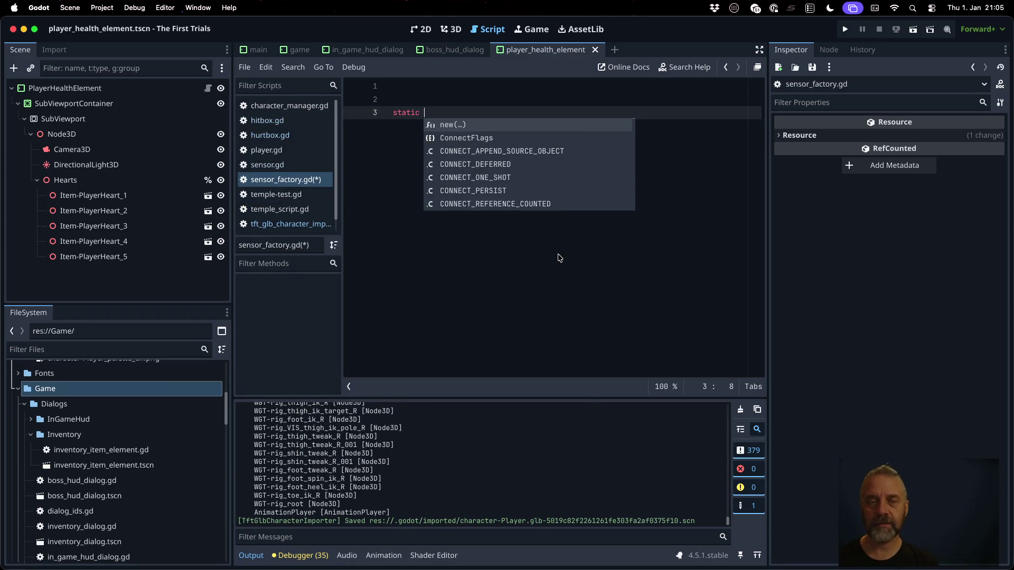
key(Escape)
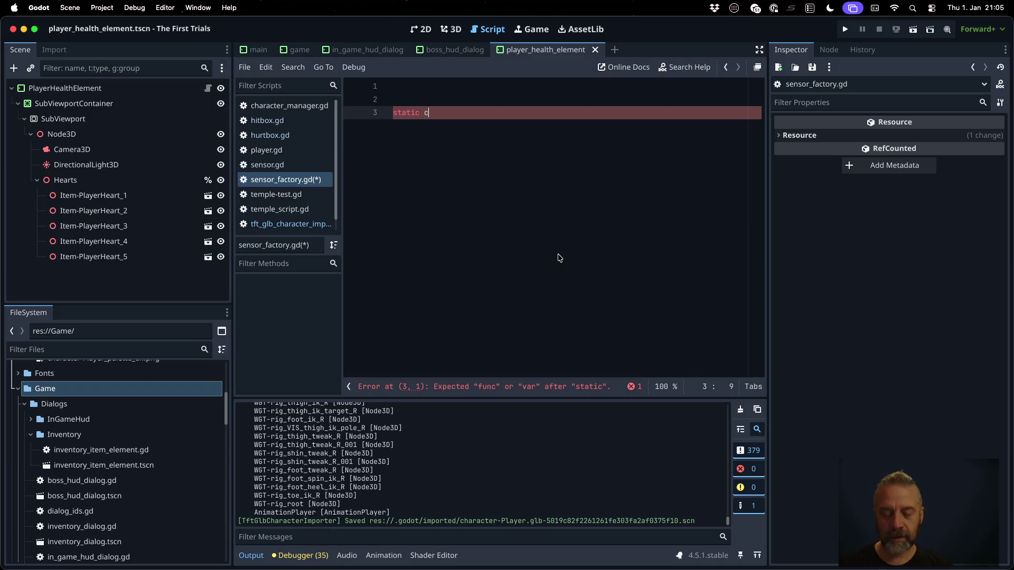
text(reate_)
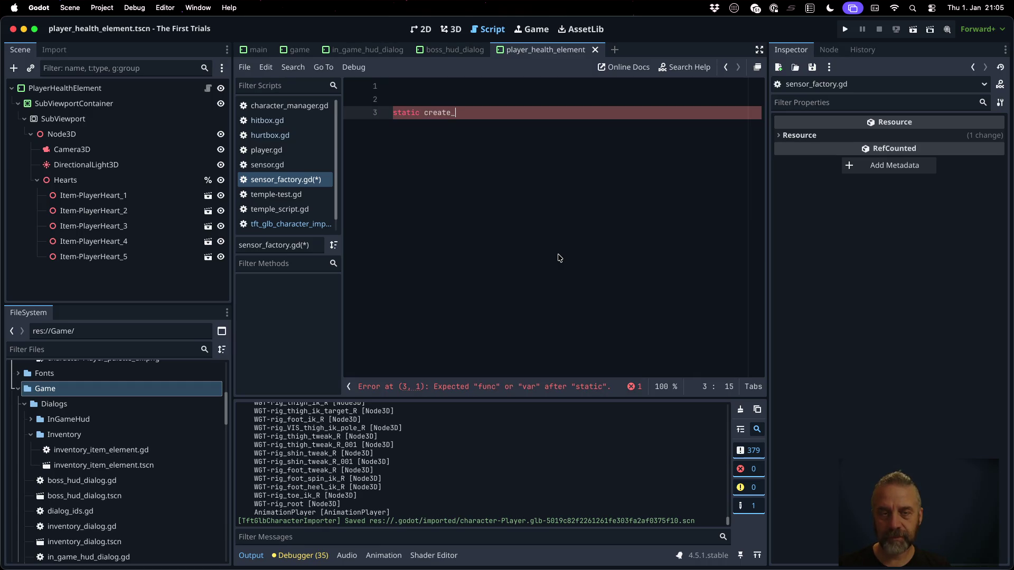
key(BackSpace)
key(BackSpace)
key(BackSpace)
text(reat)
text(itbox_)
text(from_)
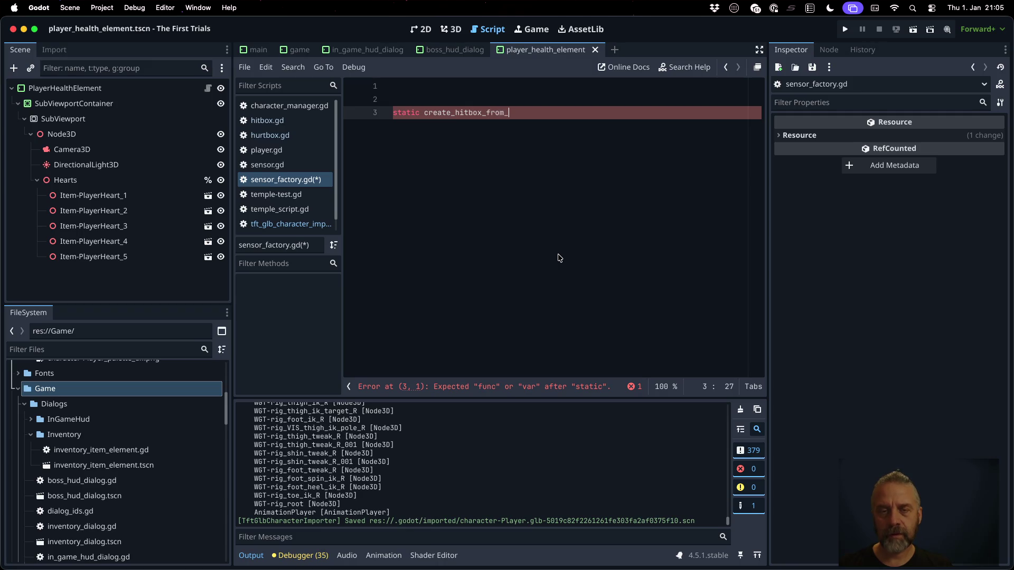
text(mesh)
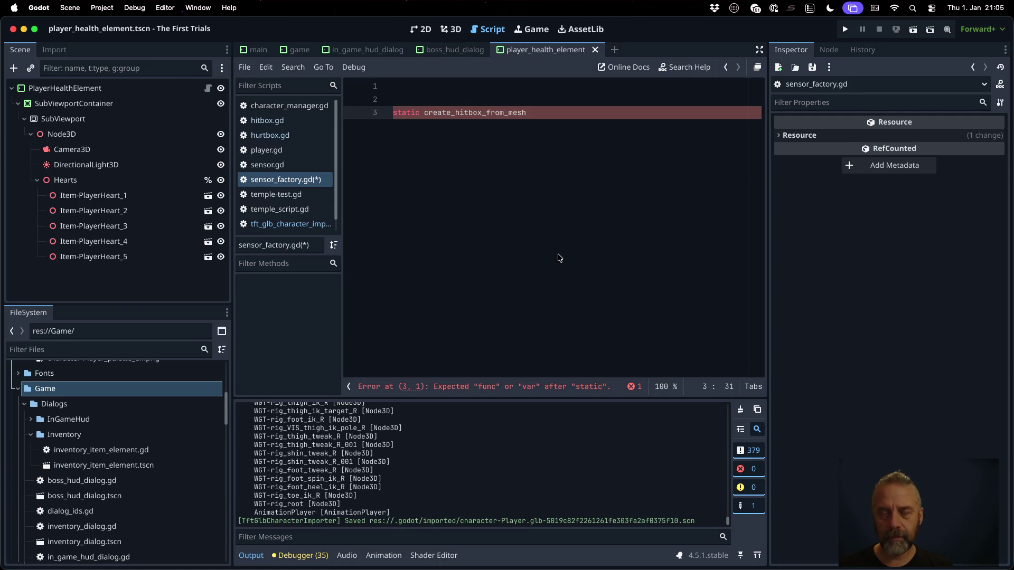
text(instanc)
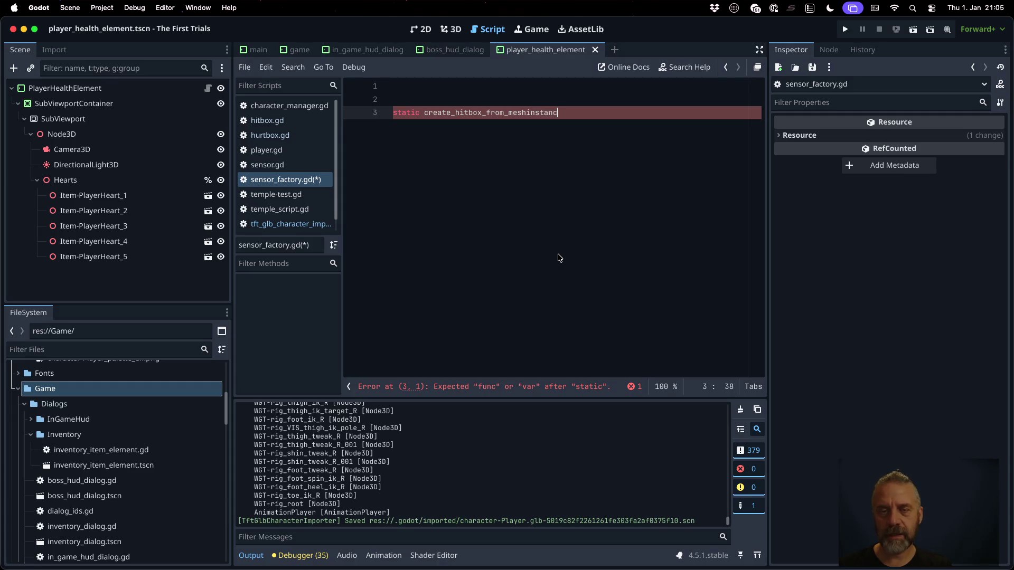
text(_)
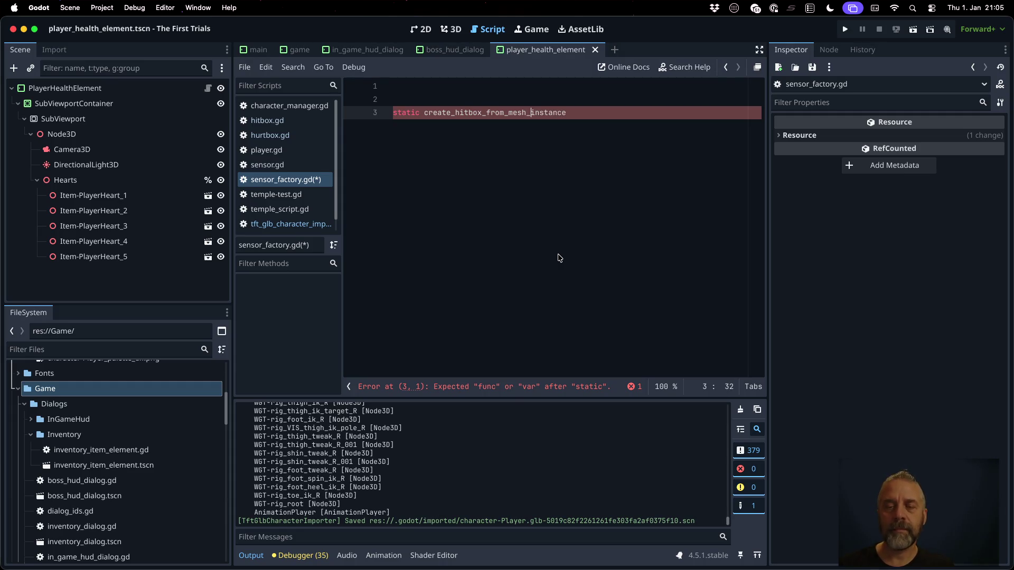
text(()
key(Return)
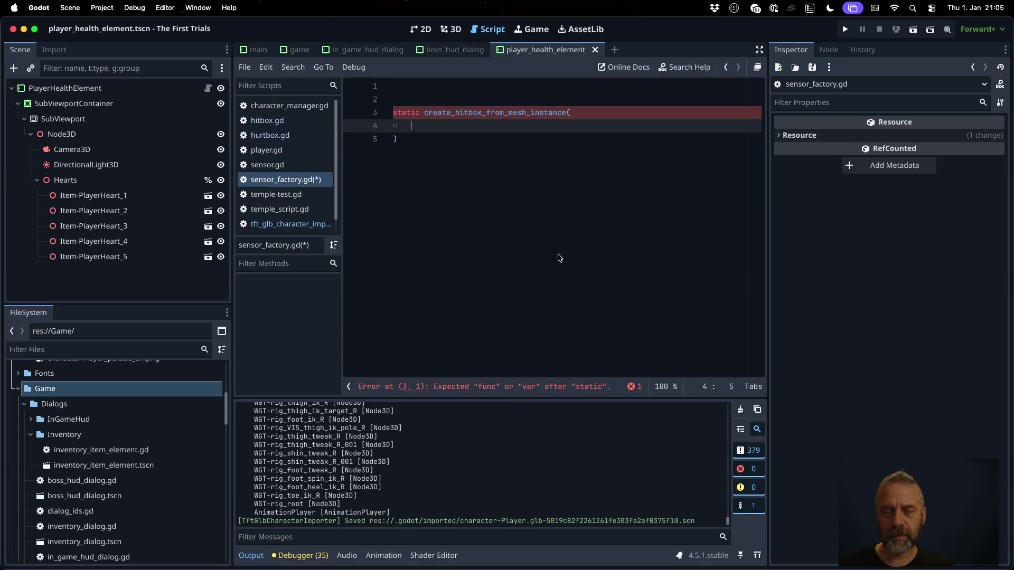
key(Down)
text(> )
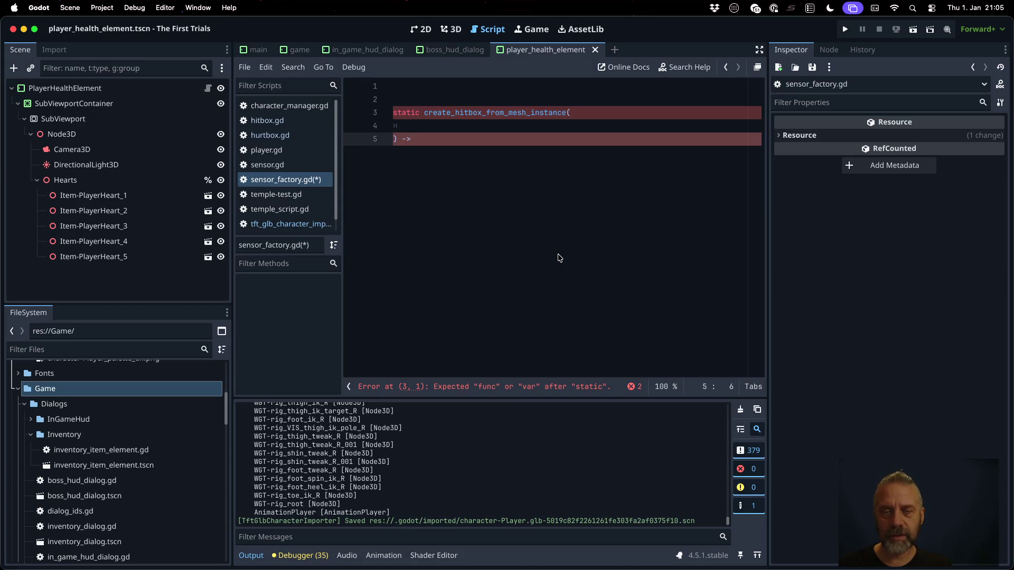
text(Hit)
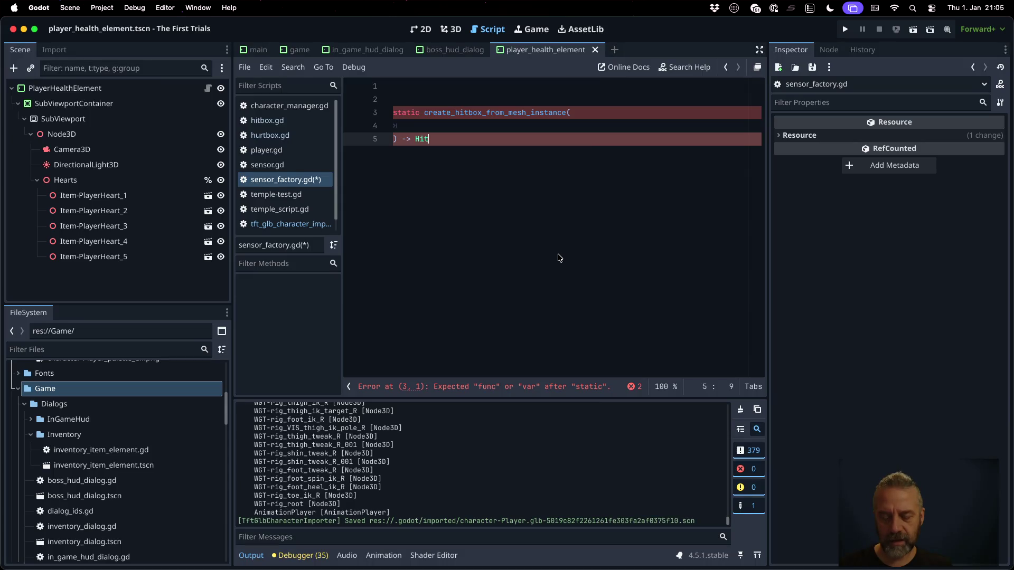
text(box:)
Add the func keyword and a 'return null' body, then save the script.
key(Up)
key(Up)
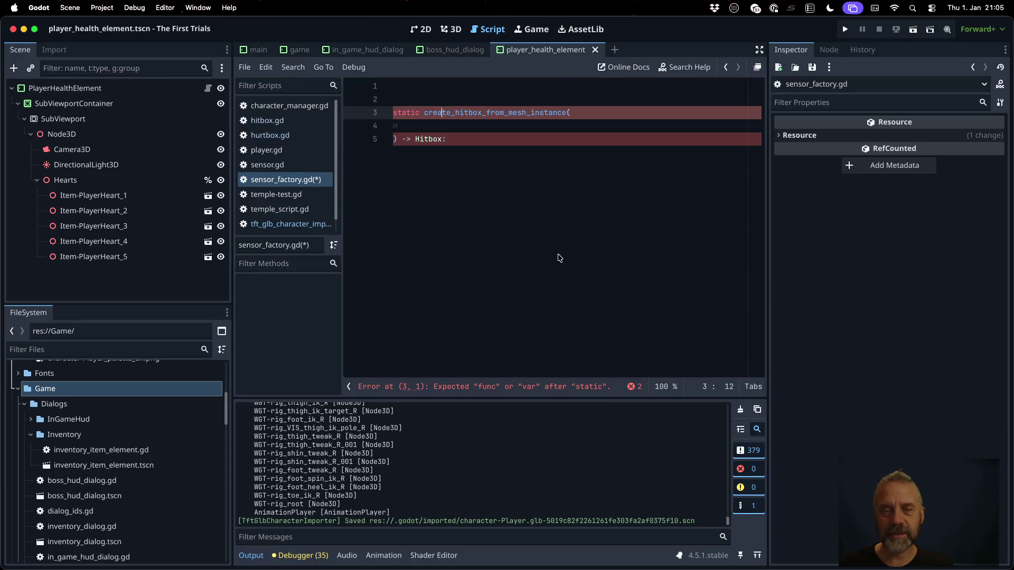
key(Left)
key(Left)
key(Left)
text(func)
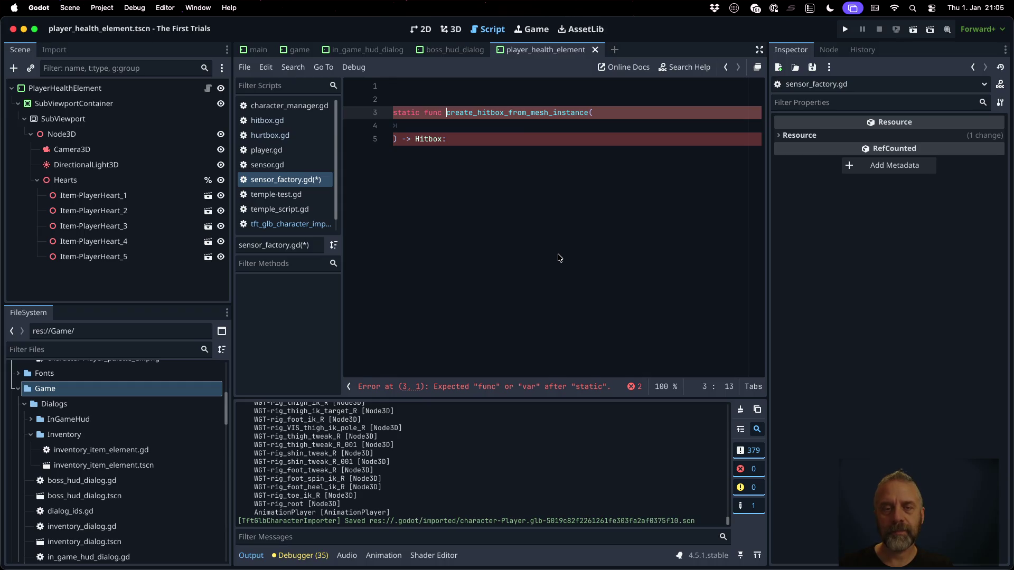
key(Down)
key(Down)
key(Return)
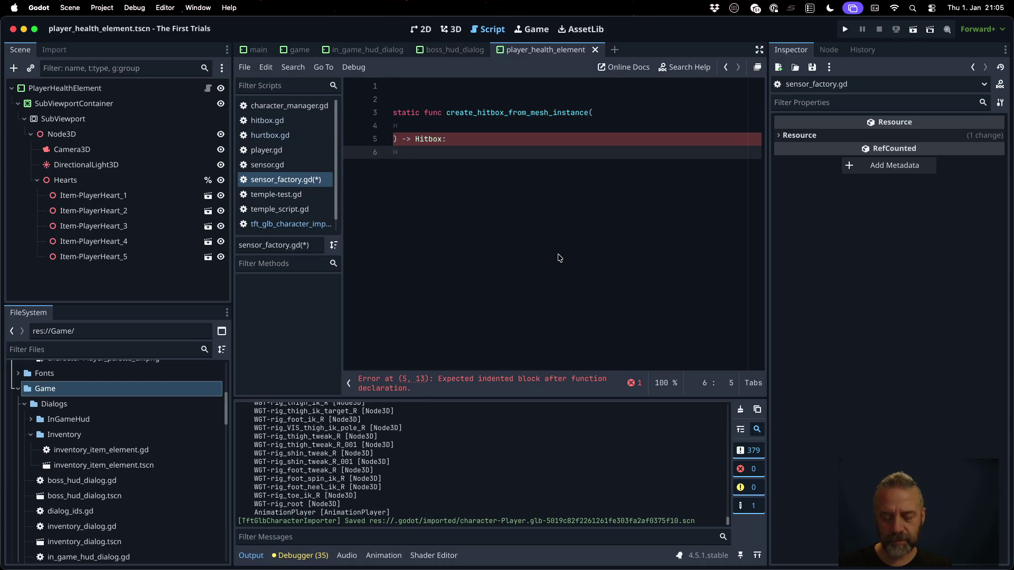
text(return n)
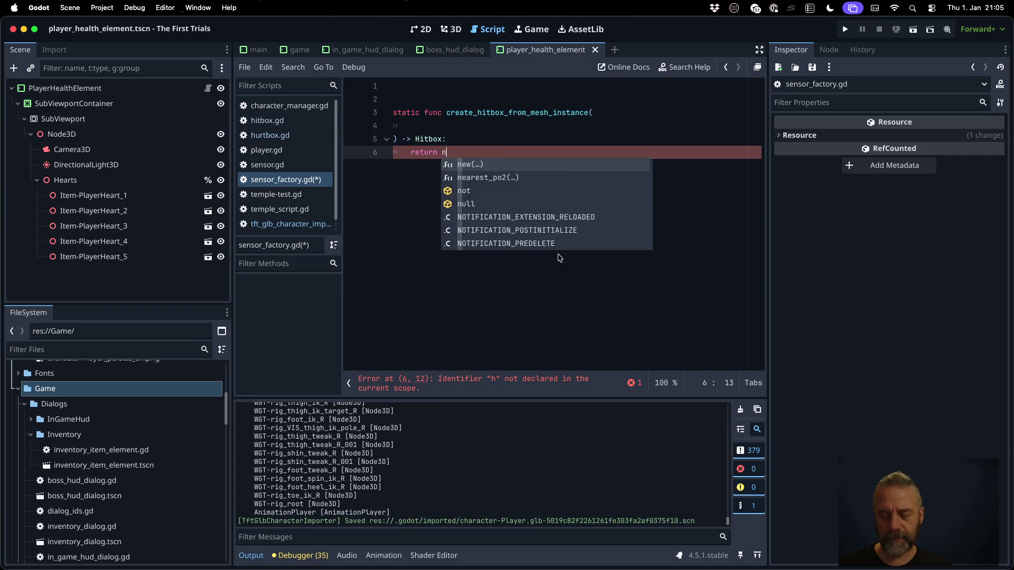
text(ull)
key(Return)
key(super+s)
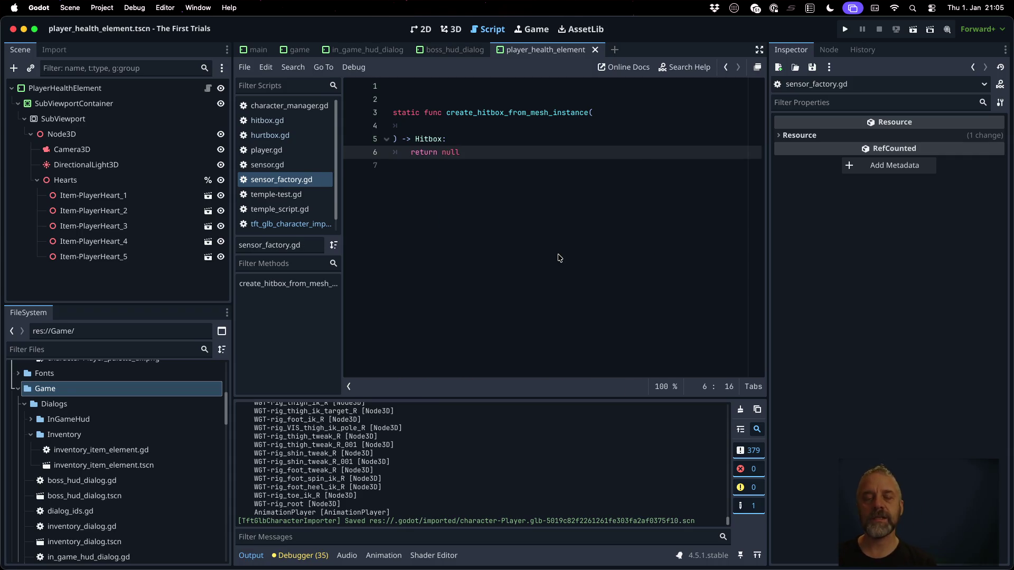
click(559, 257)
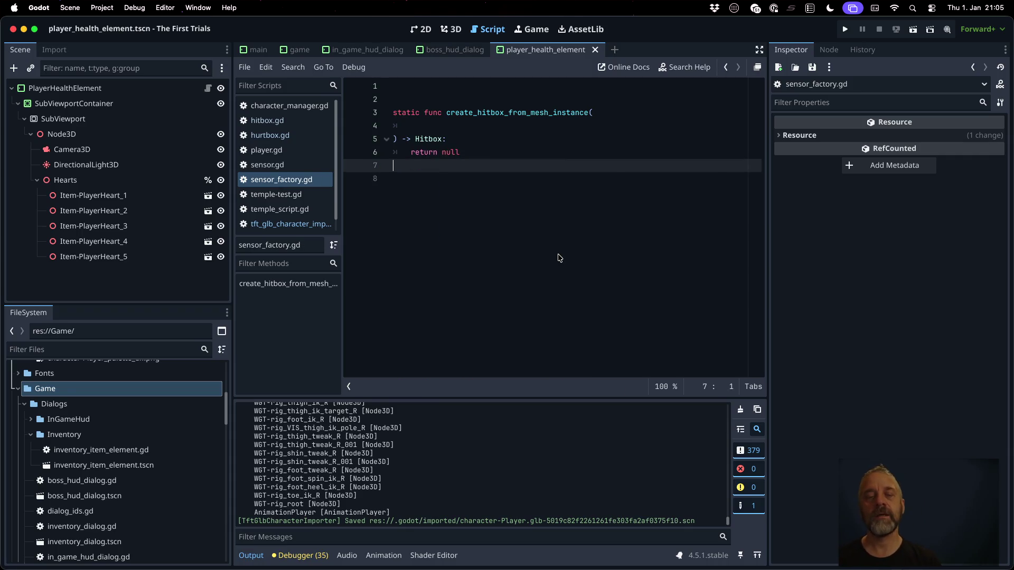
Review hitbox.gd, then bring up the character importer script.
click(295, 122)
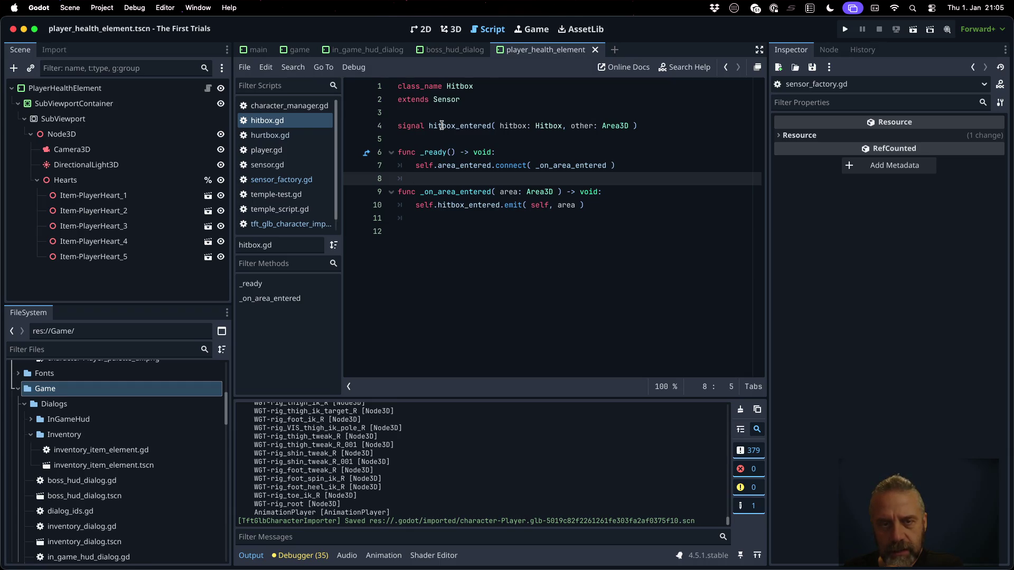
click(285, 223)
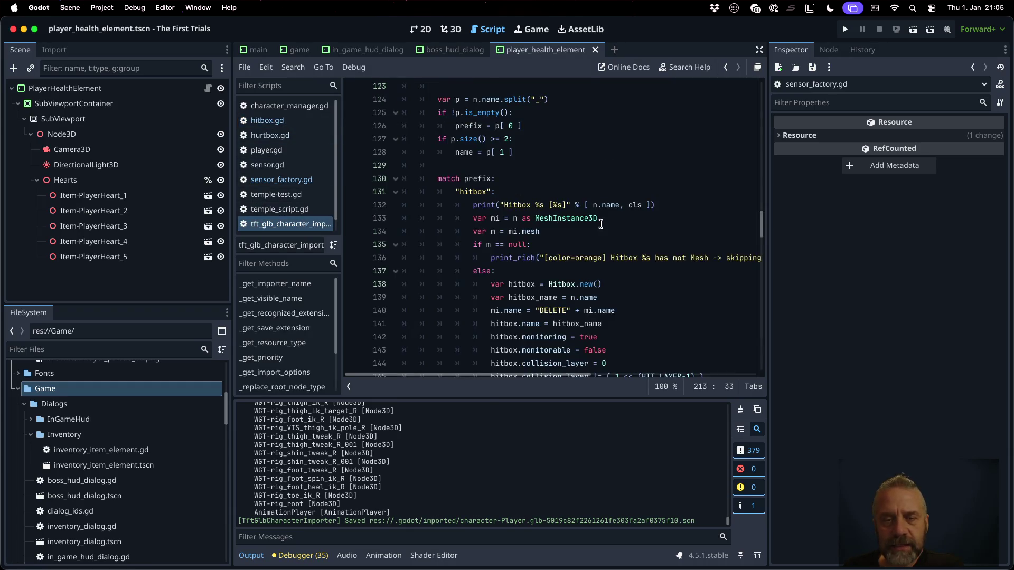
scroll(600, 224, down, 3)
Select the importer's inline hitbox-building lines 133–162 and return to sensor_factory.gd.
click(556, 148)
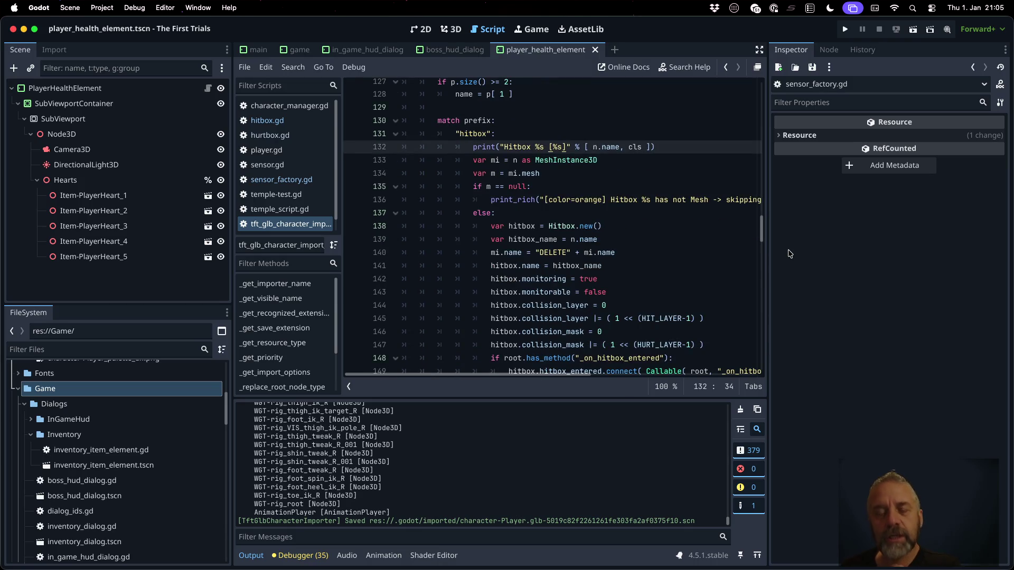
key(Down)
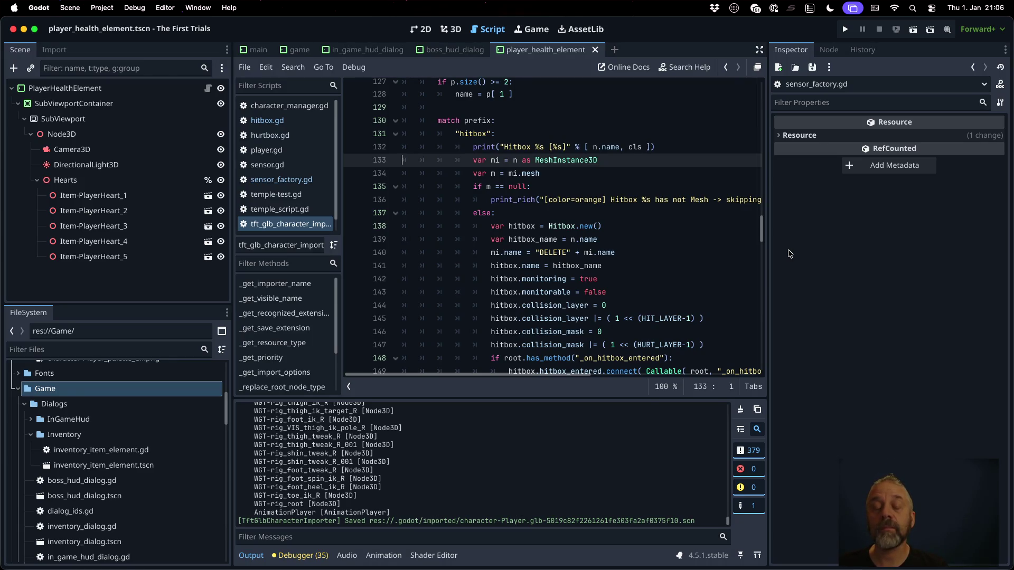
key(shift+Down)
key(shift+Down)
key(shift+Down)
key(ctrl+c)
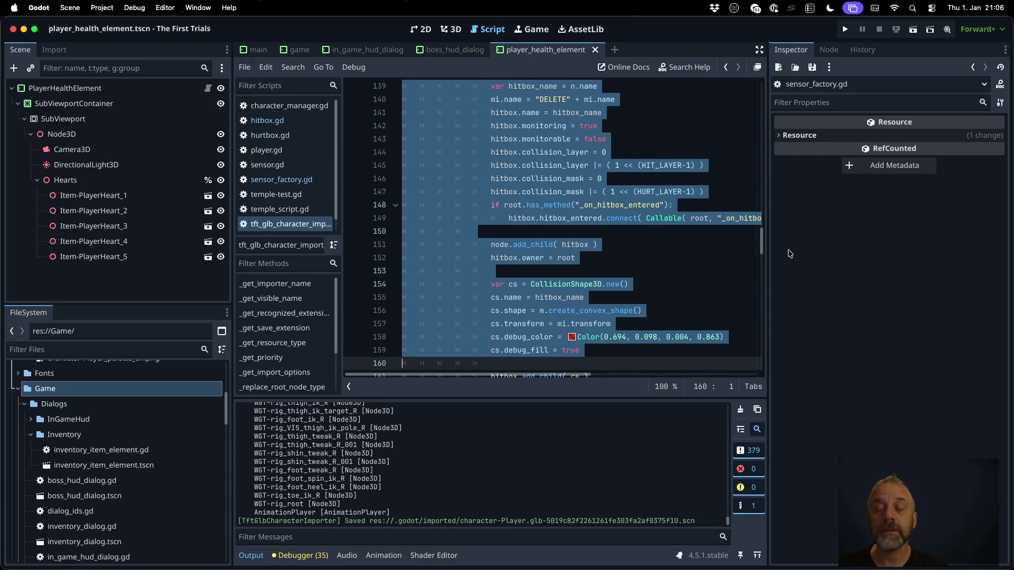
key(shift+Down)
key(shift+Down)
key(shift+Down)
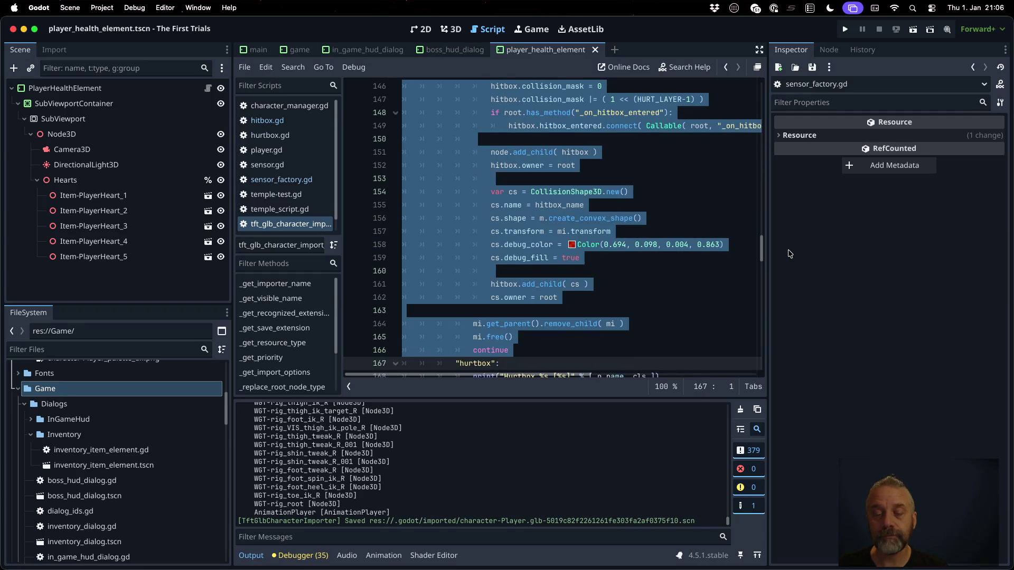
key(shift+Up)
key(shift+Up)
key(shift+Up)
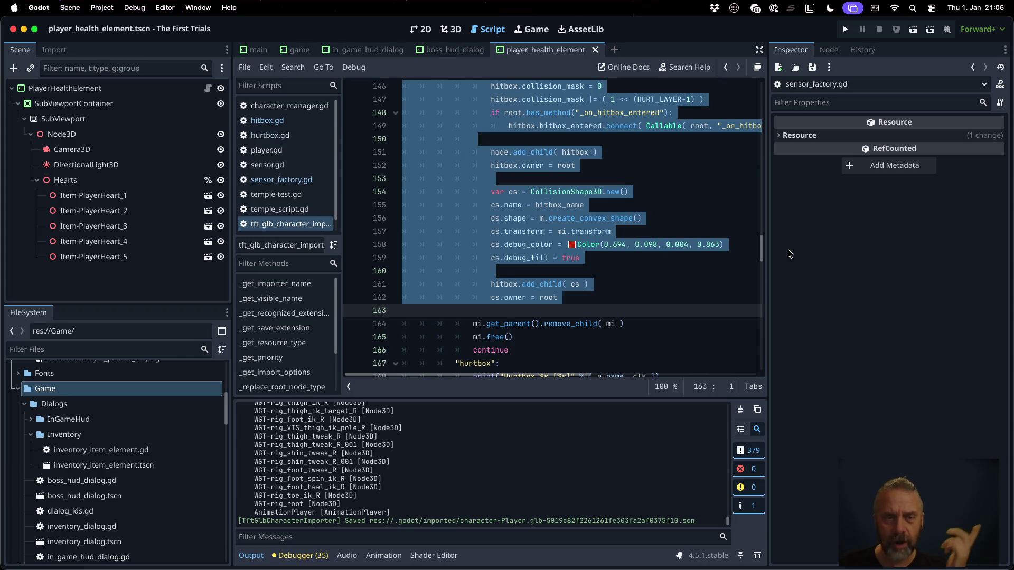
click(320, 182)
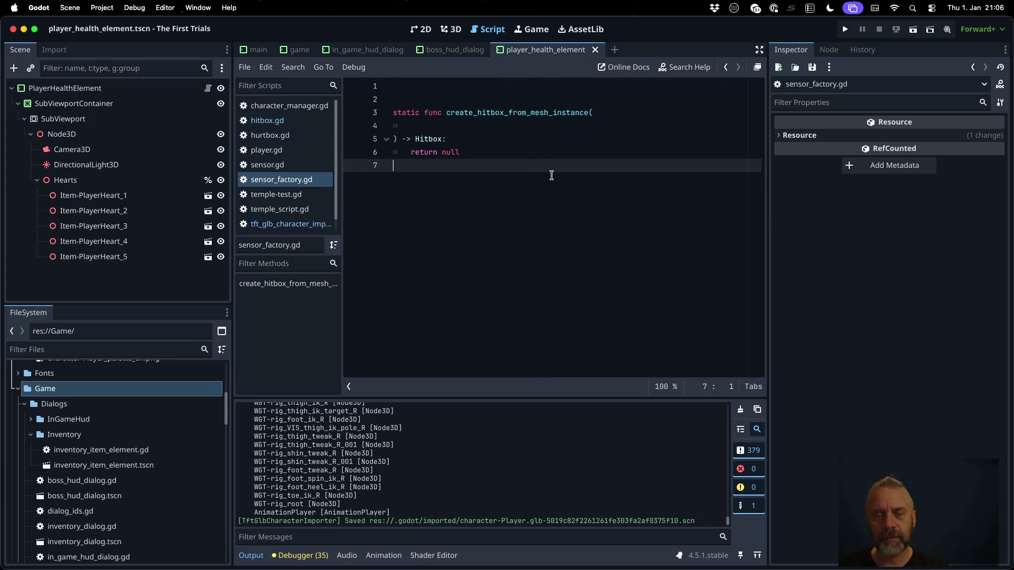
Paste the copied hitbox code into the function body and dedent it two levels.
key(Up)
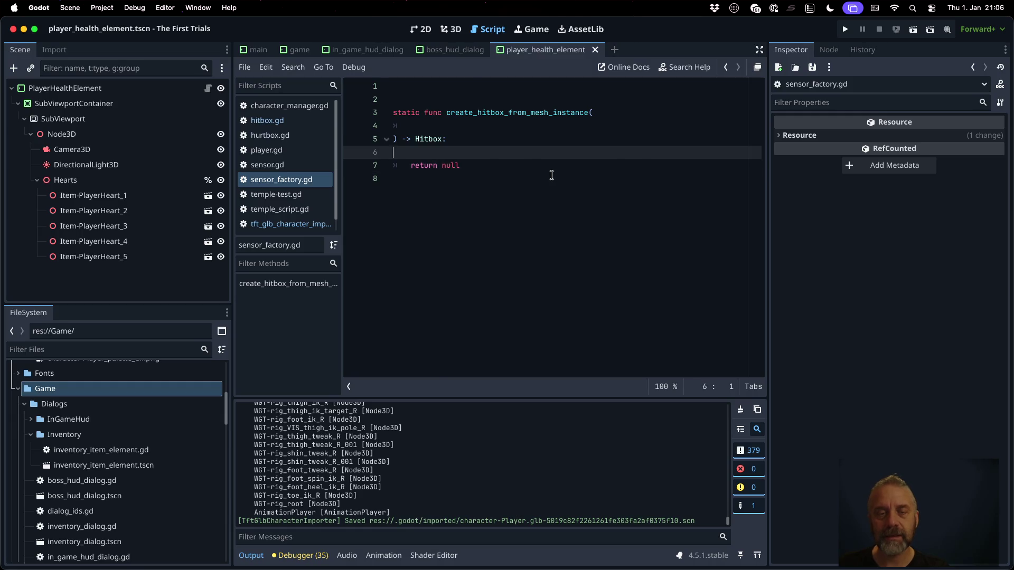
key(ctrl+v)
key(shift+Up)
key(shift+Up)
key(shift+Up)
key(shift+Up)
key(shift+Up)
key(shift+Up)
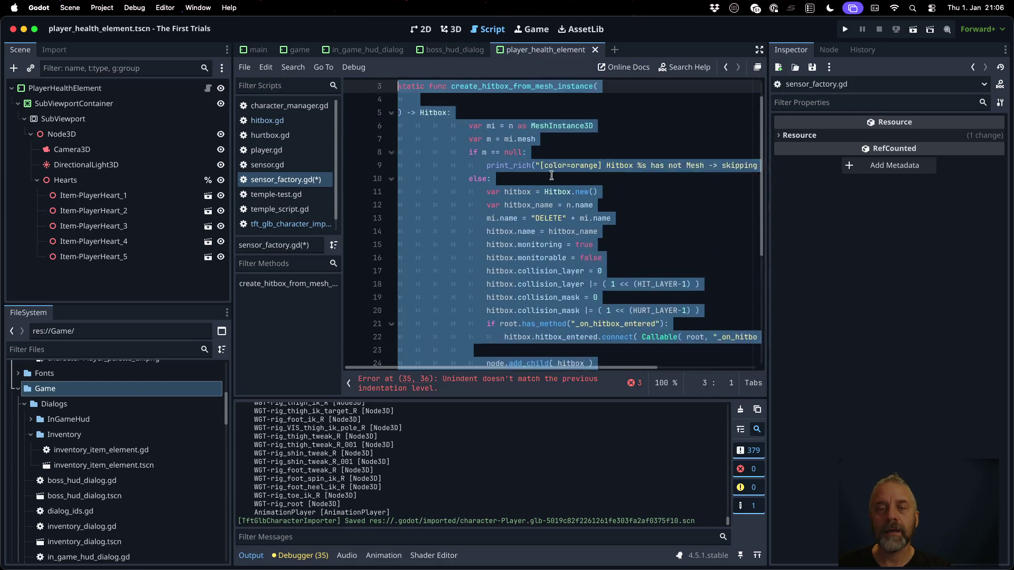
key(shift+Tab)
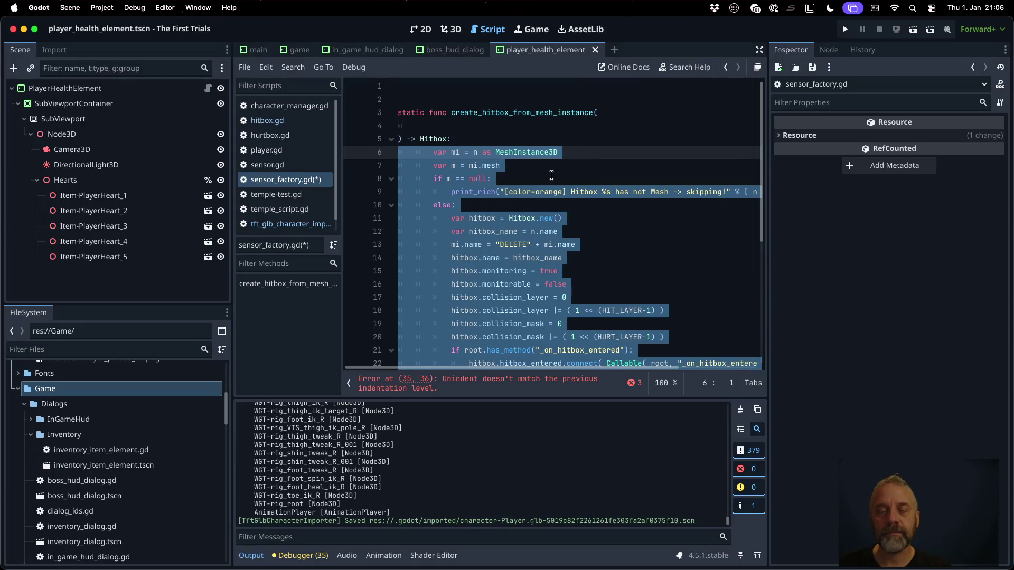
key(shift+Tab)
Add a mi: MeshInstance3D parameter on a new line of the function signature.
key(Up)
key(Up)
key(Up)
key(End)
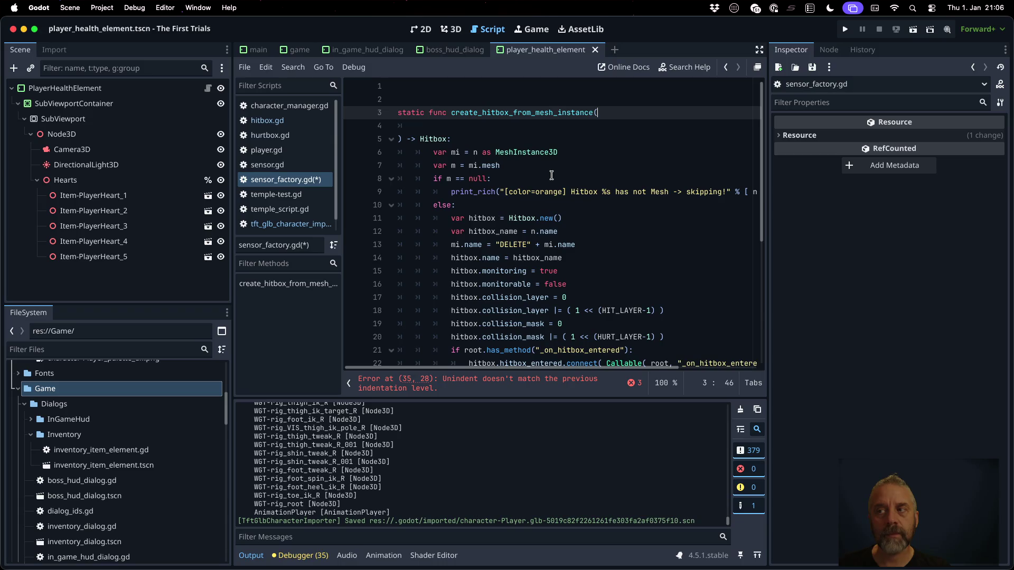
key(Return)
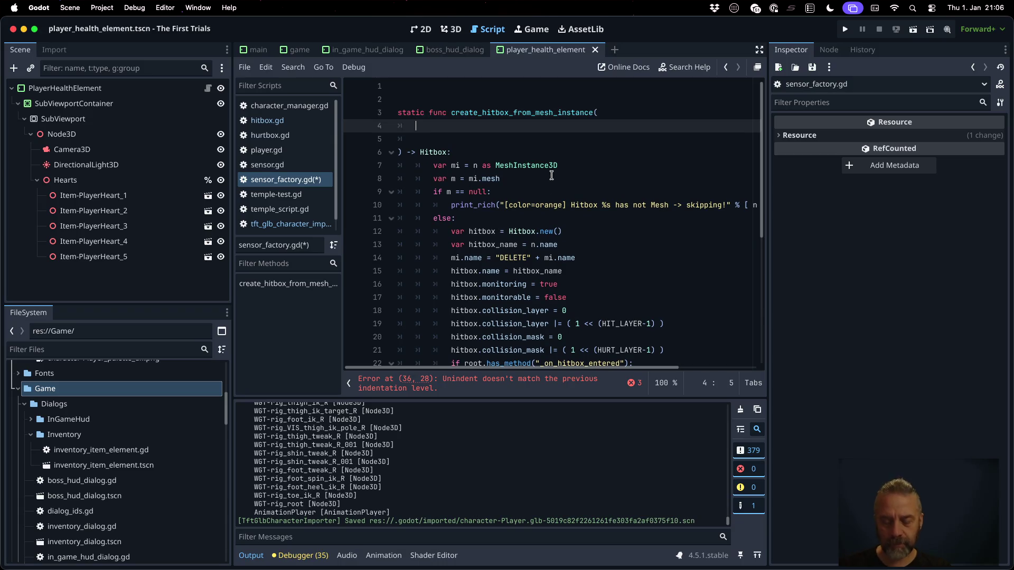
text(mi: Me)
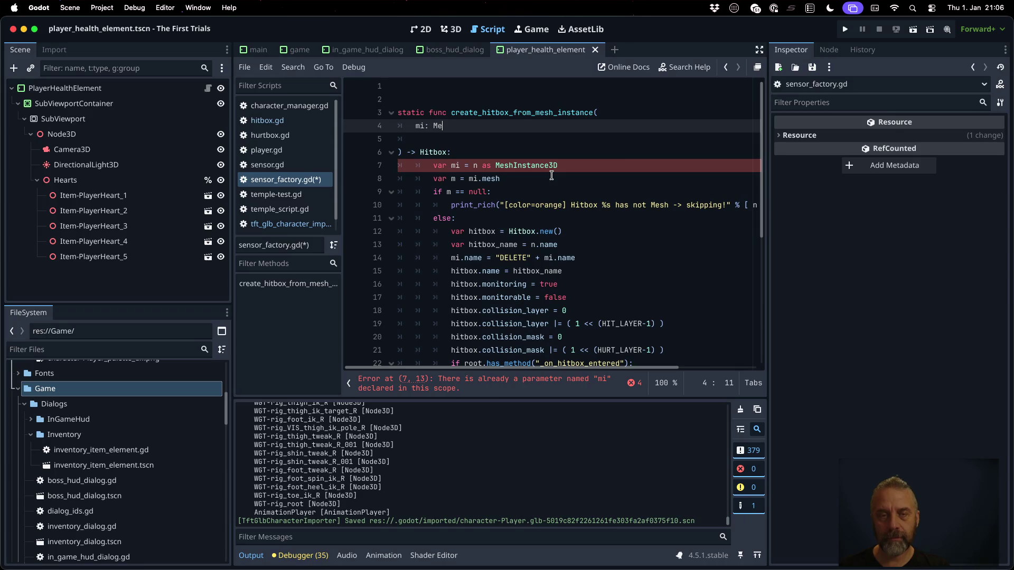
text(shIns)
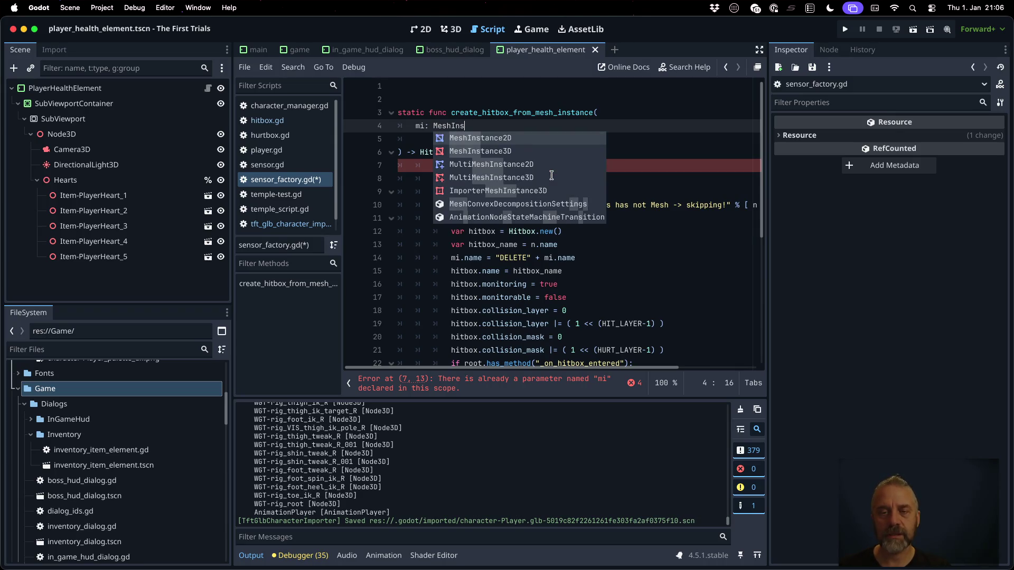
key(Down)
key(Return)
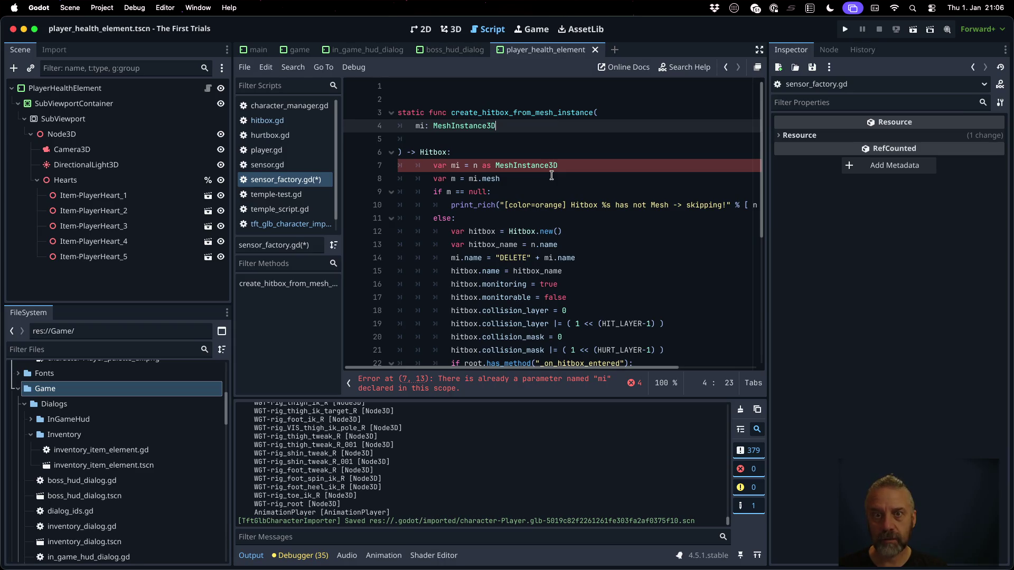
Rename the function to create_hitbox_from_node_3d and change its parameter to node: Node3D.
key(Up)
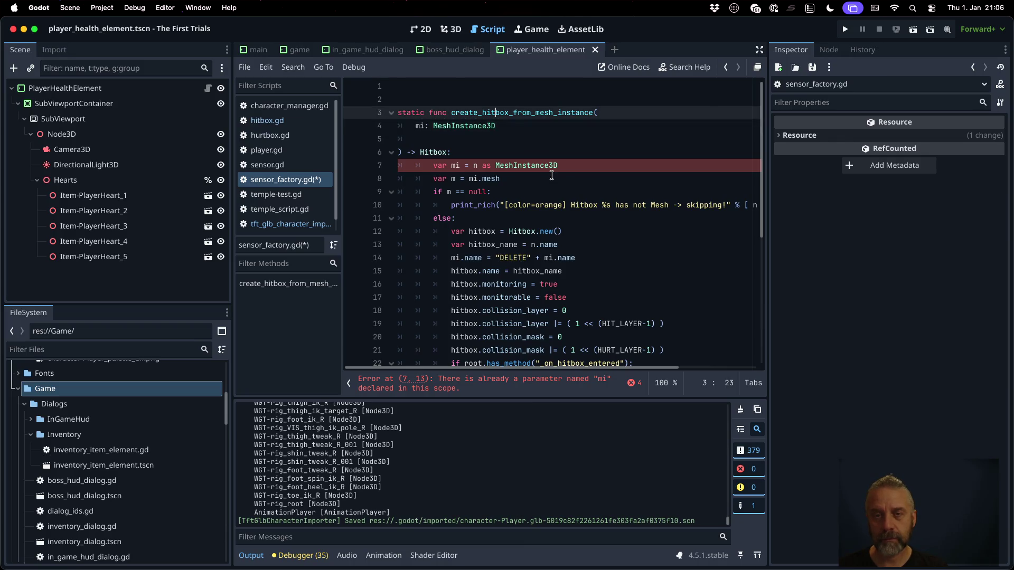
key(alt+Right)
key(shift+Left)
key(shift+Left)
key(shift+Left)
key(shift+Left)
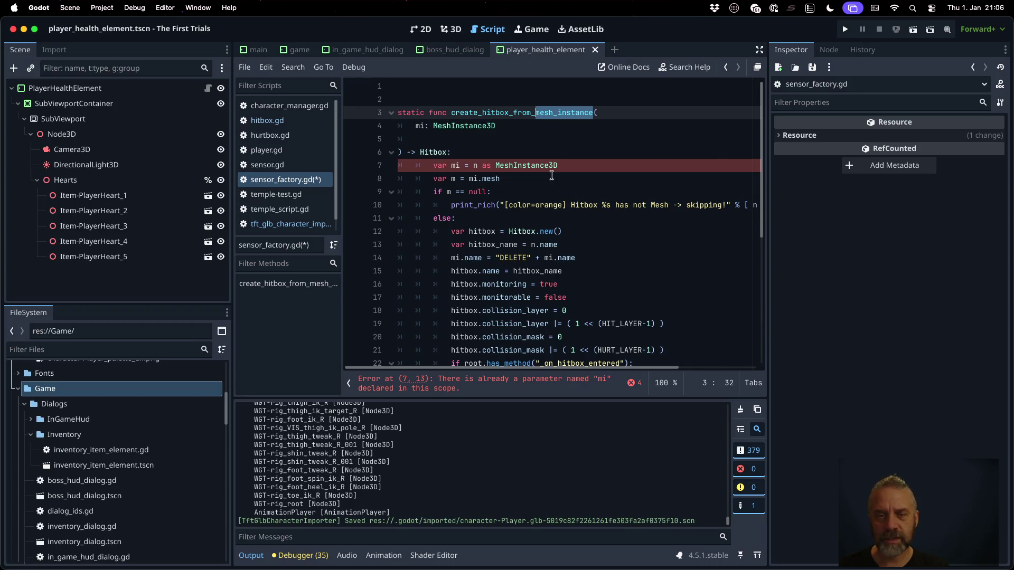
text(node)
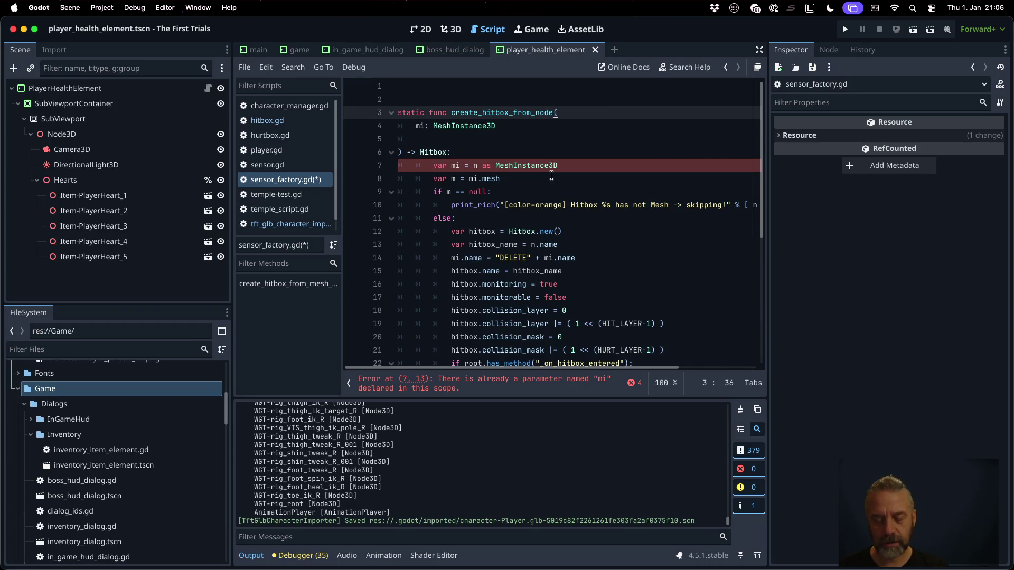
text(3d)
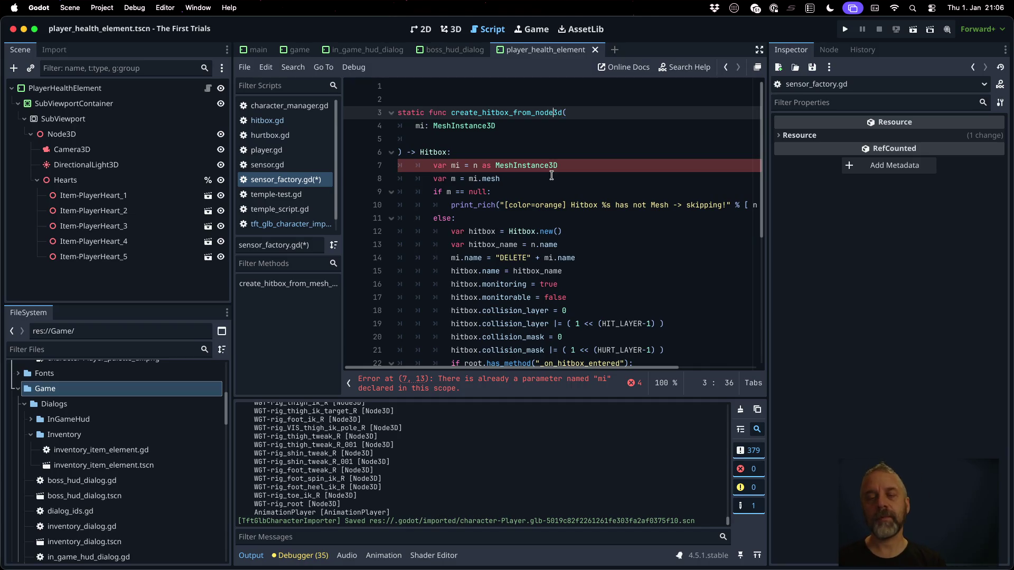
text(_)
key(Down)
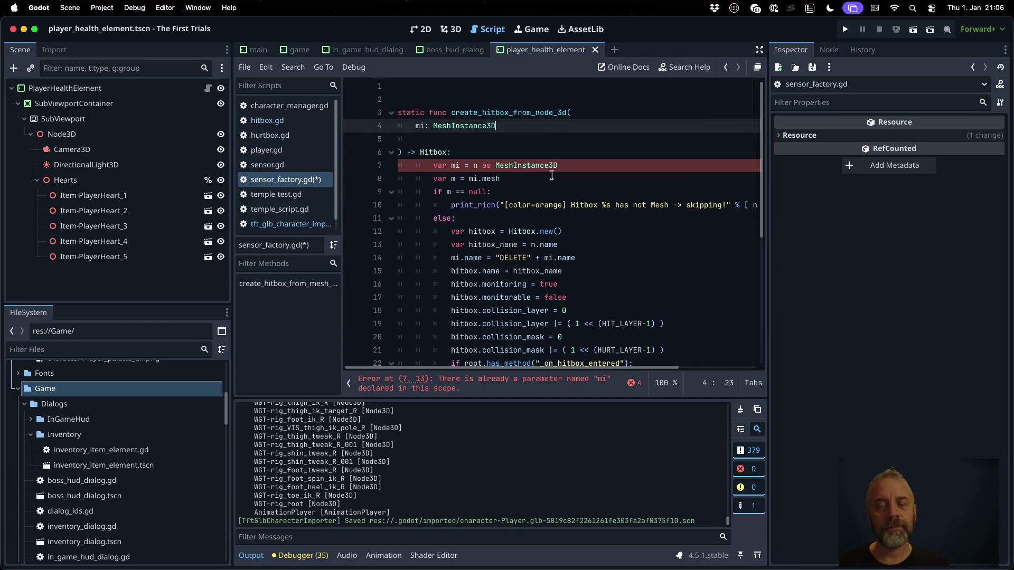
key(shift+Home)
text(node)
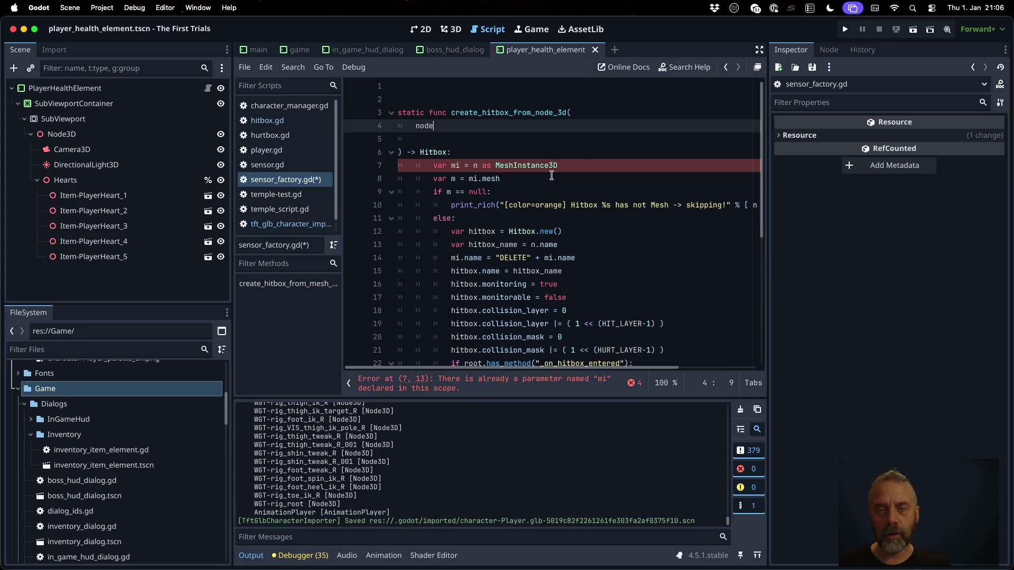
text(: Node3)
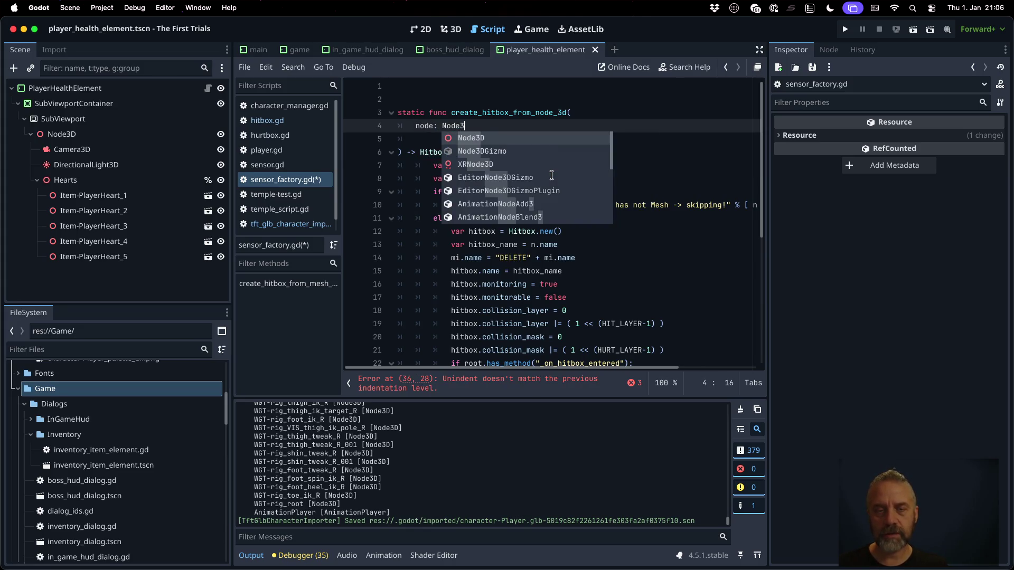
text(D)
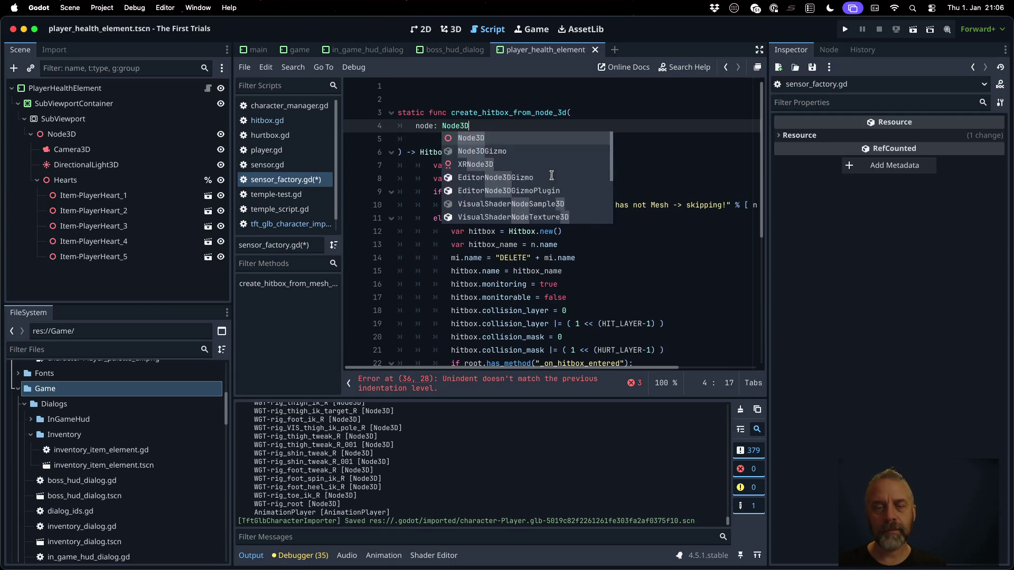
key(Return)
key(Down)
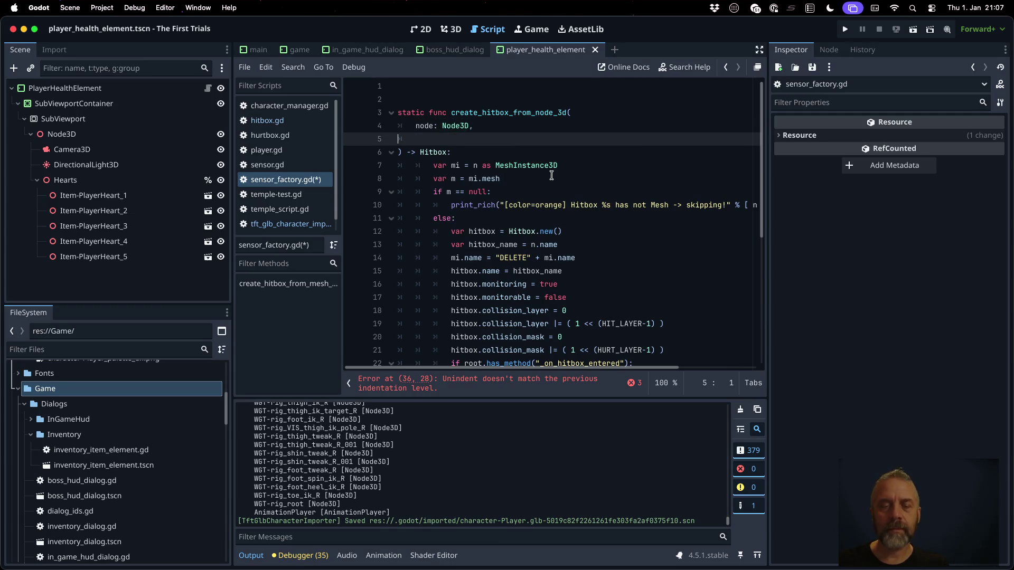
key(BackSpace)
key(Down)
key(Down)
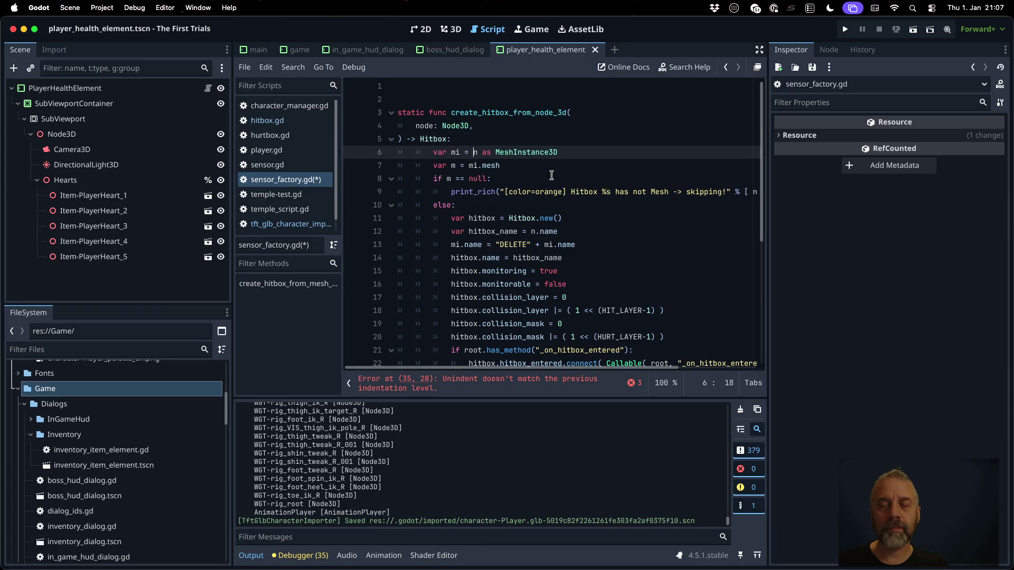
Cast node to the MeshInstance3D variable and add an 'if mi == null:' check.
text(ode)
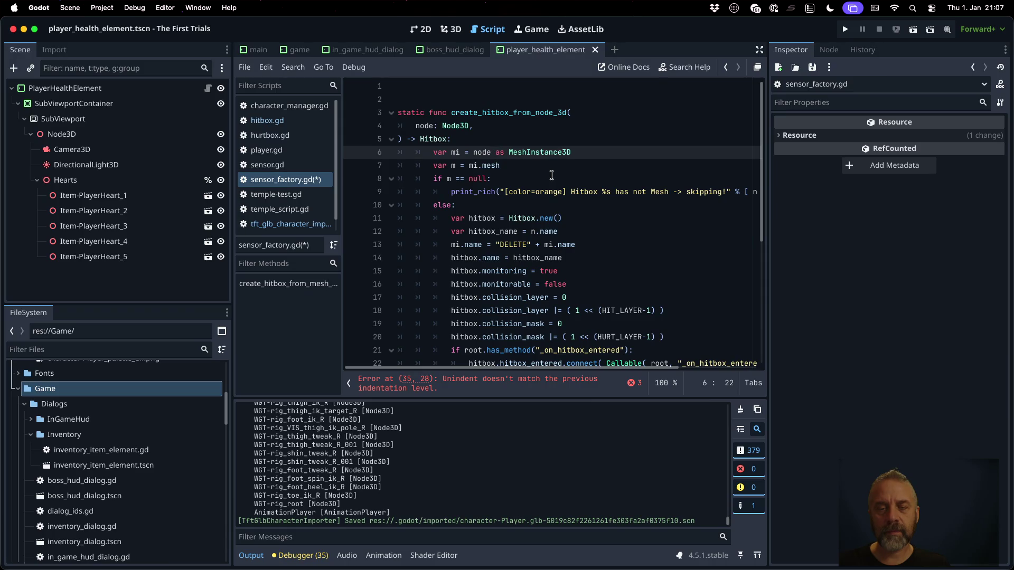
key(End)
key(Return)
text(if)
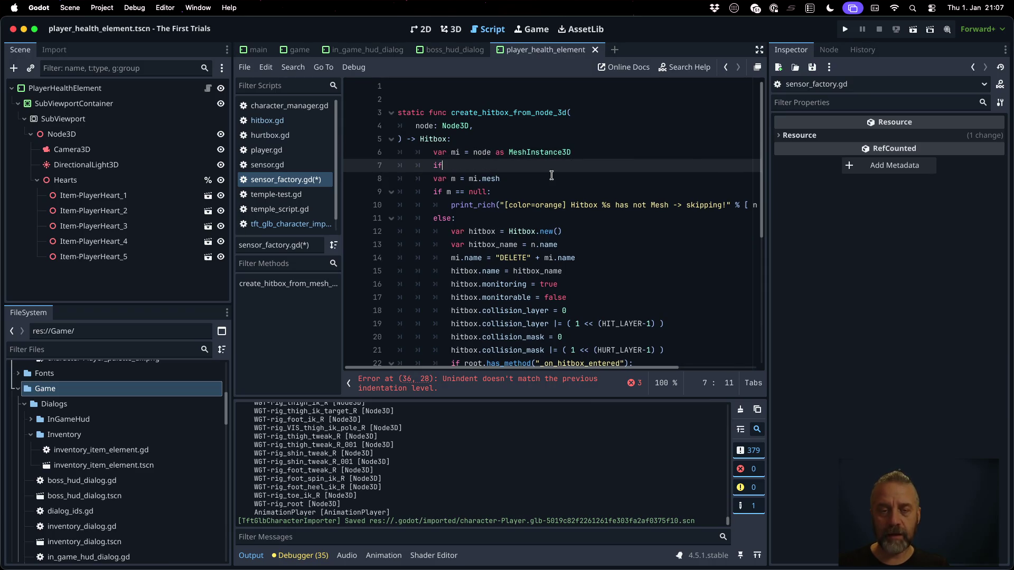
text( mi !=)
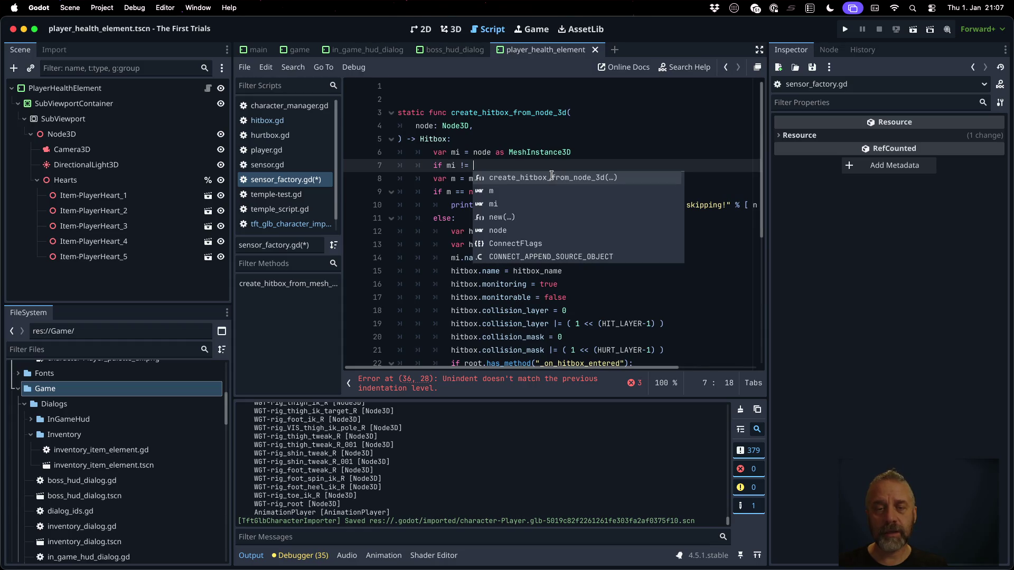
key(BackSpace)
key(BackSpace)
key(BackSpace)
text(== n)
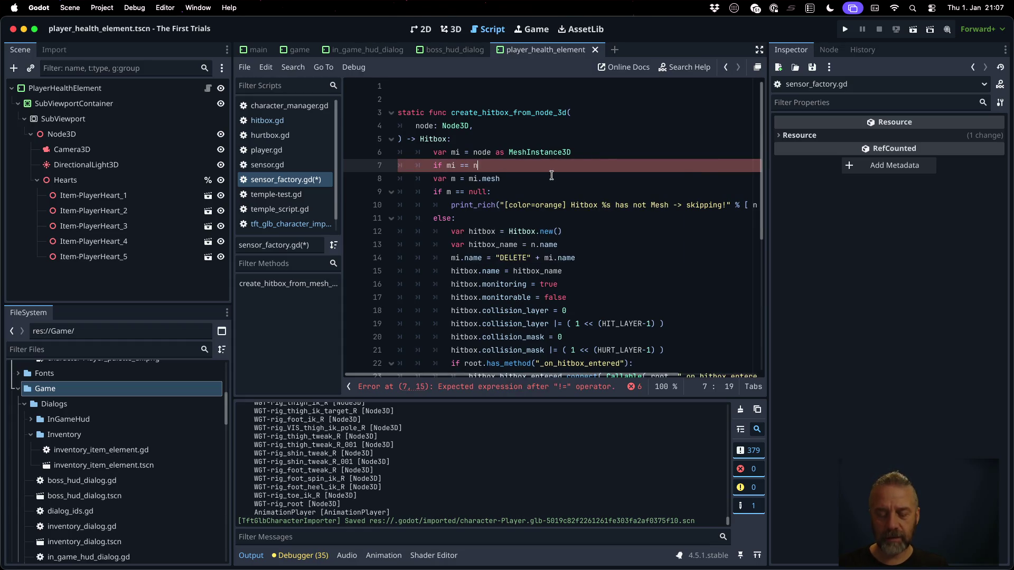
text(ull:)
key(Return)
Copy the existing print_rich skipping warning into the new null check.
key(Down)
key(Down)
key(Down)
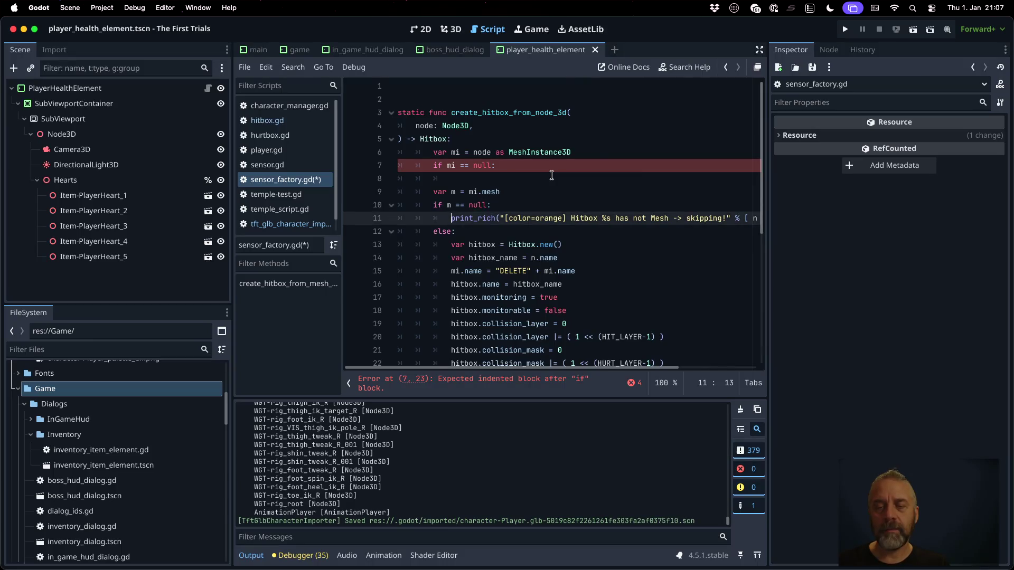
key(shift+End)
key(ctrl+c)
key(Up)
key(Up)
key(Up)
key(ctrl+v)
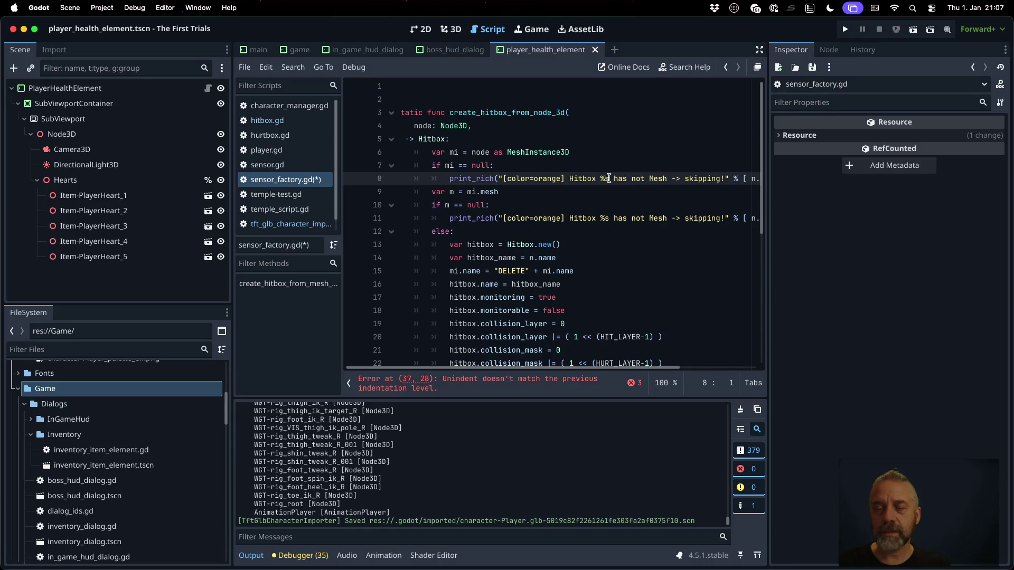
Reword the copied warning to say the node 'is not a MeshInstance3D!' without 'skipping'.
click(608, 179)
key(Right)
key(alt+shift+Right)
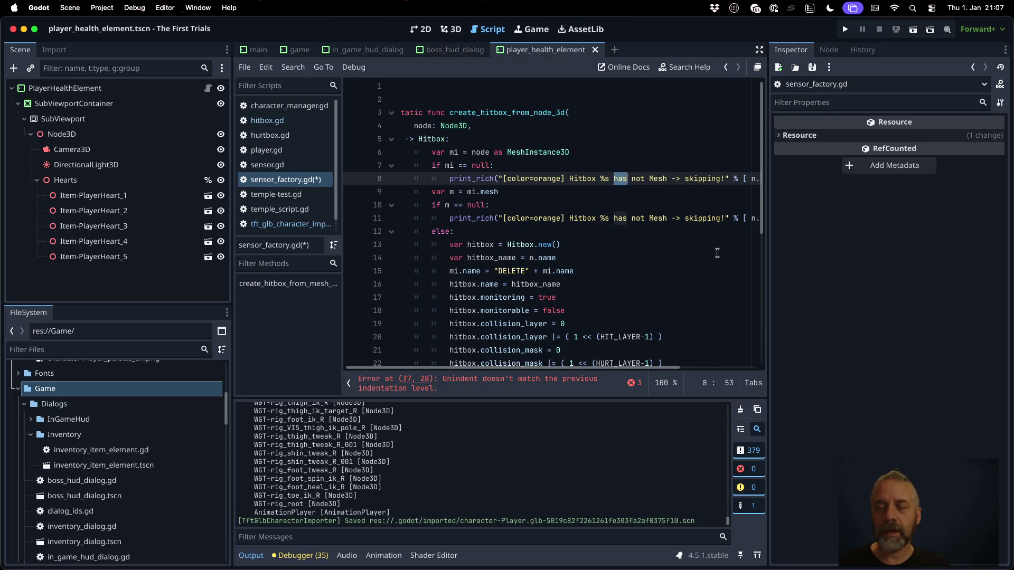
text(is)
key(Right)
key(Right)
text(a)
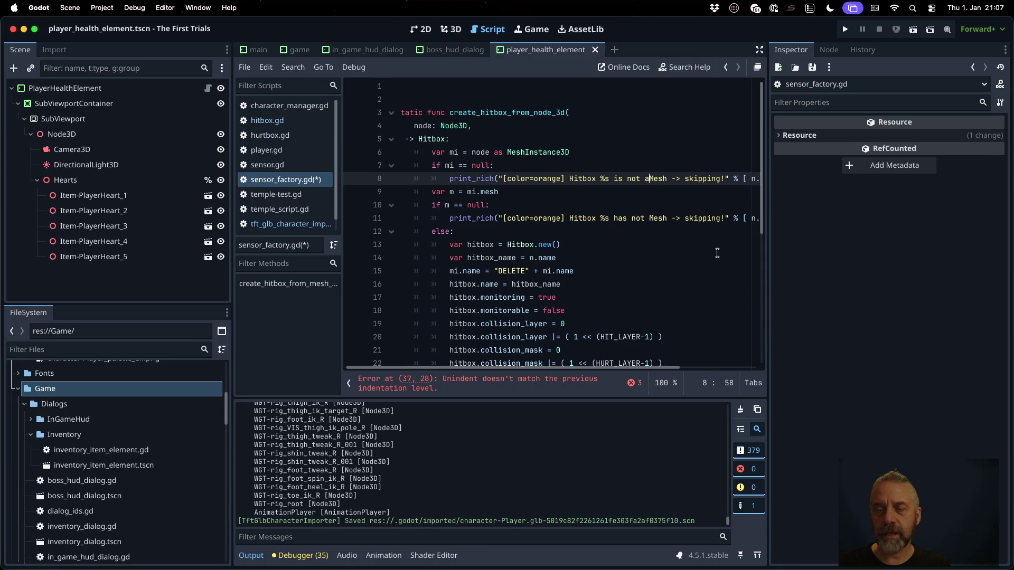
key(Left)
key(Left)
key(Right)
key(Right)
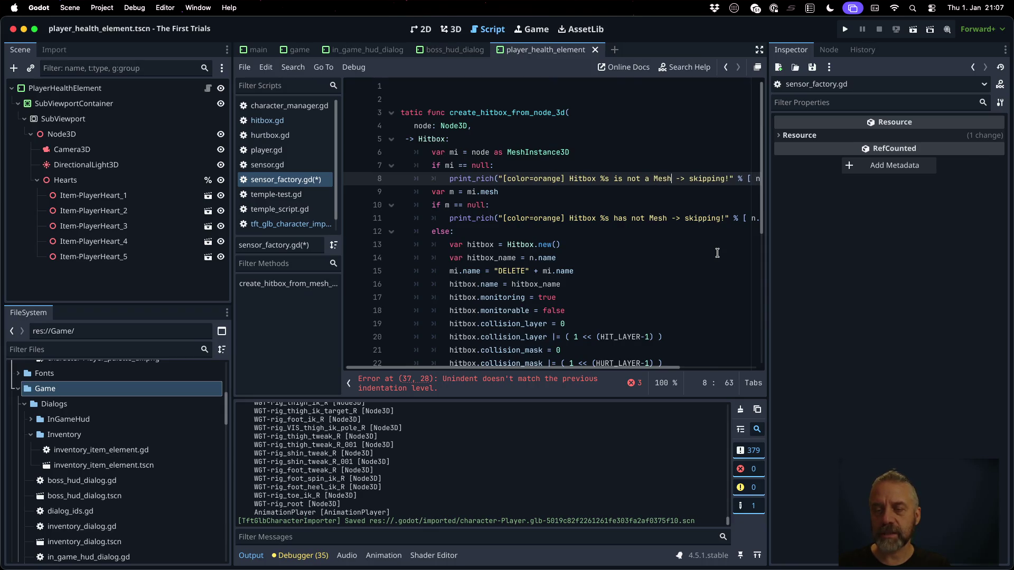
text(Instanc)
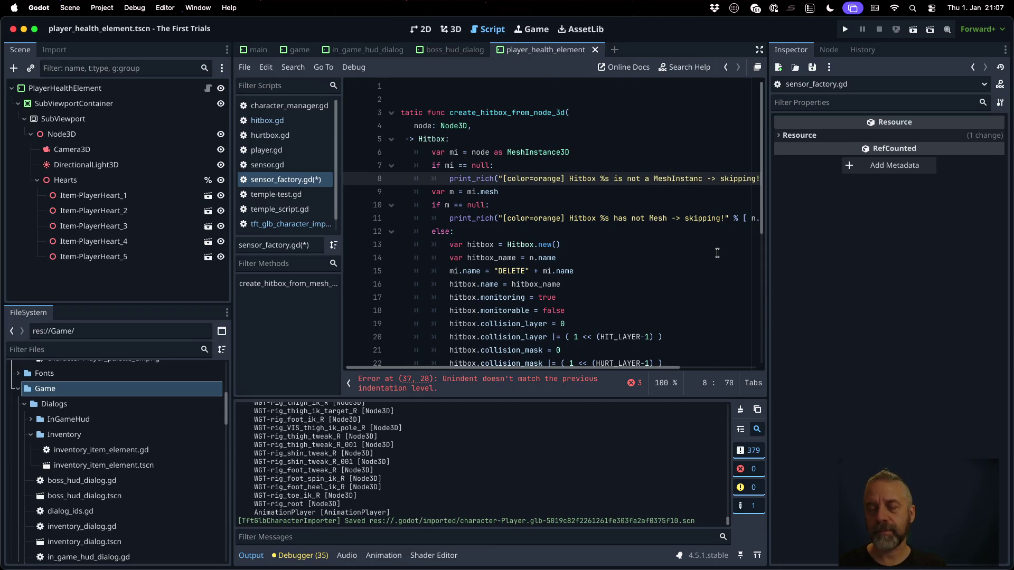
text(e3D)
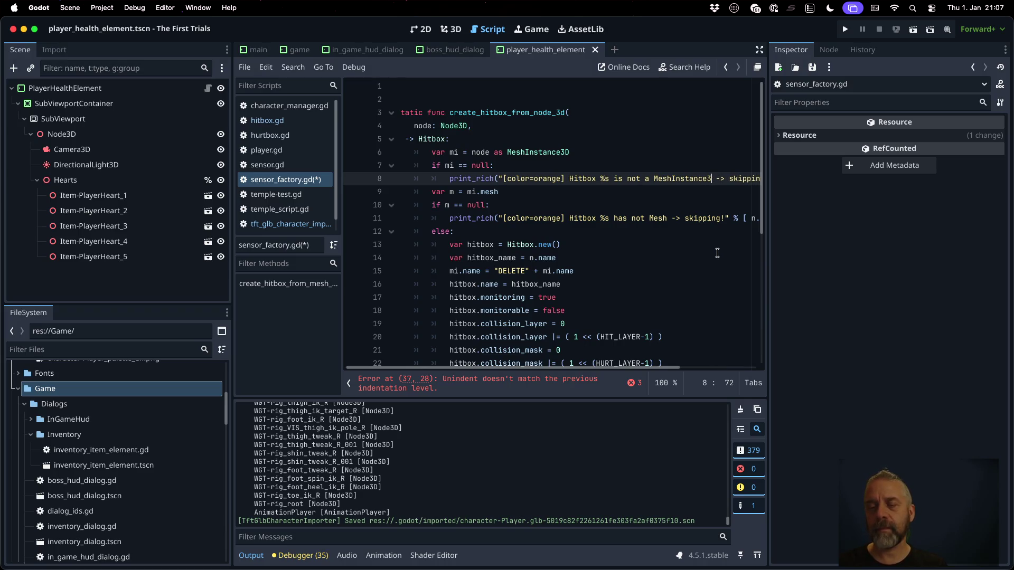
scroll(717, 253, right, 5)
key(Right)
key(Right)
key(Right)
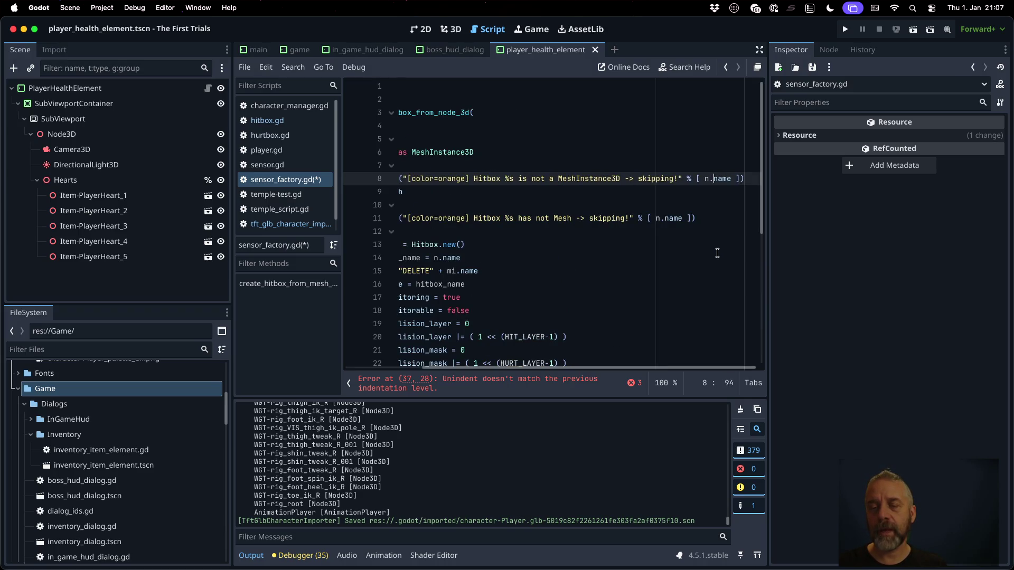
key(shift+alt+Left)
key(shift+alt+Left)
key(shift+alt+Left)
key(BackSpace)
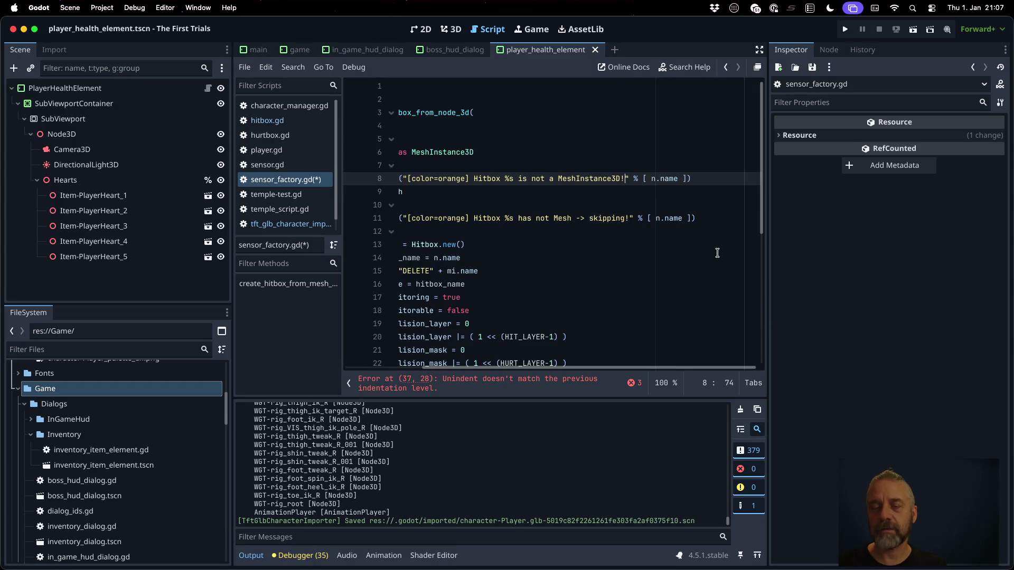
Add 'return null' inside the null check, then go to the no-mesh warning line.
key(Home)
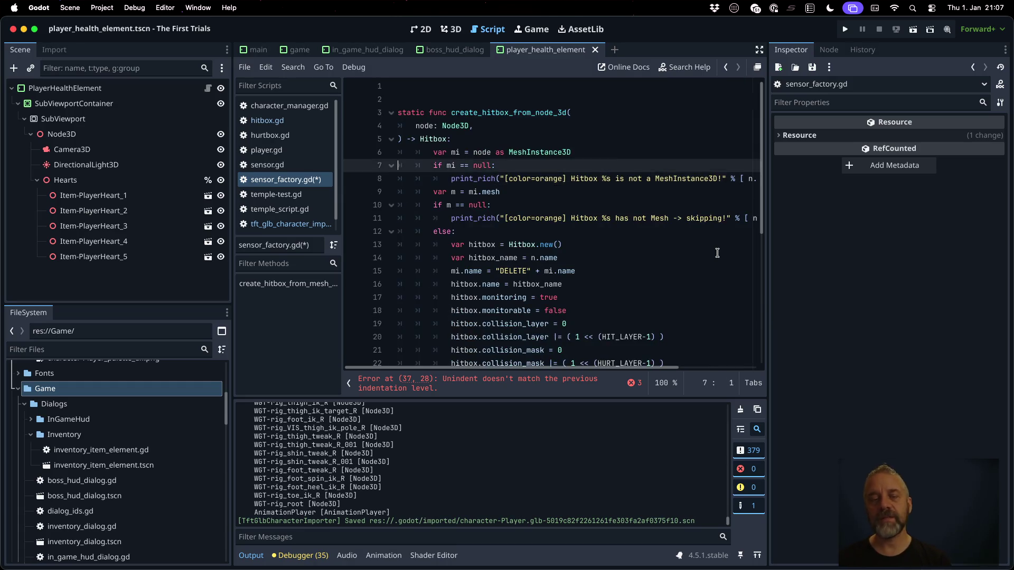
key(End)
key(Return)
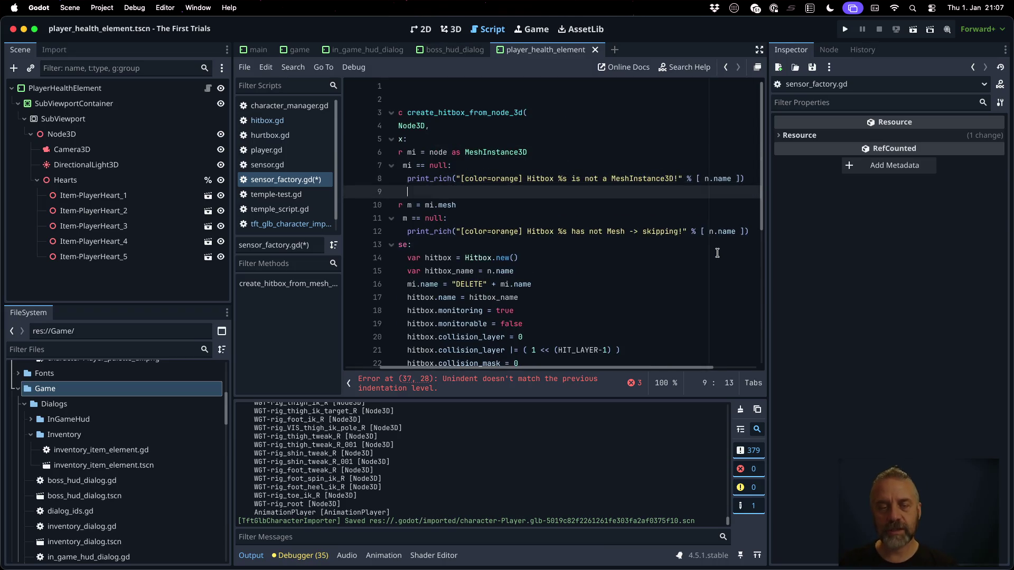
text(return null)
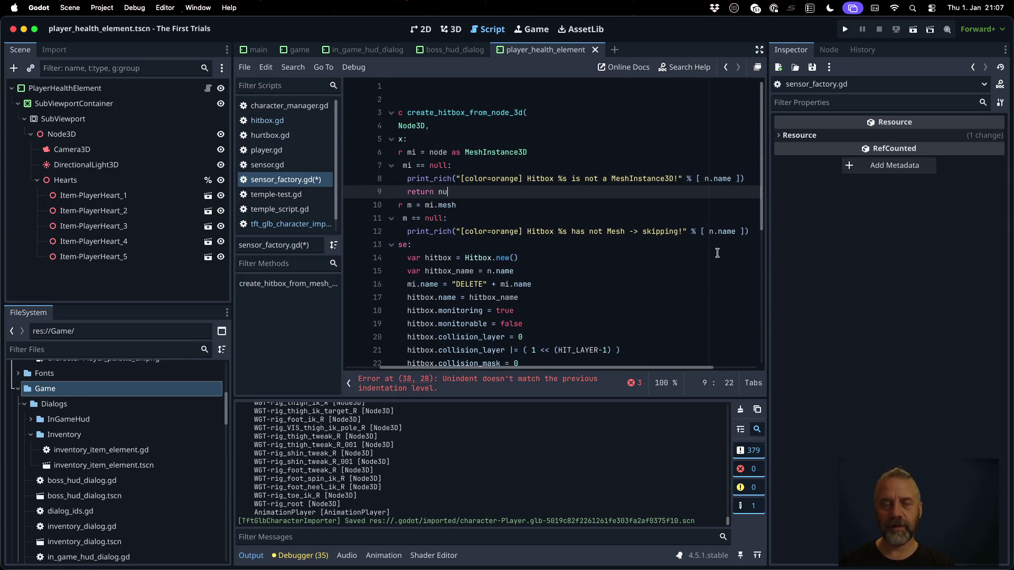
key(Home)
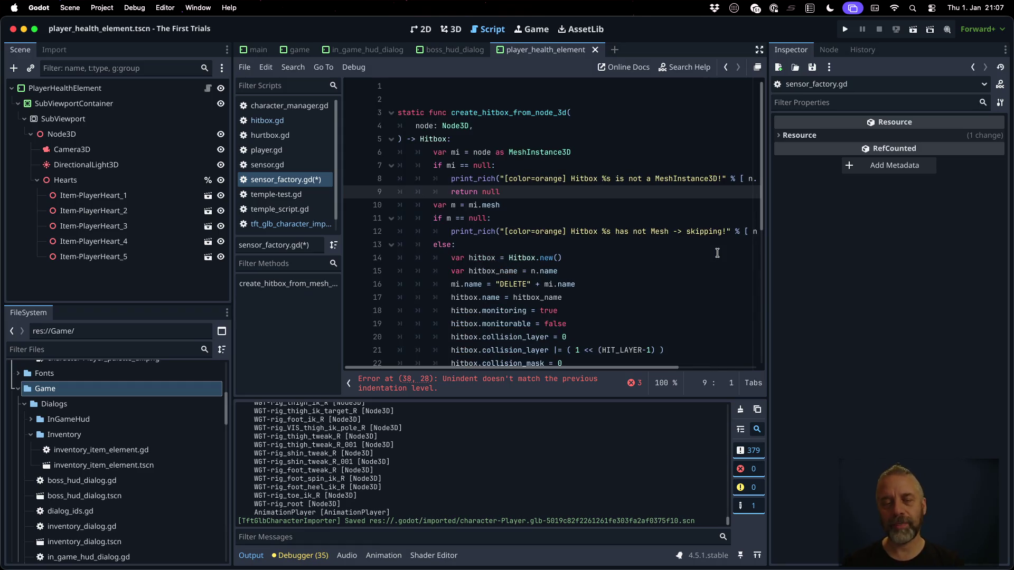
key(Down)
key(Down)
key(Down)
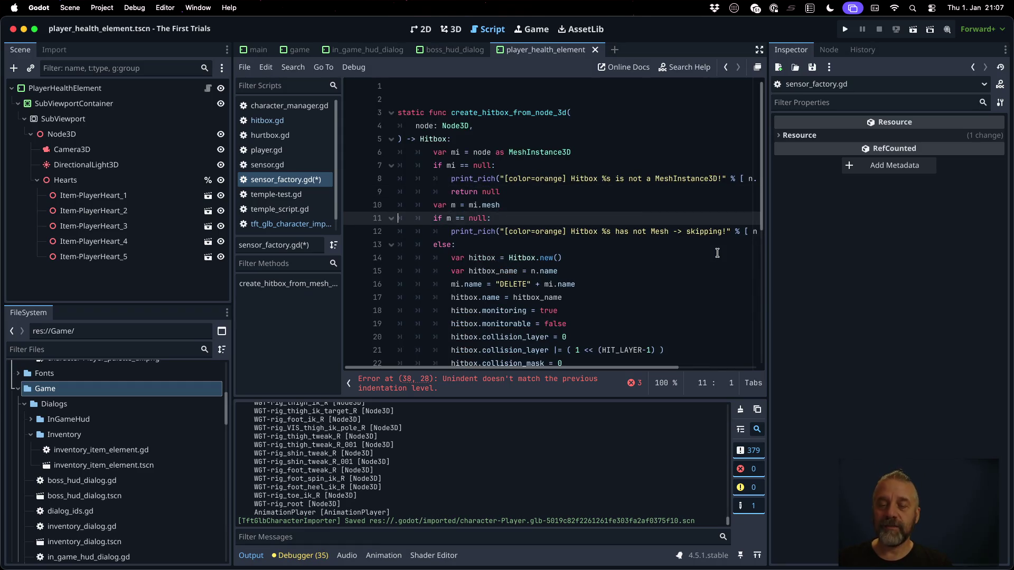
key(End)
key(Left)
key(Left)
key(Left)
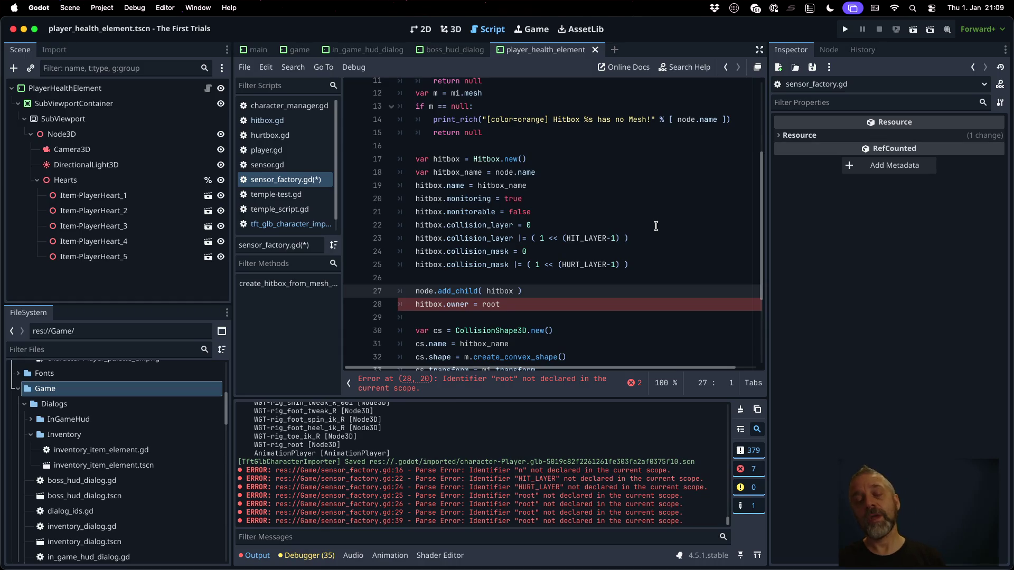
Open the character importer script and scroll to its 'hitbox' match case.
scroll(655, 226, up, 5)
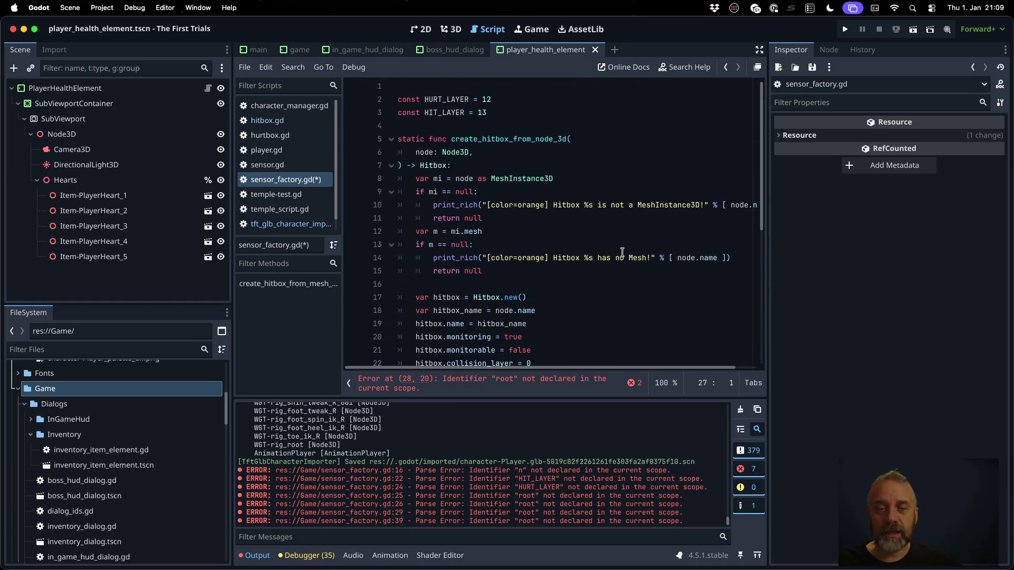
scroll(622, 252, down, 1)
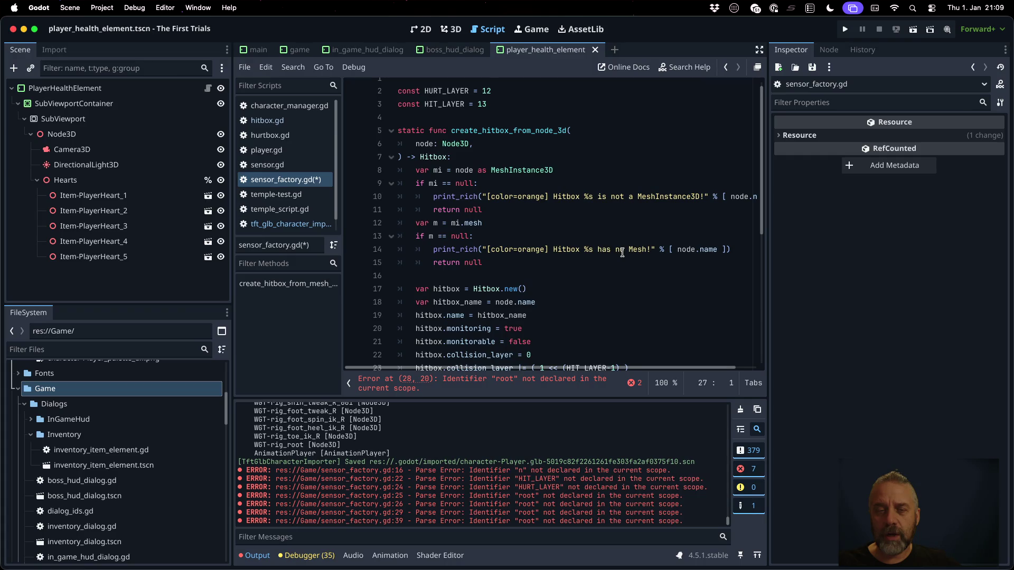
scroll(622, 252, down, 5)
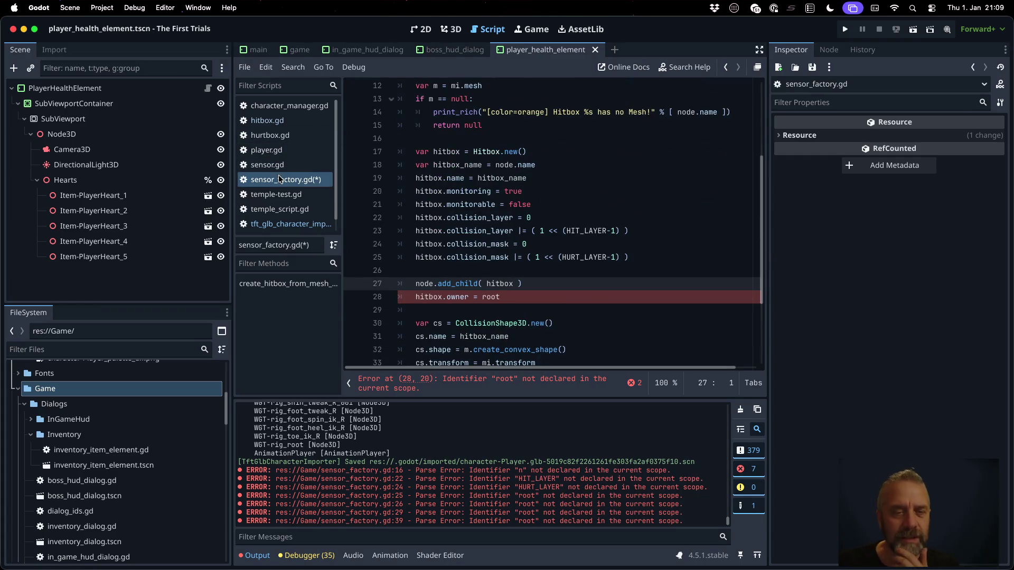
click(285, 223)
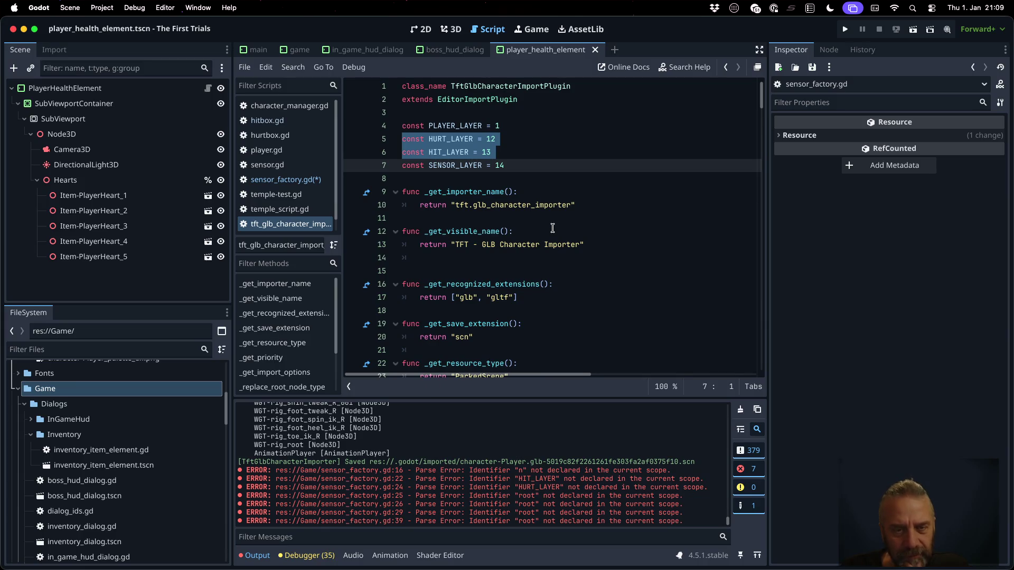
scroll(541, 232, down, 5)
scroll(541, 232, down, 20)
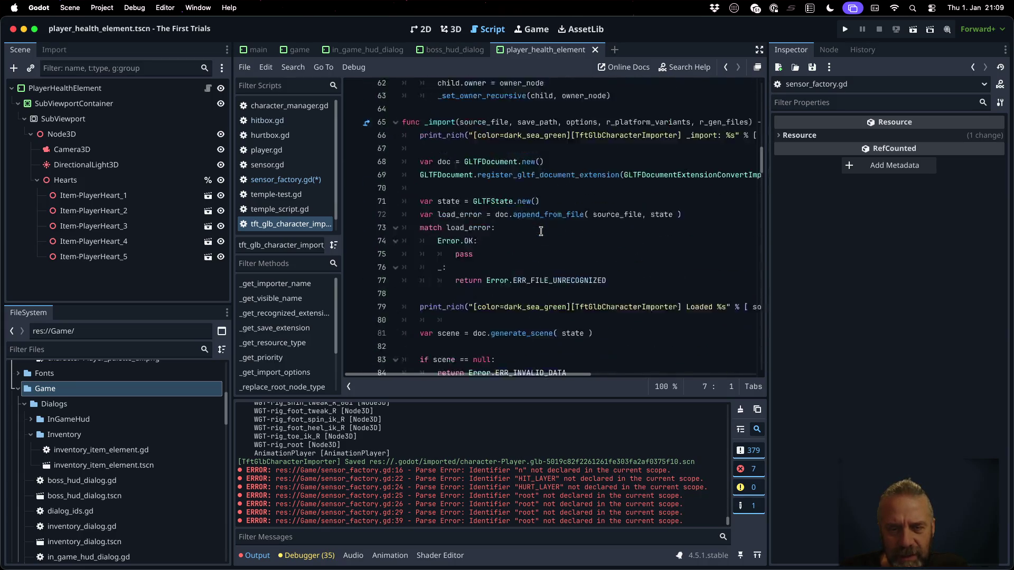
scroll(540, 231, down, 6)
scroll(541, 232, up, 11)
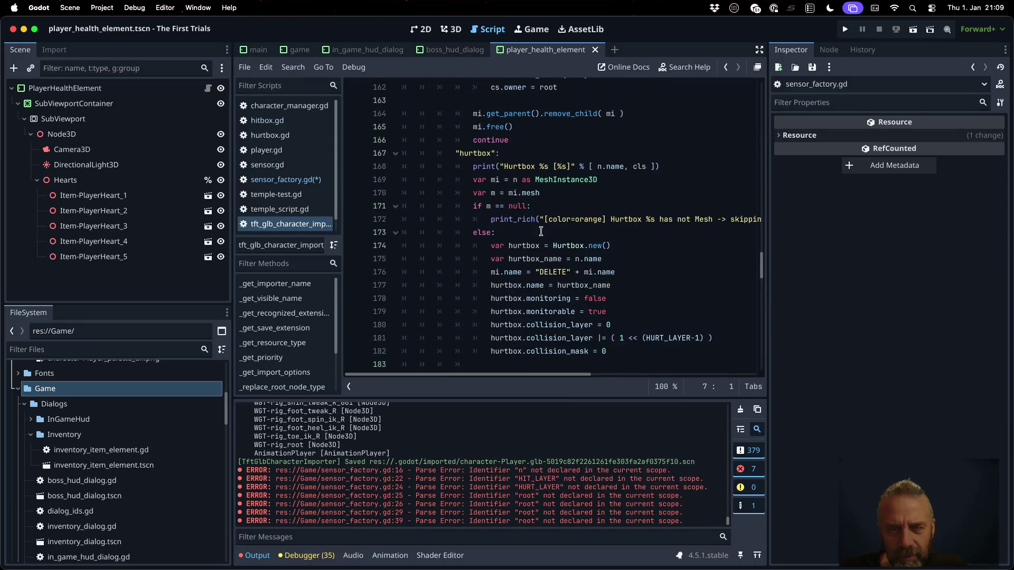
scroll(541, 231, down, 4)
scroll(540, 231, up, 3)
scroll(540, 231, up, 3)
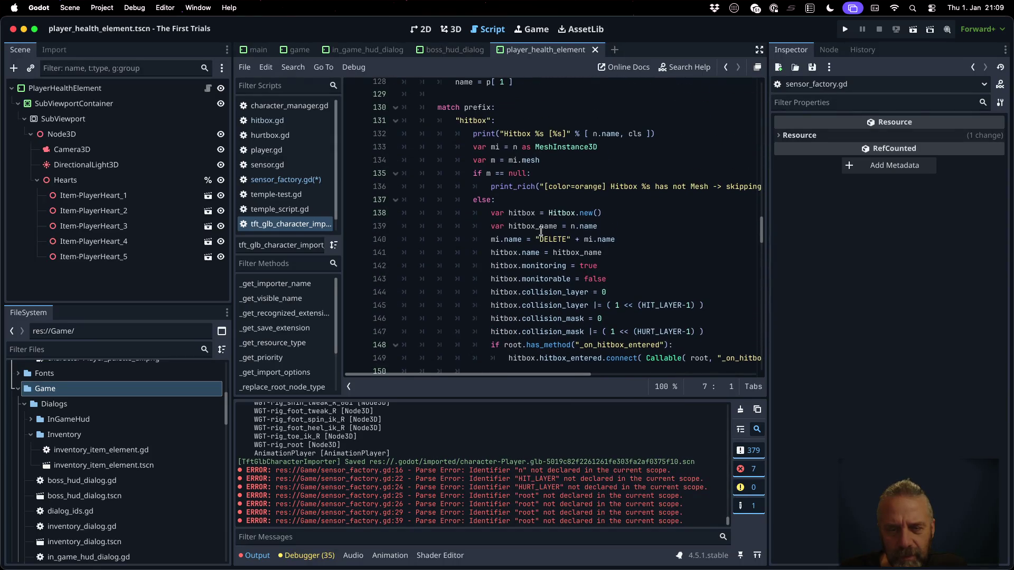
scroll(541, 232, down, 3)
scroll(540, 231, down, 3)
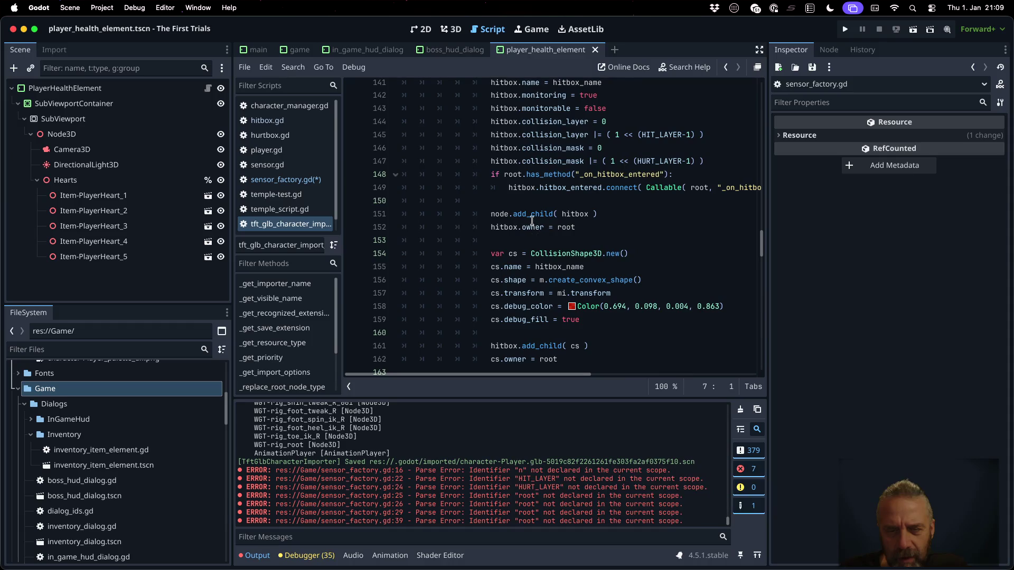
Check the importer's hitbox add_child and mesh-removal lines, then return to sensor_factory.gd.
click(527, 216)
double_click(527, 215)
scroll(586, 264, down, 2)
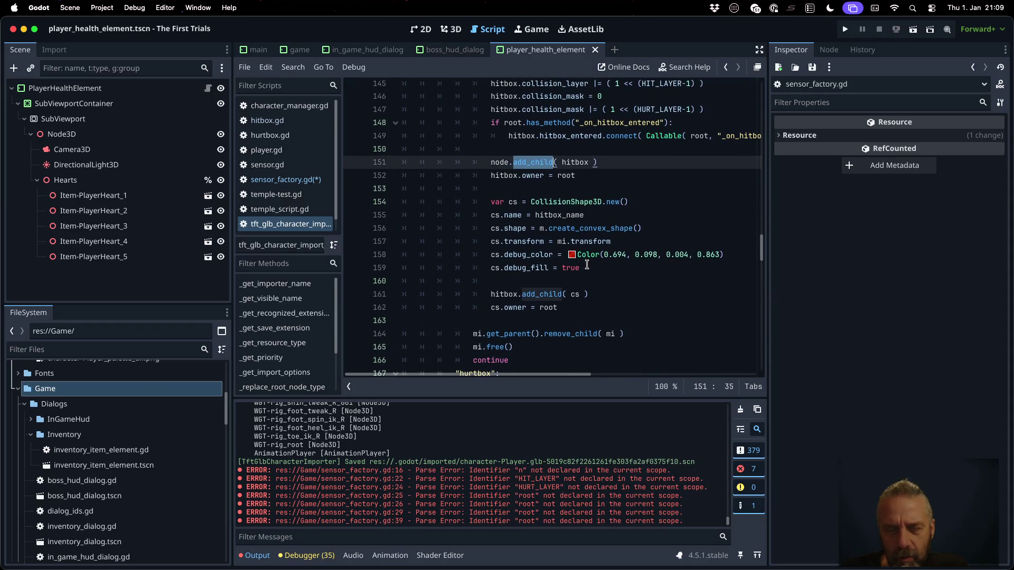
click(481, 333)
scroll(533, 337, up, 5)
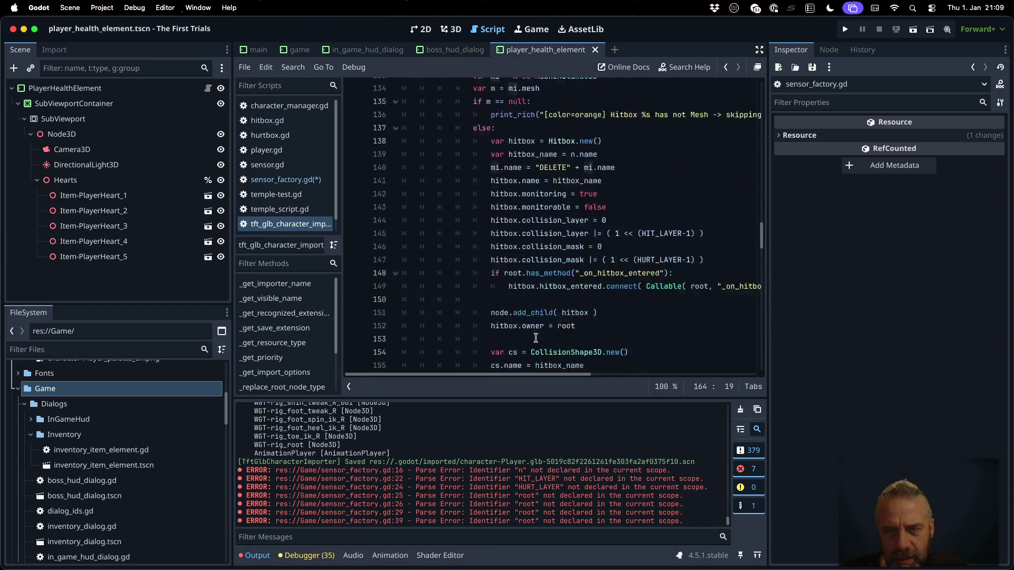
double_click(496, 342)
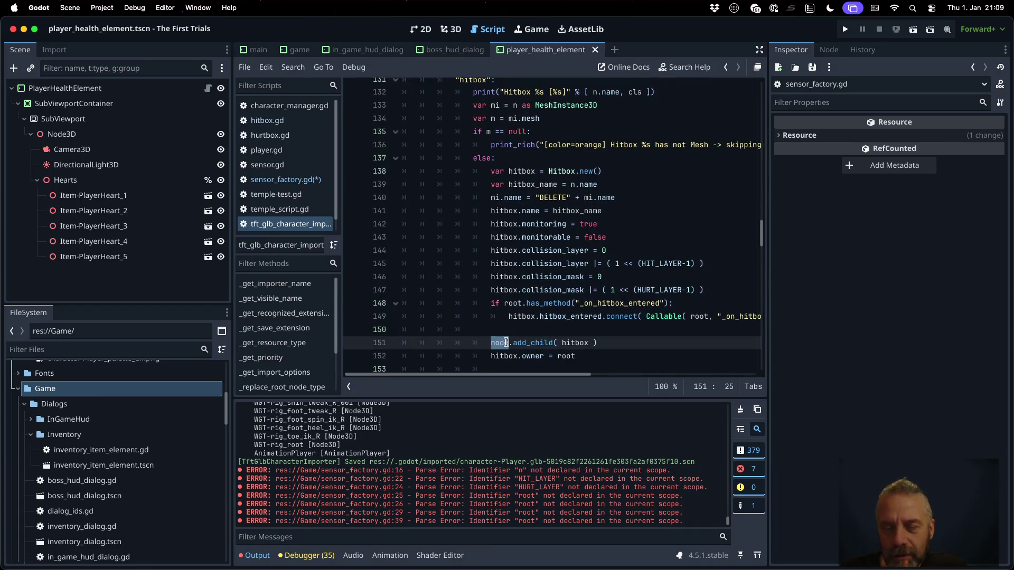
click(297, 181)
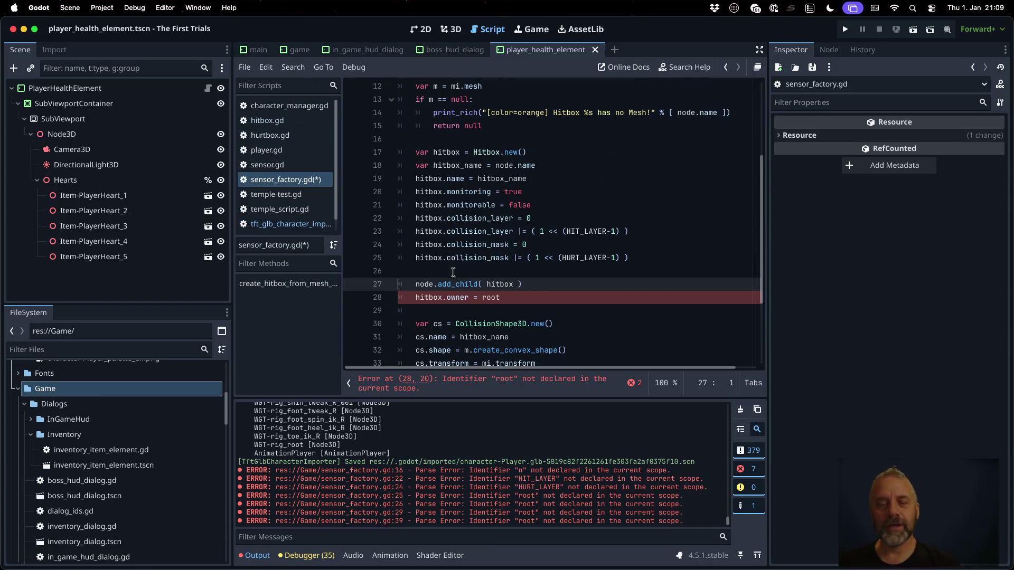
Delete the node.add_child and hitbox.owner = root lines from sensor_factory.gd.
double_click(686, 112)
click(602, 284)
key(Home)
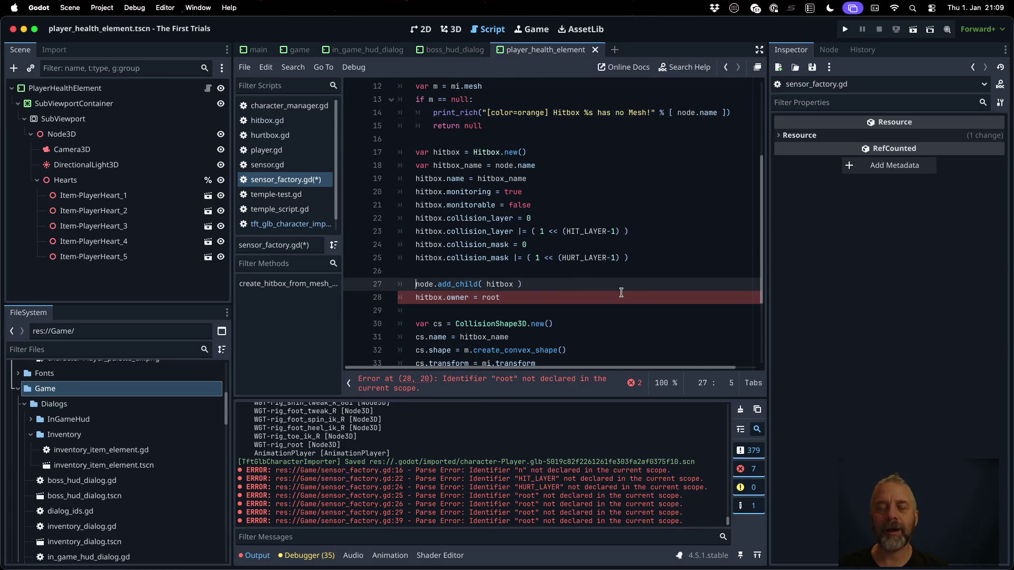
key(shift+Down)
key(shift+Down)
key(BackSpace)
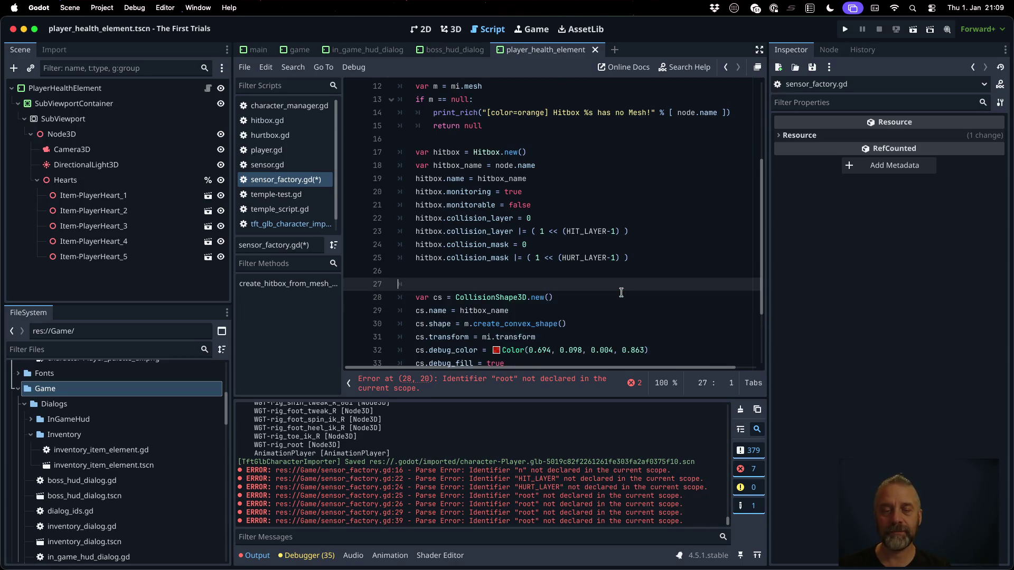
key(BackSpace)
Delete the cs.owner = root line and save sensor_factory.gd.
key(Down)
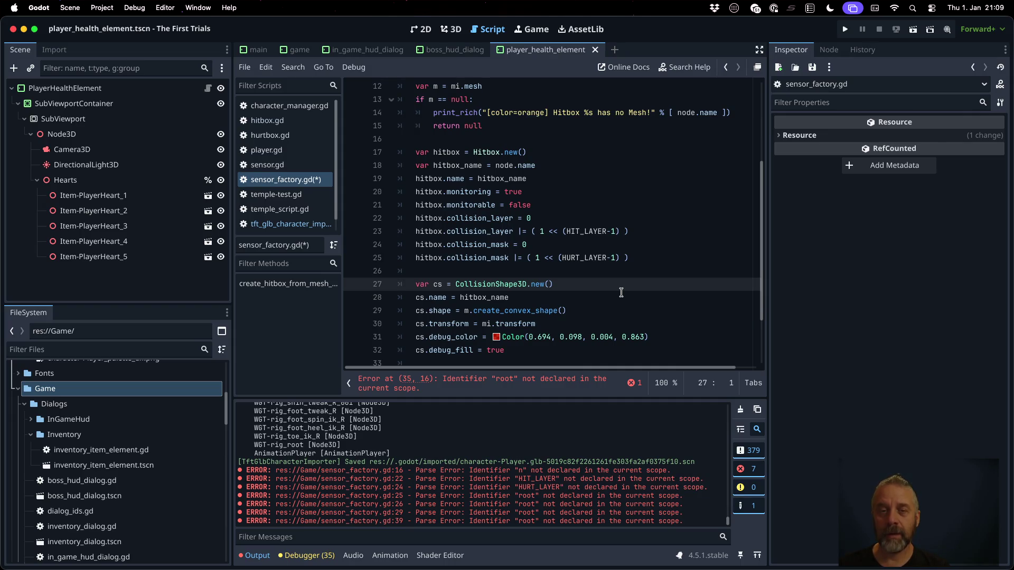
key(Down)
key(Down)
key(Down)
key(Down)
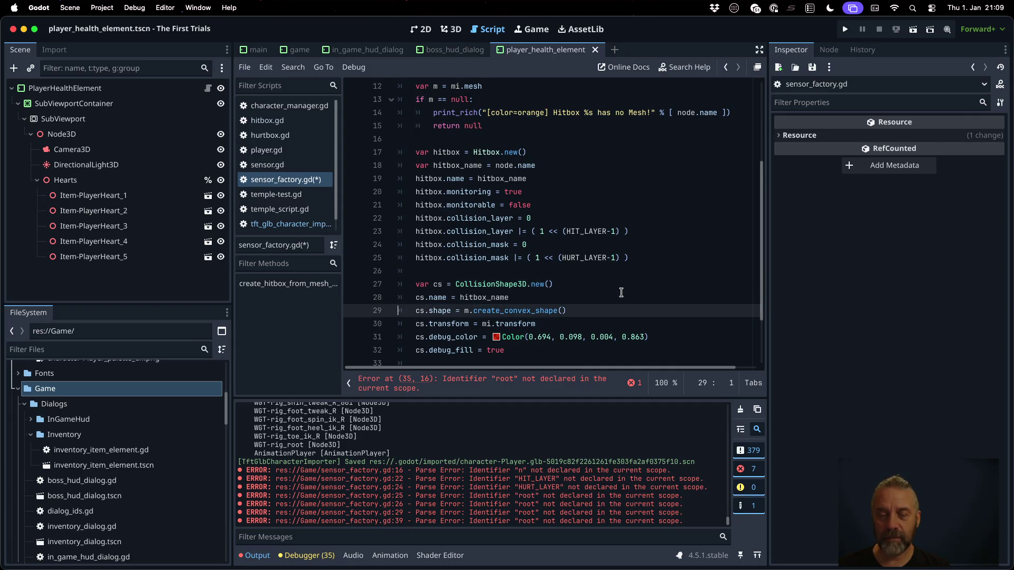
key(Up)
key(Up)
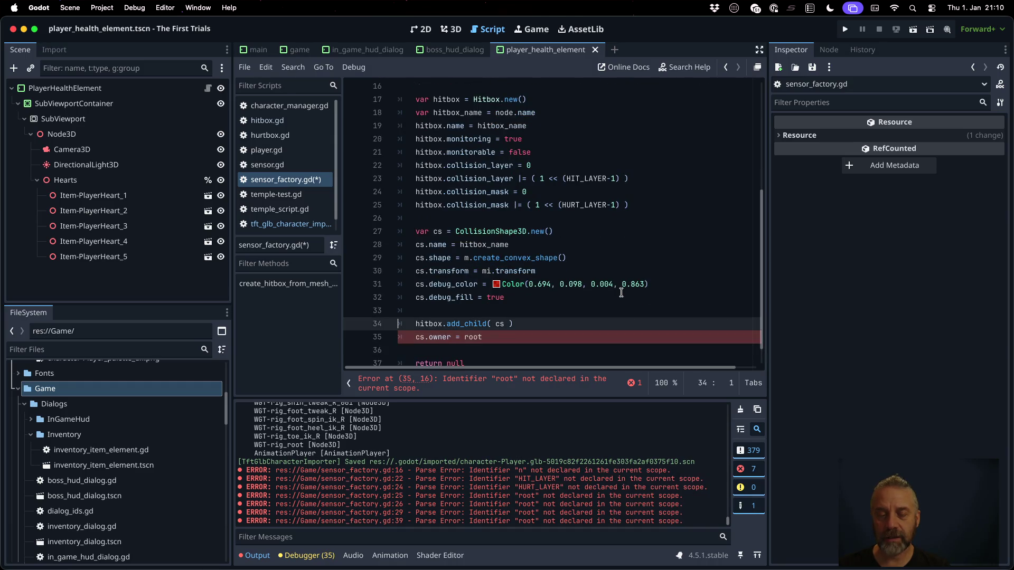
key(Down)
key(shift+Down)
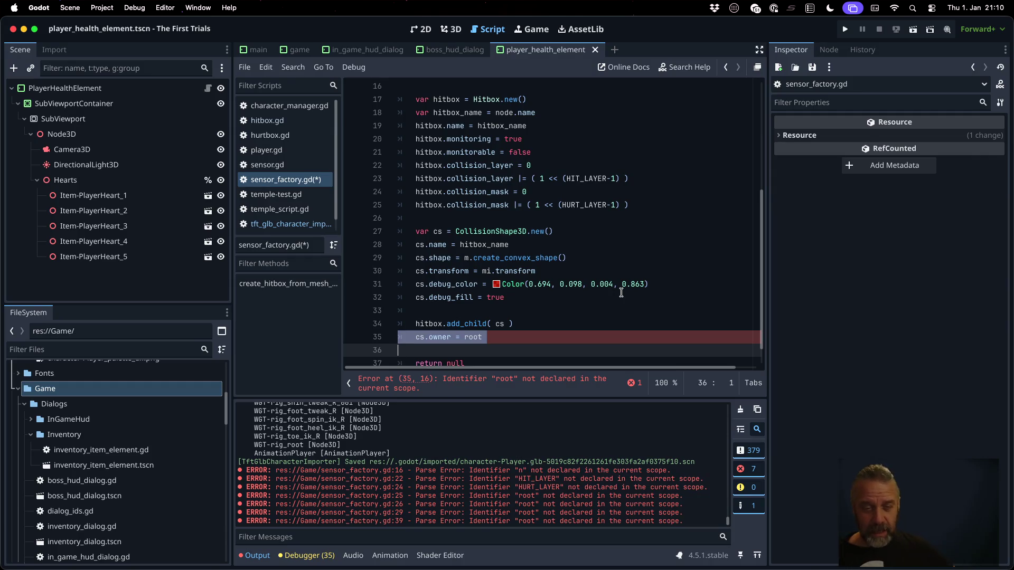
key(BackSpace)
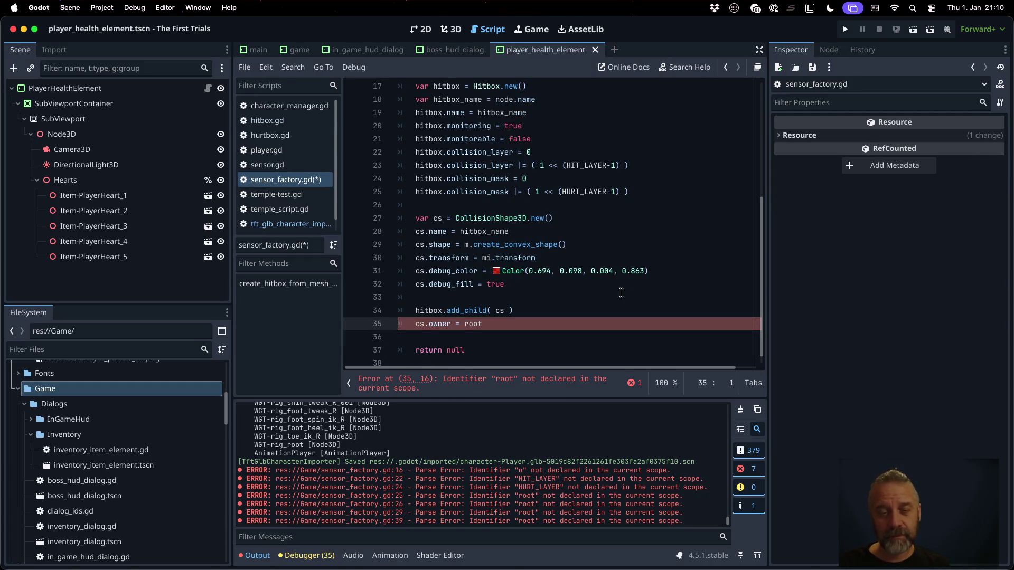
key(super+s)
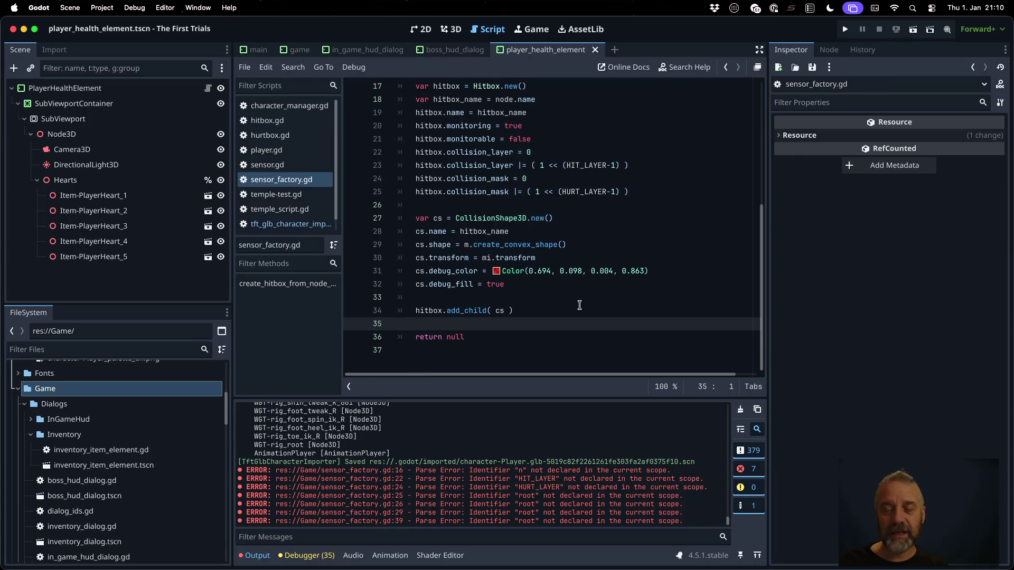
Change the function's final statement from return null to return hitbox.
double_click(449, 338)
text(hitbox)
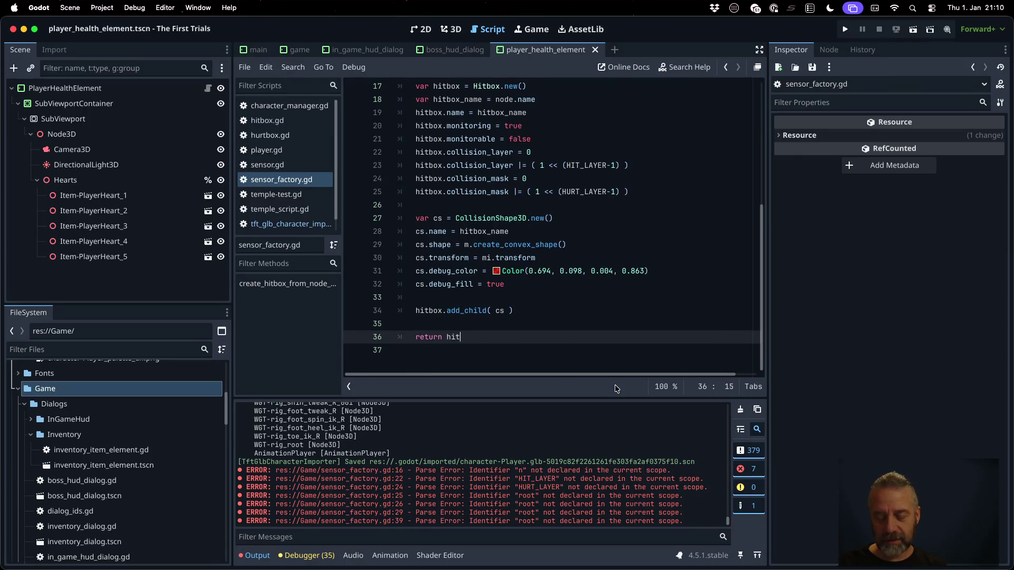
key(Escape)
click(639, 290)
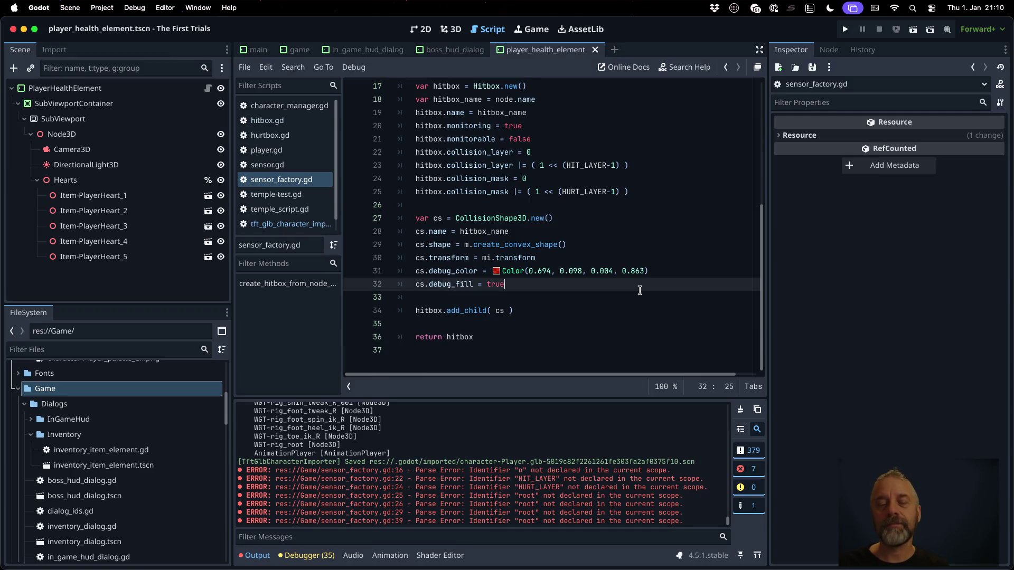
scroll(639, 291, up, 5)
scroll(640, 290, down, 5)
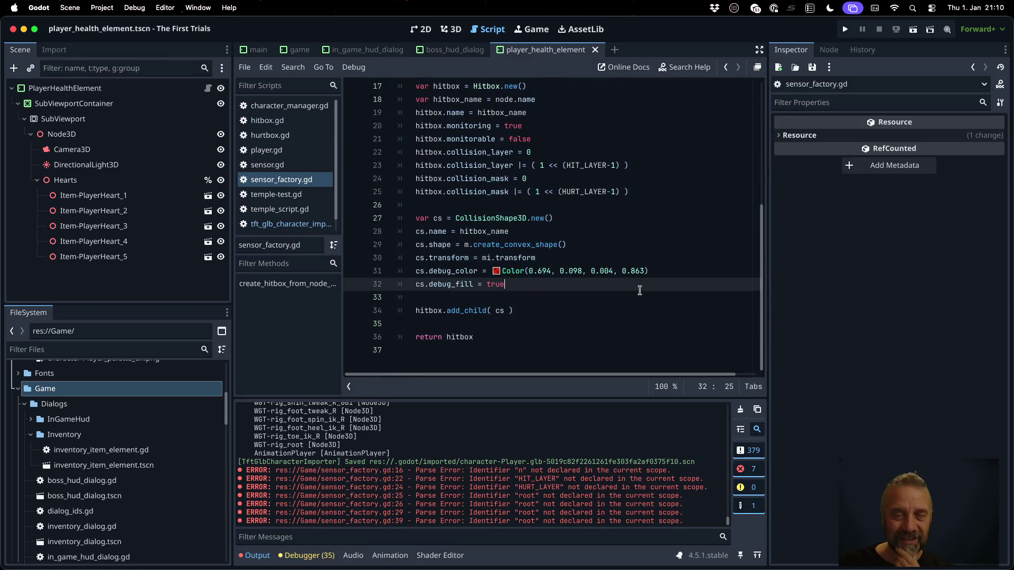
scroll(580, 268, up, 5)
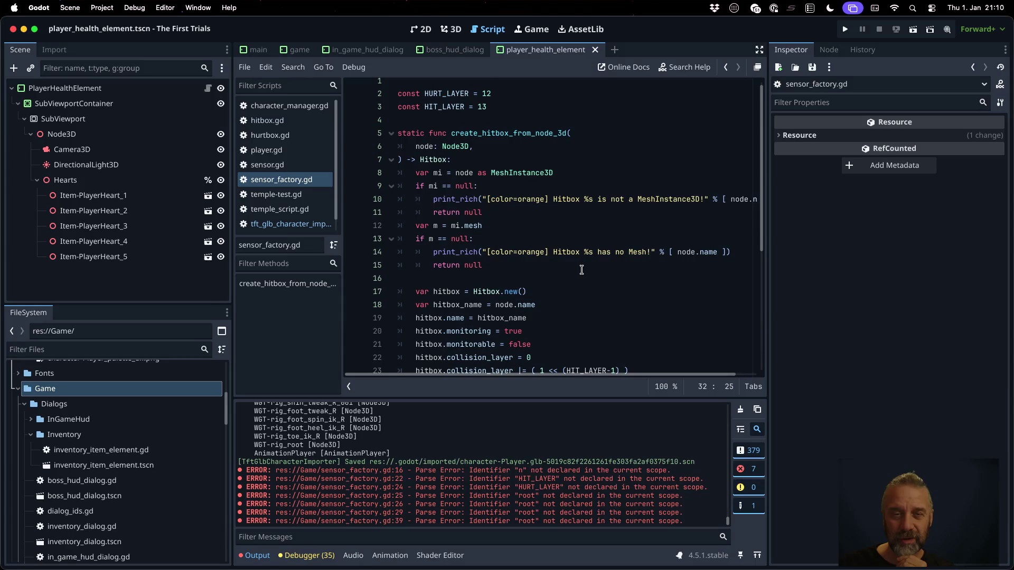
double_click(512, 135)
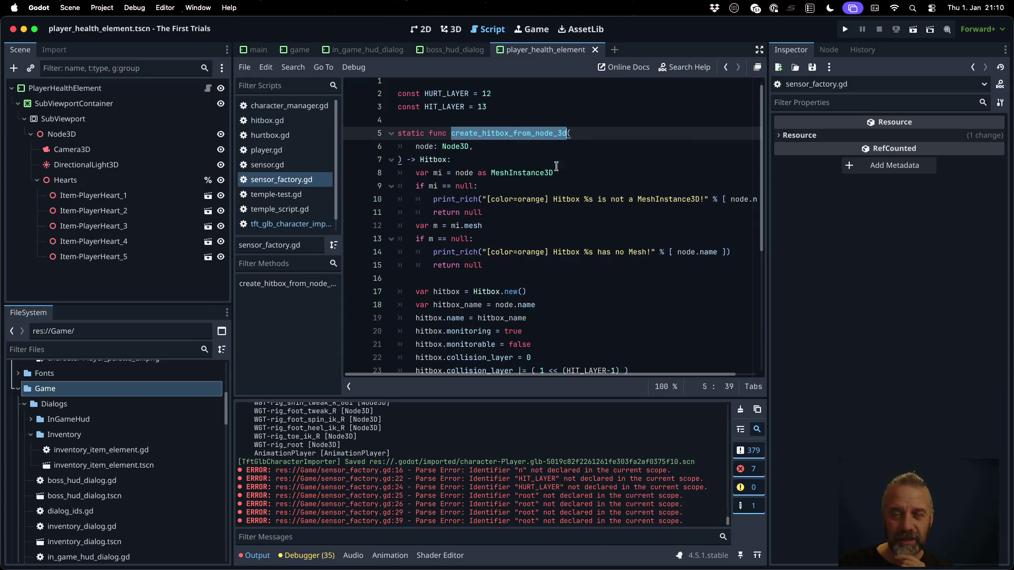
scroll(641, 272, down, 3)
scroll(641, 272, down, 3)
scroll(642, 271, up, 3)
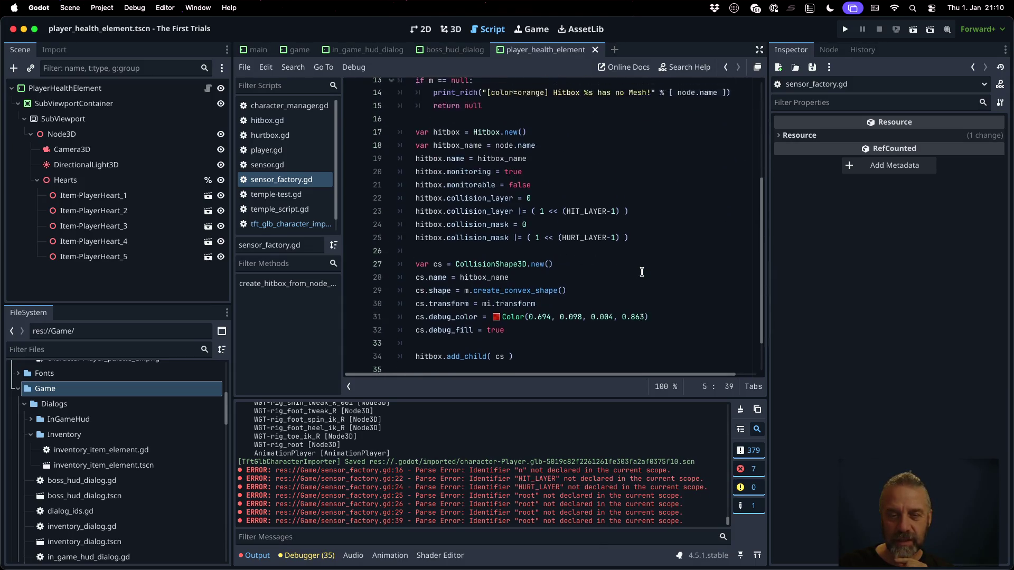
scroll(641, 272, up, 3)
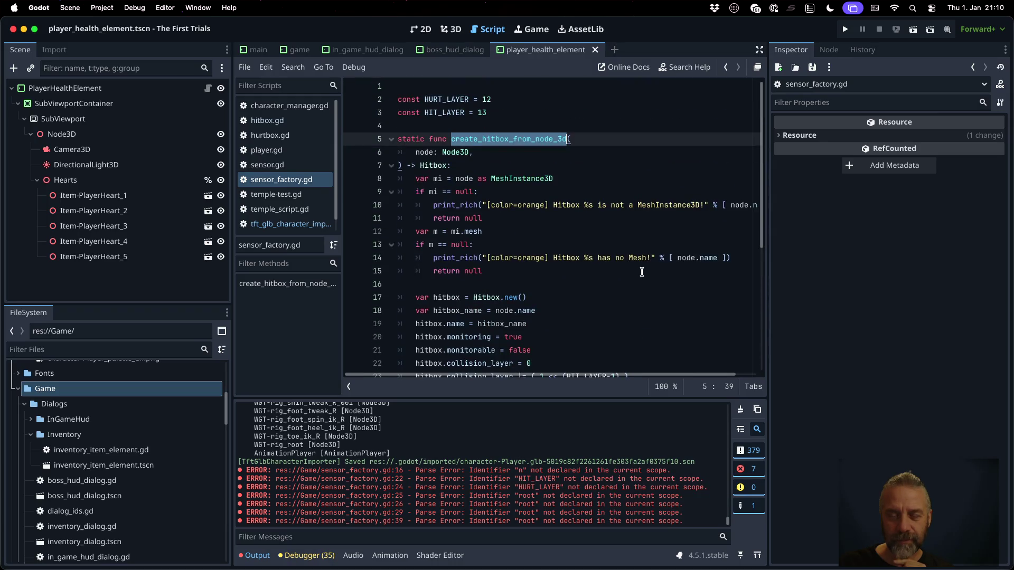
scroll(641, 272, down, 5)
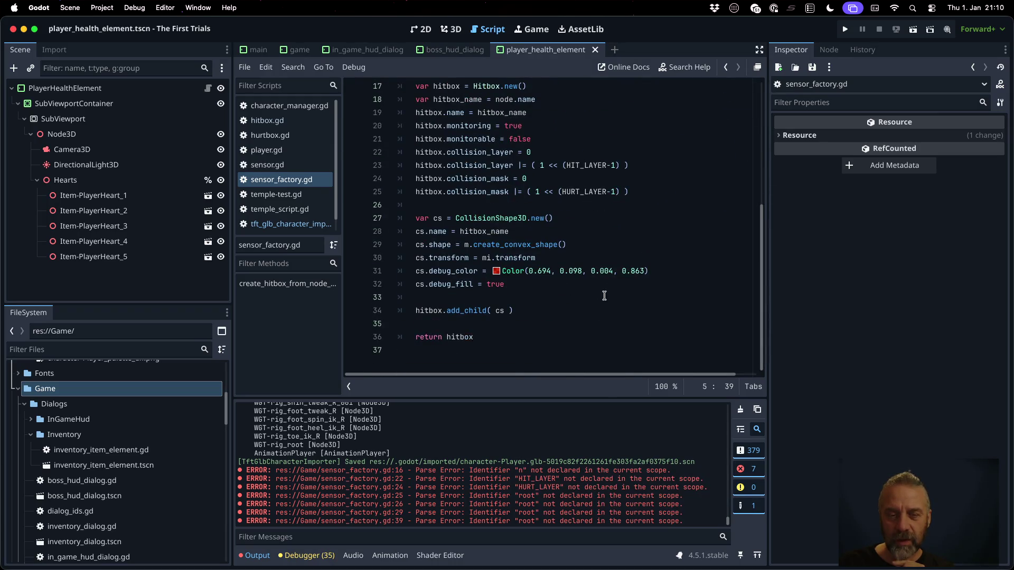
Add cs.owner = node.owner after the debug_fill line and save.
click(586, 311)
key(Return)
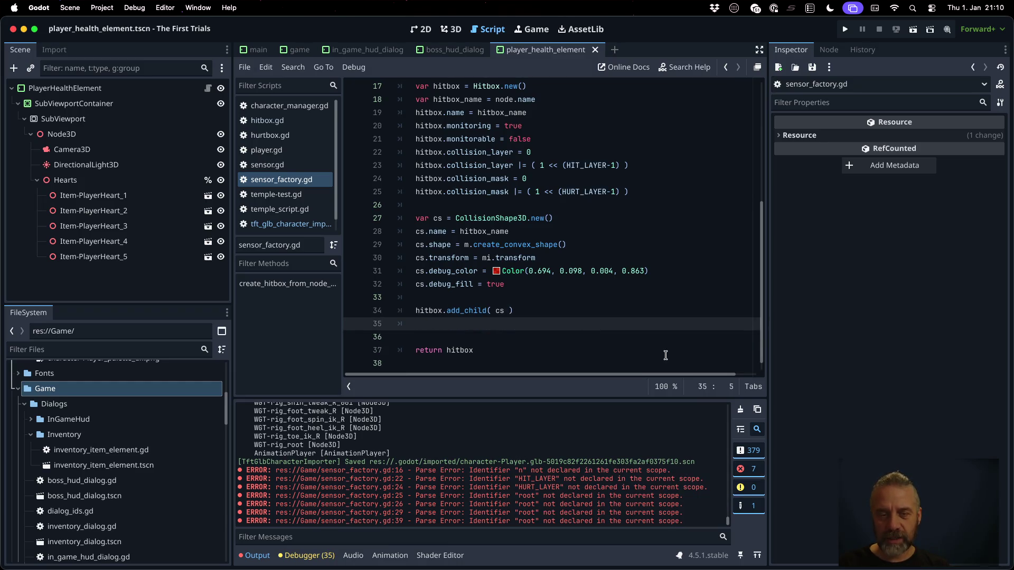
key(super+z)
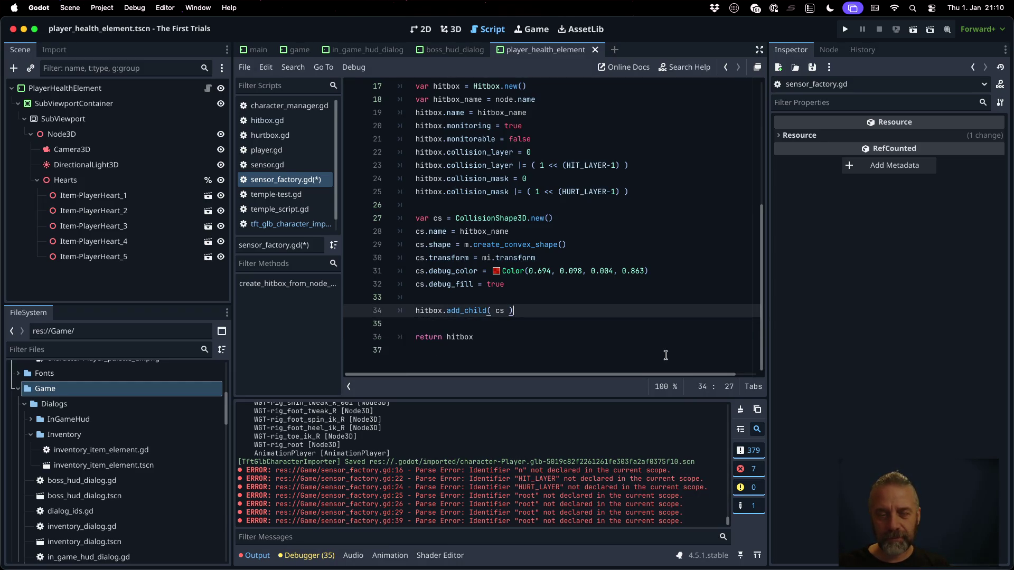
key(super+z)
key(super+shift+z)
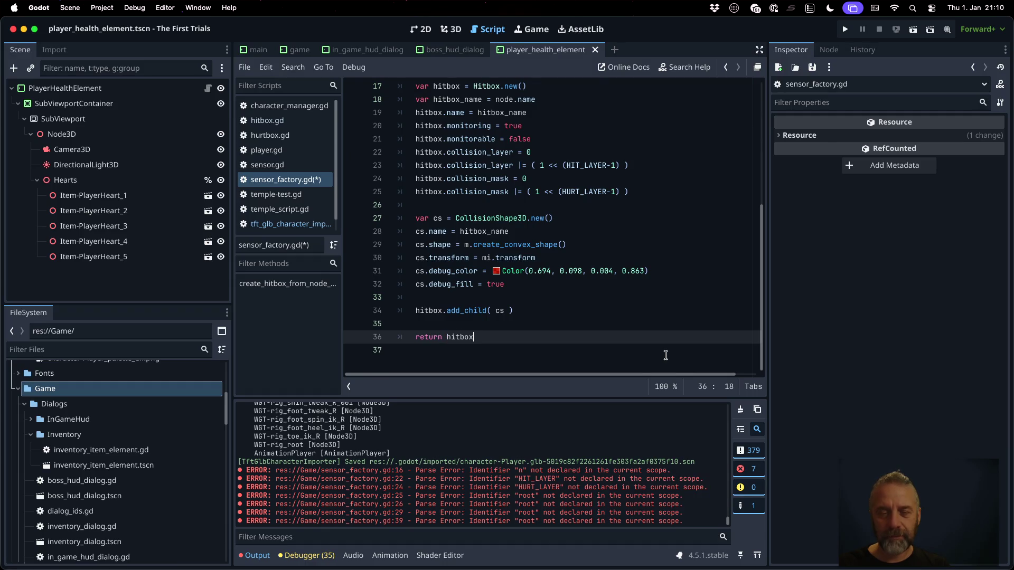
key(Up)
key(Up)
key(Up)
key(Return)
key(Return)
text(cs.ow)
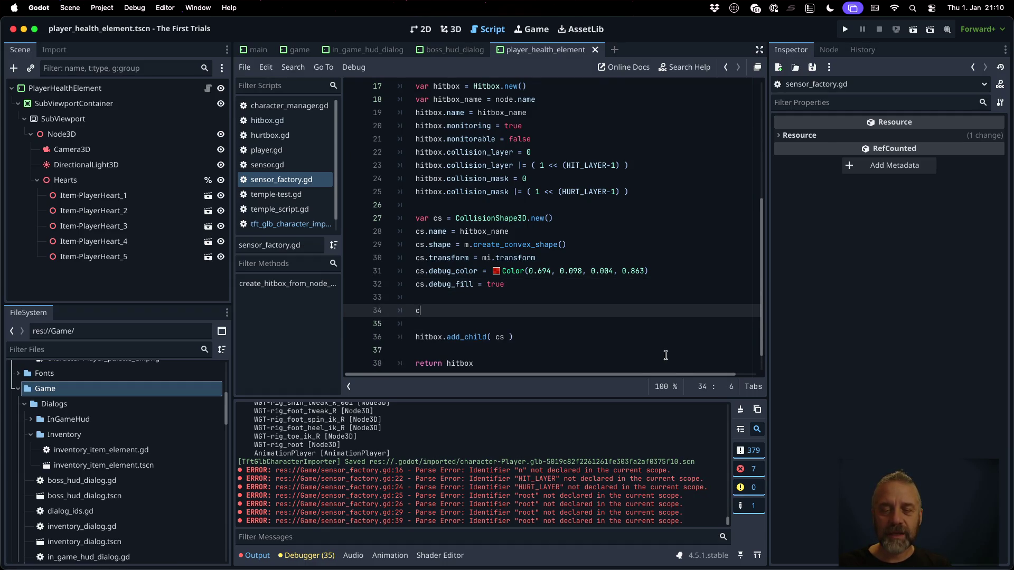
key(Return)
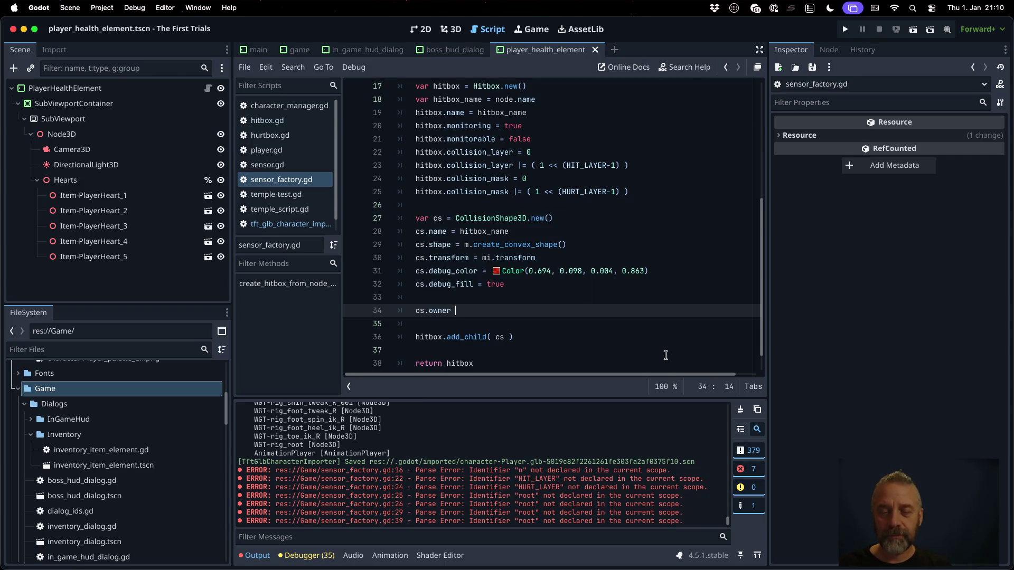
text(= )
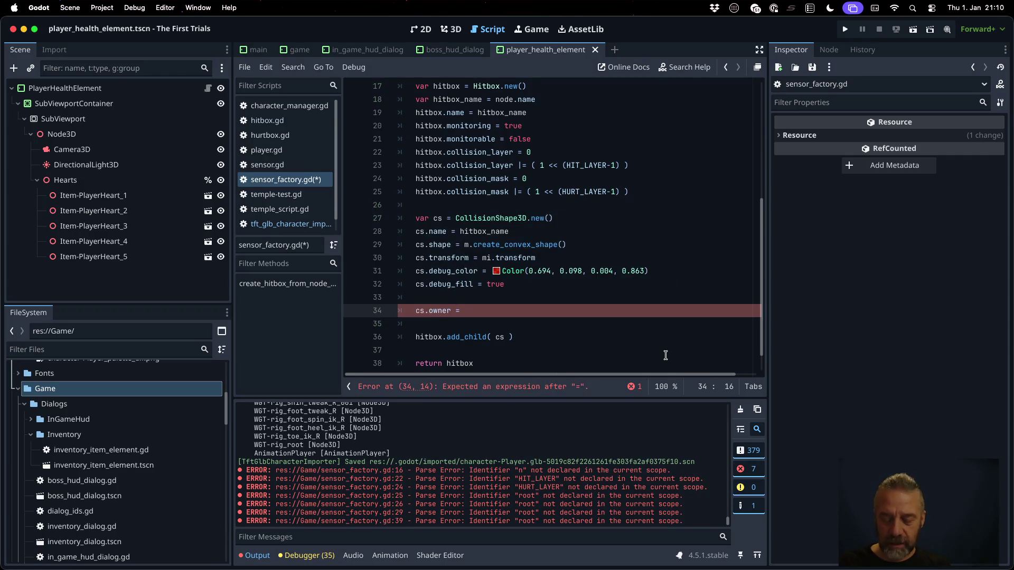
text(node.ow)
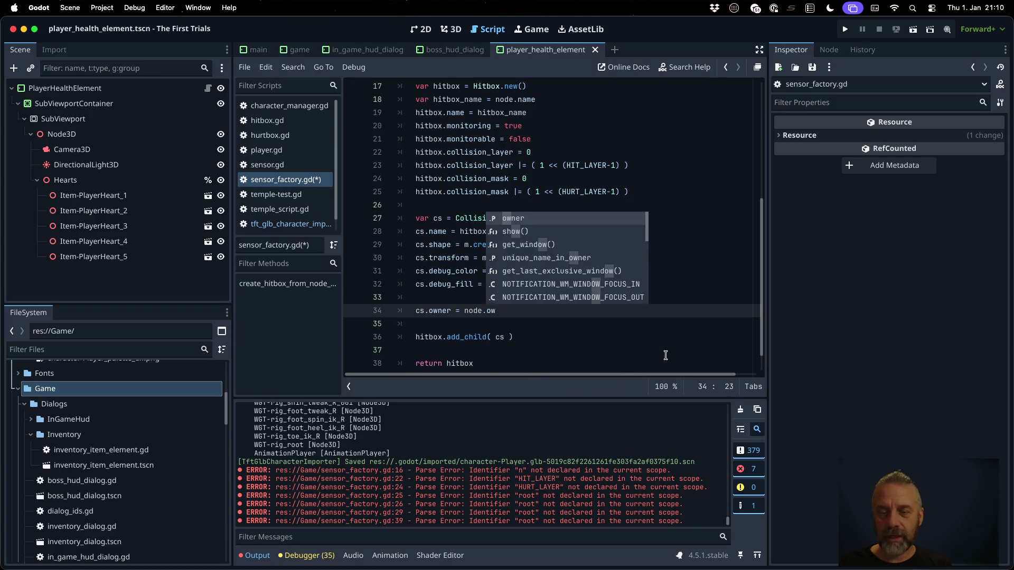
key(Return)
key(ctrl+s)
Move the cs.owner line below add_child, remove the leftover blank line, and save.
key(Down)
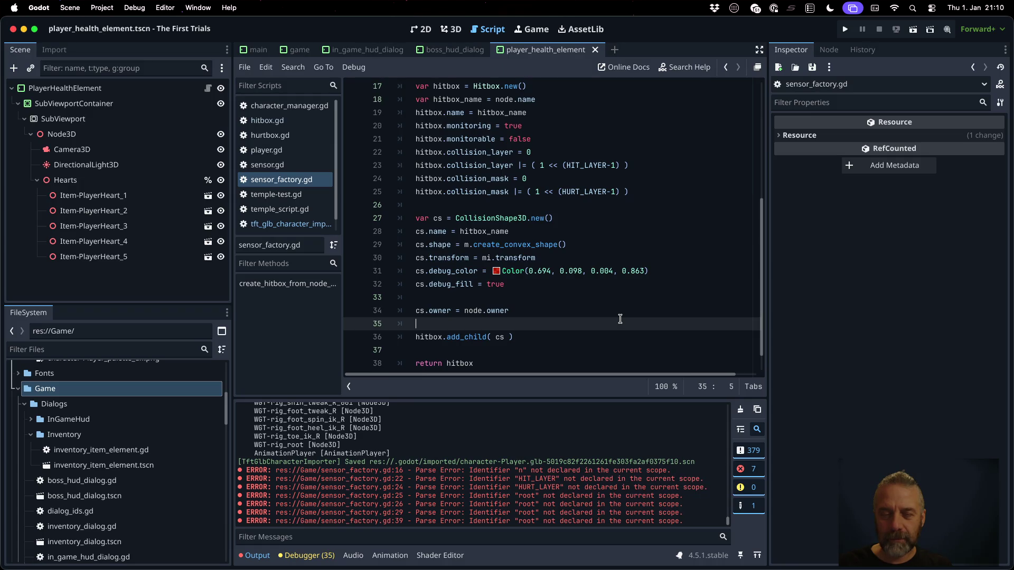
key(Up)
key(alt+Down)
key(alt+Down)
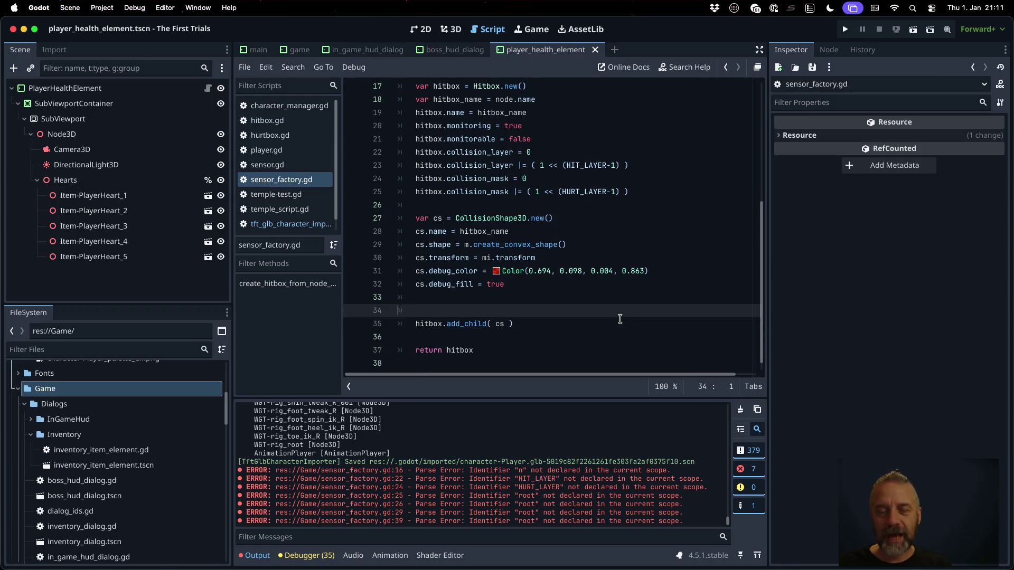
key(BackSpace)
key(super+s)
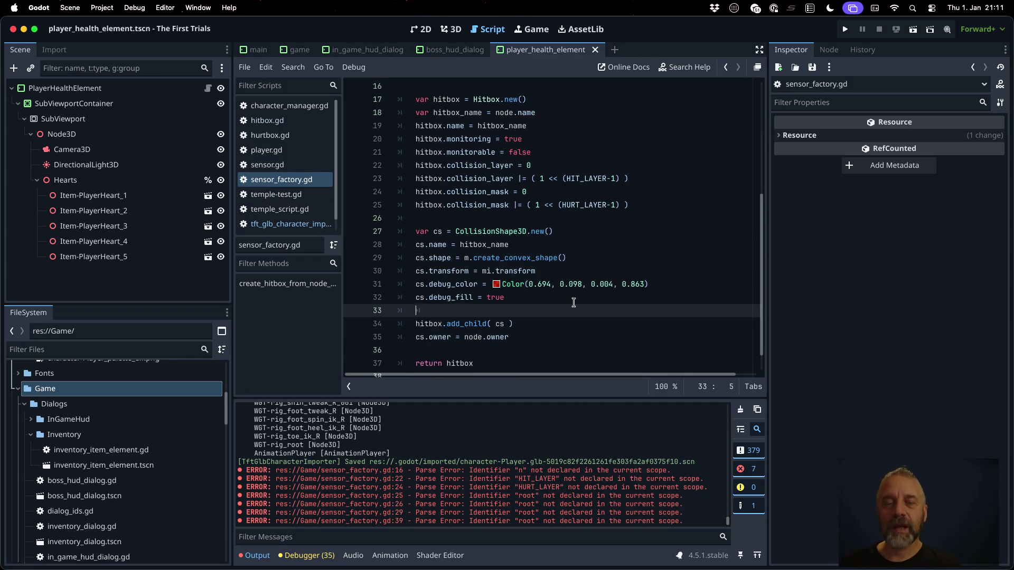
Look over the add_child call on line 34, then reopen the character importer script.
key(Up)
key(Up)
key(Up)
key(End)
scroll(622, 266, up, 1)
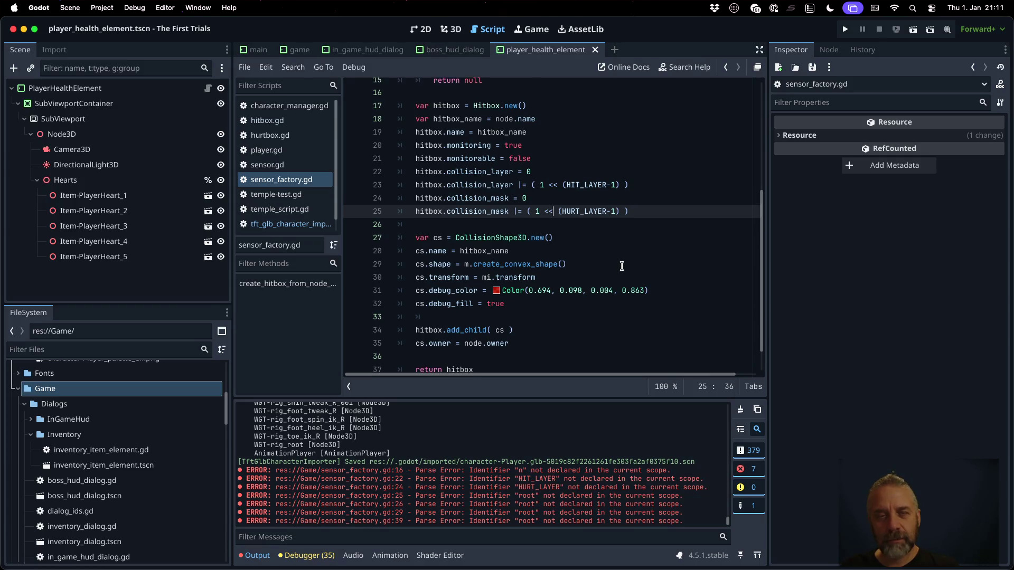
scroll(621, 266, up, 5)
scroll(621, 266, down, 6)
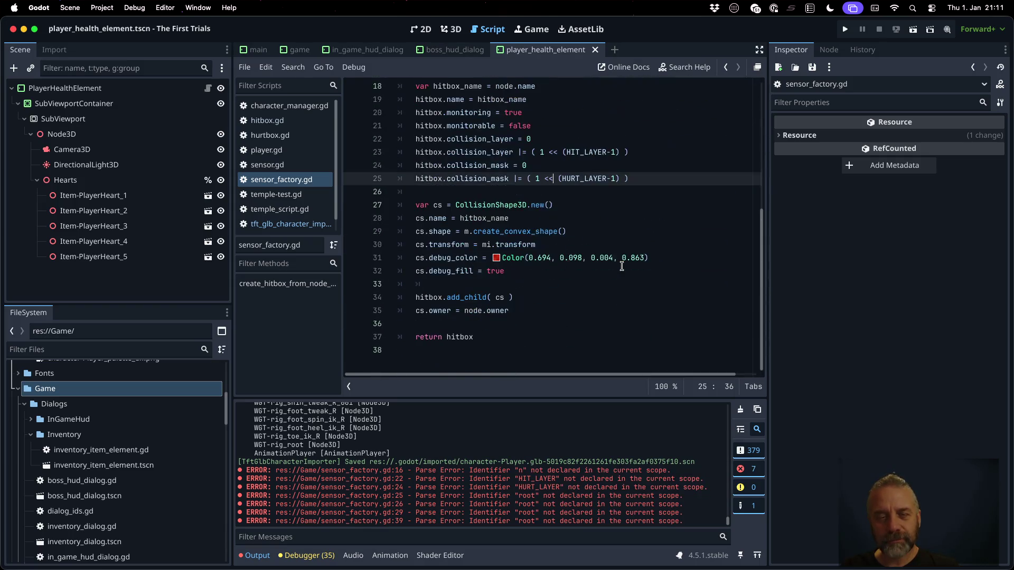
double_click(466, 297)
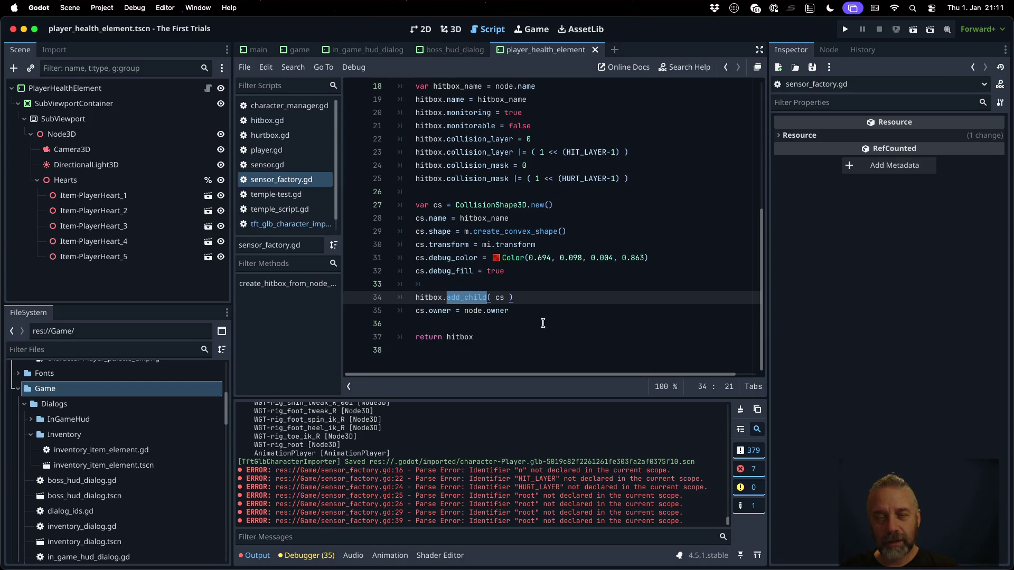
scroll(543, 324, up, 2)
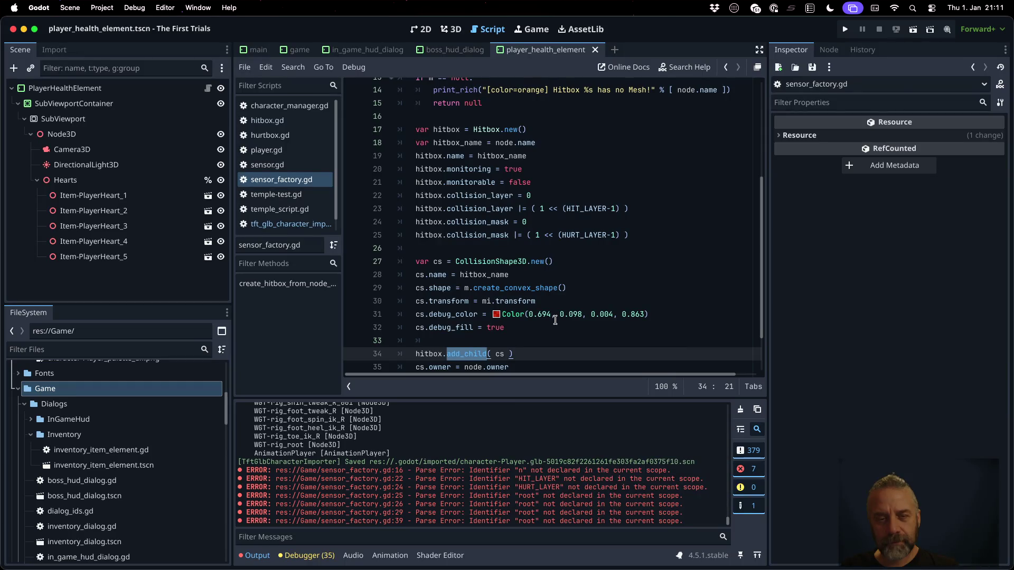
click(303, 223)
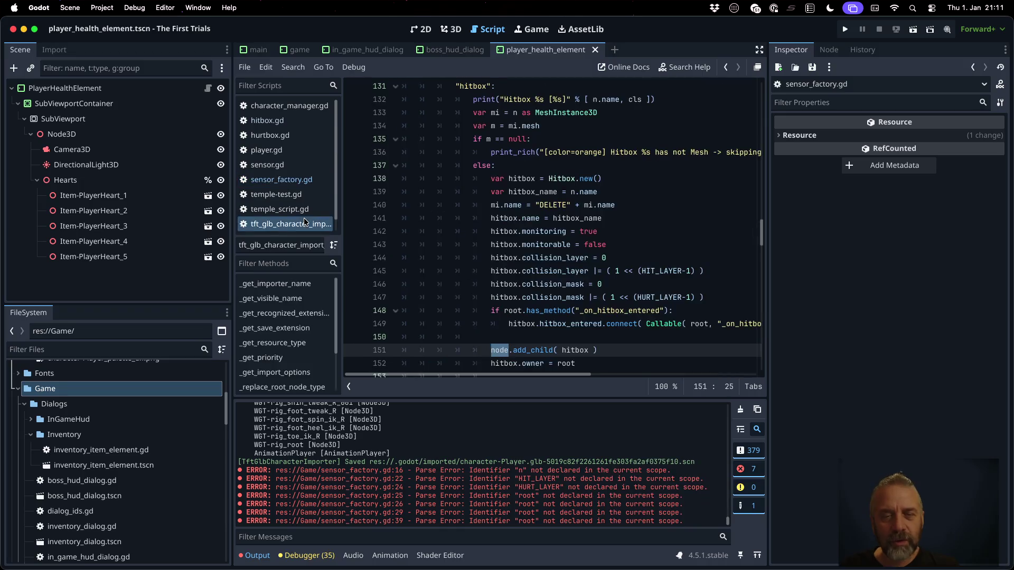
Copy the importer's two lines that add the hitbox to its node and set its owner.
scroll(588, 247, down, 1)
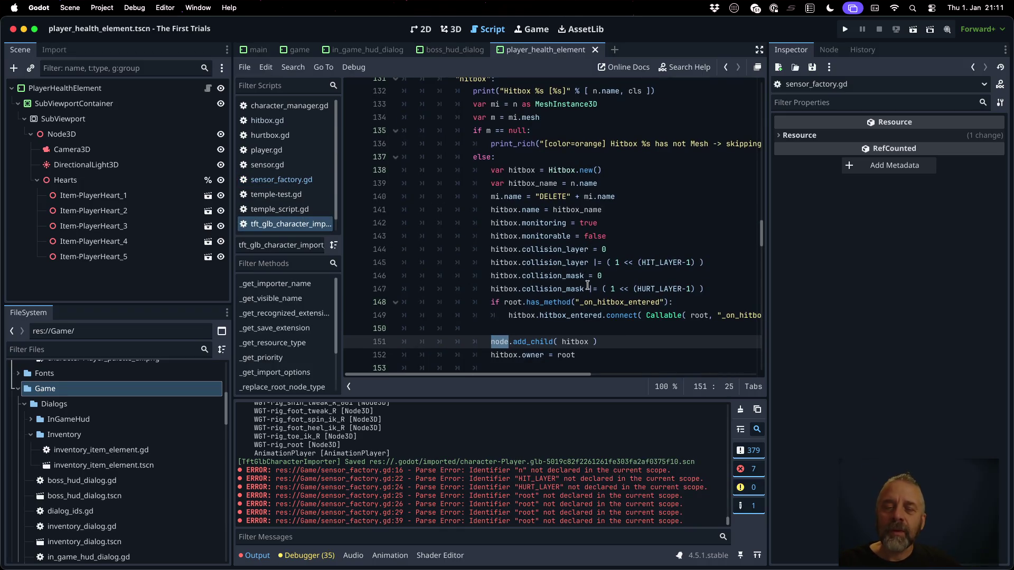
scroll(587, 310, down, 3)
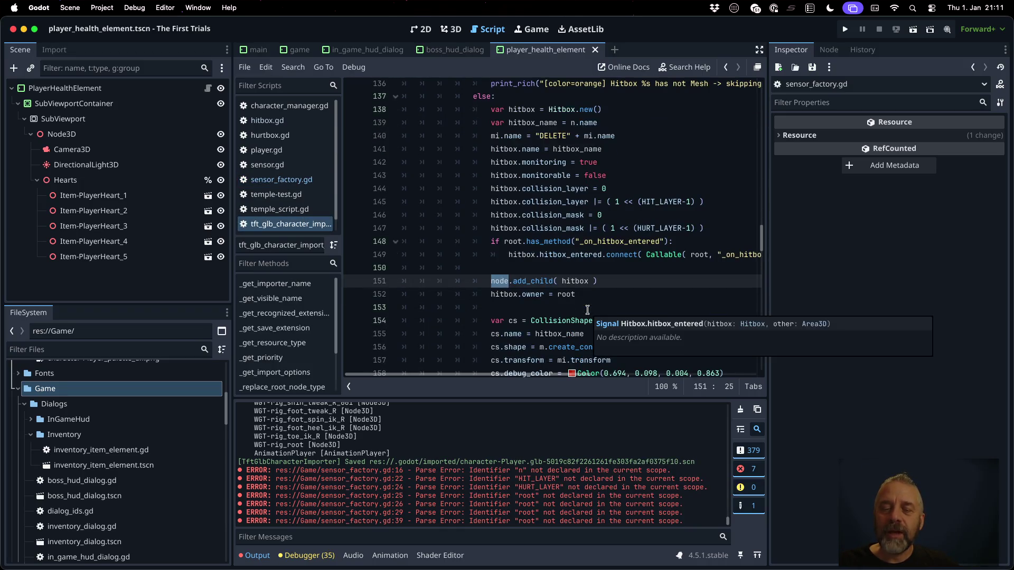
click(571, 282)
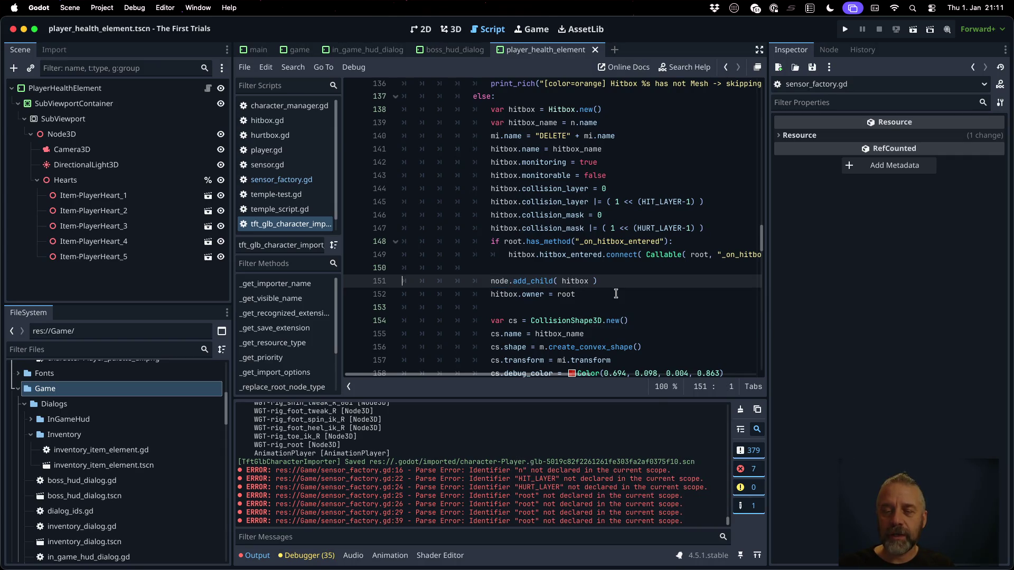
key(Home)
key(Home)
key(shift+Down)
key(shift+Down)
key(super+c)
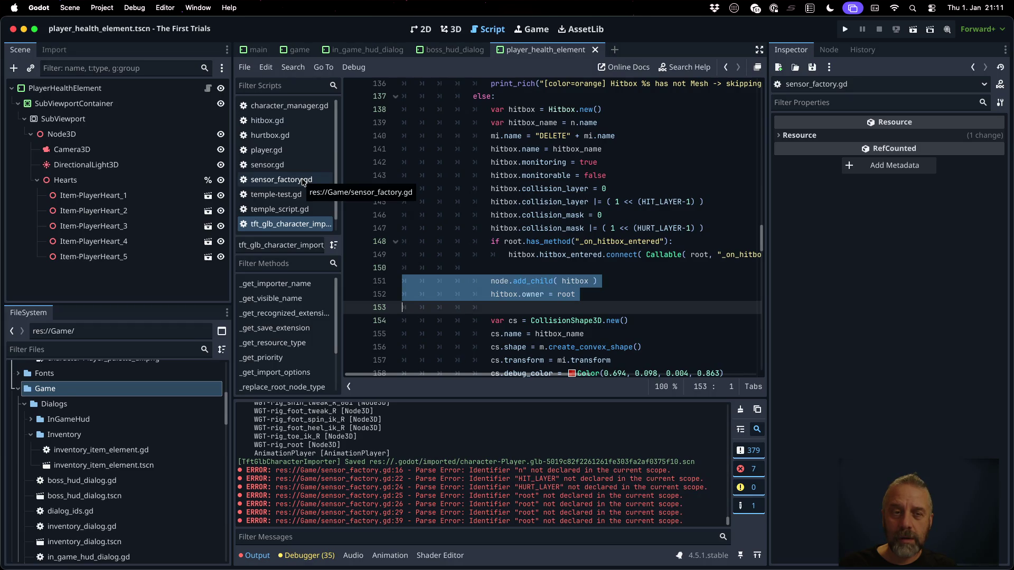
Return to sensor_factory.gd with the caret on blank line 26.
click(303, 180)
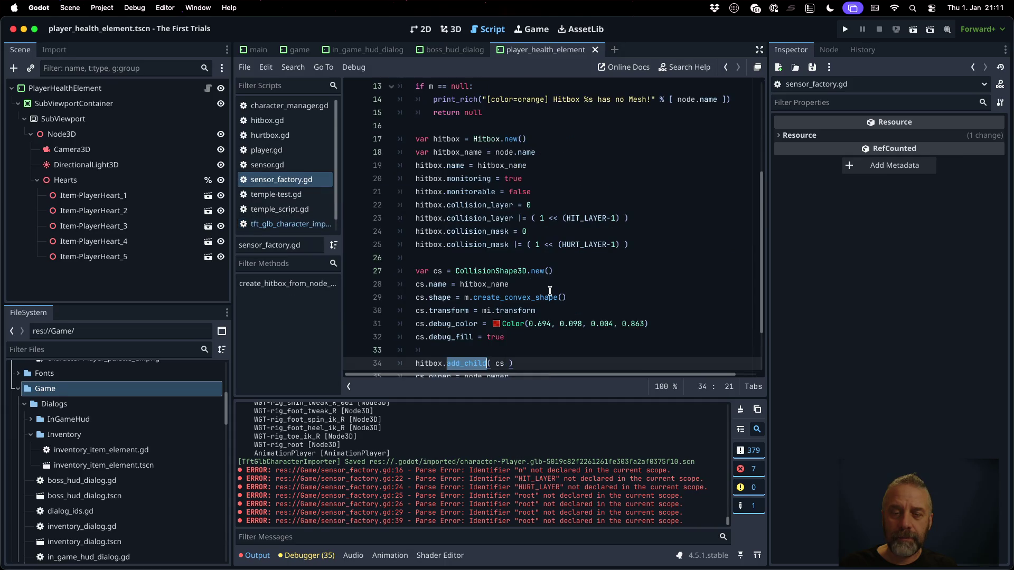
click(295, 235)
click(293, 227)
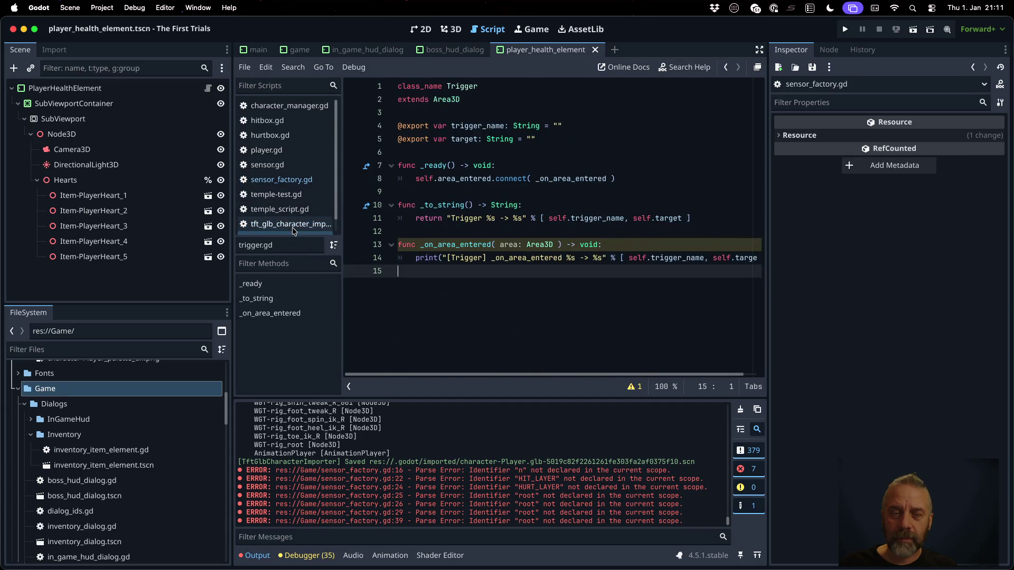
click(282, 180)
click(516, 258)
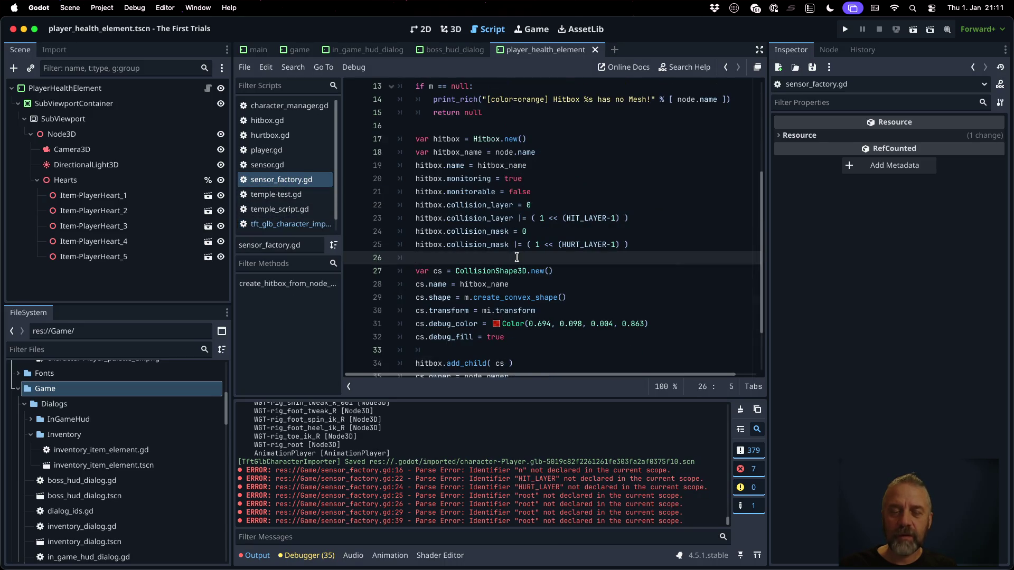
Paste node.add_child( hitbox ) and hitbox.owner = root at line 26, outdented to function level.
key(super+v)
key(Up)
key(Up)
key(shift+Down)
key(shift+Down)
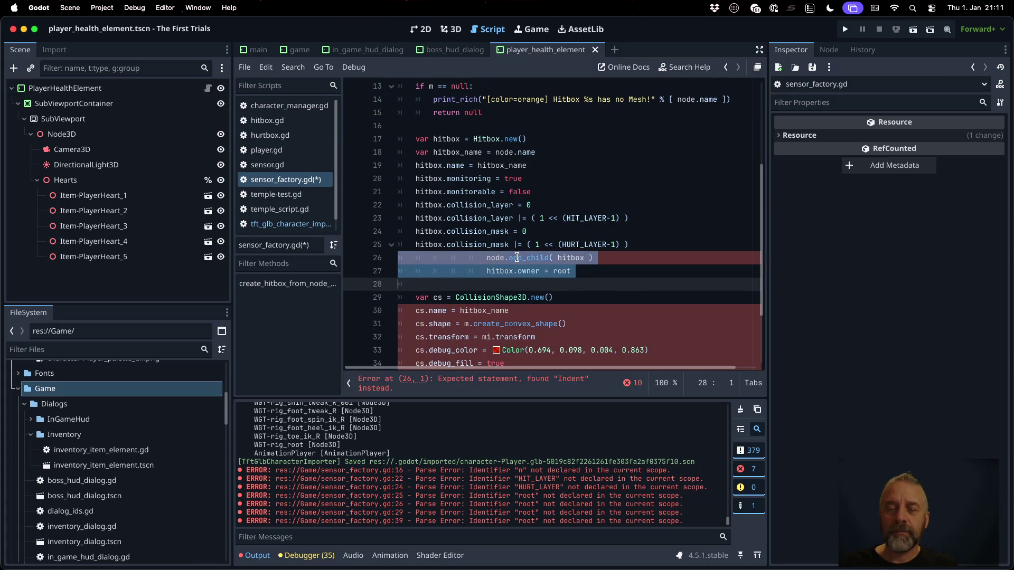
key(shift+Tab)
key(shift+Tab)
key(shift+Tab)
Insert a blank line above the pasted add_child and owner lines.
click(516, 257)
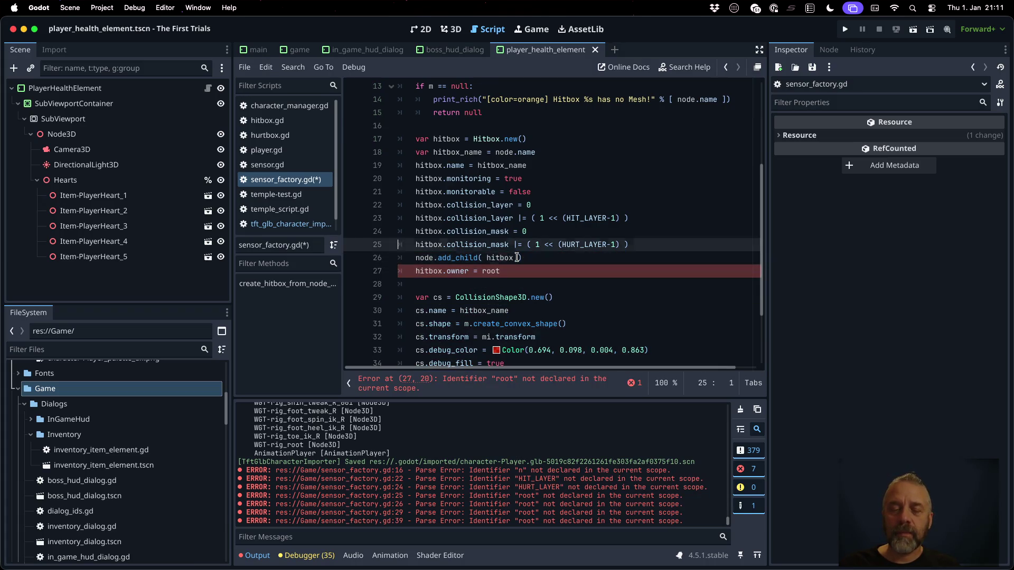
key(Up)
key(End)
key(Return)
scroll(516, 258, up, 3)
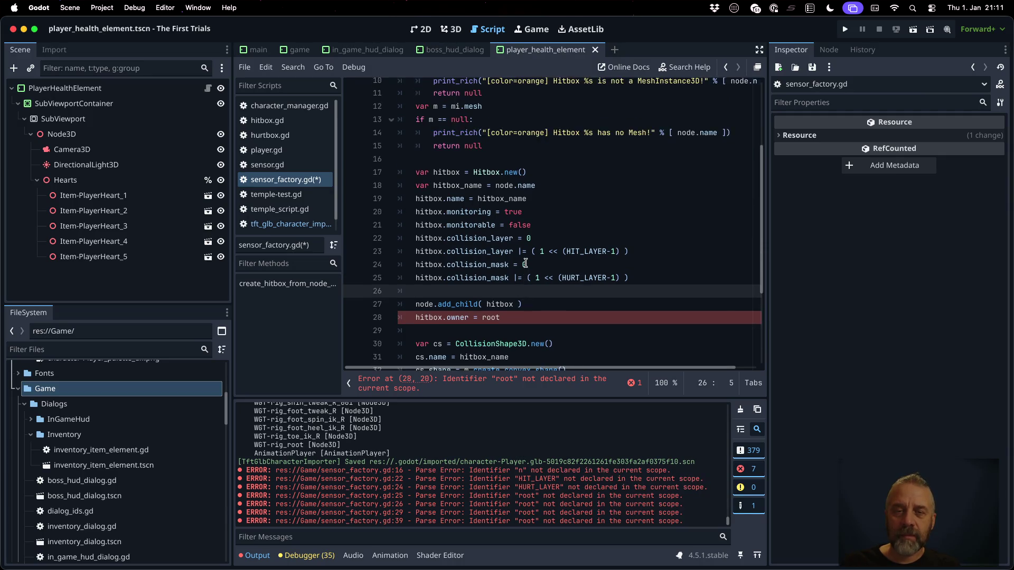
click(501, 351)
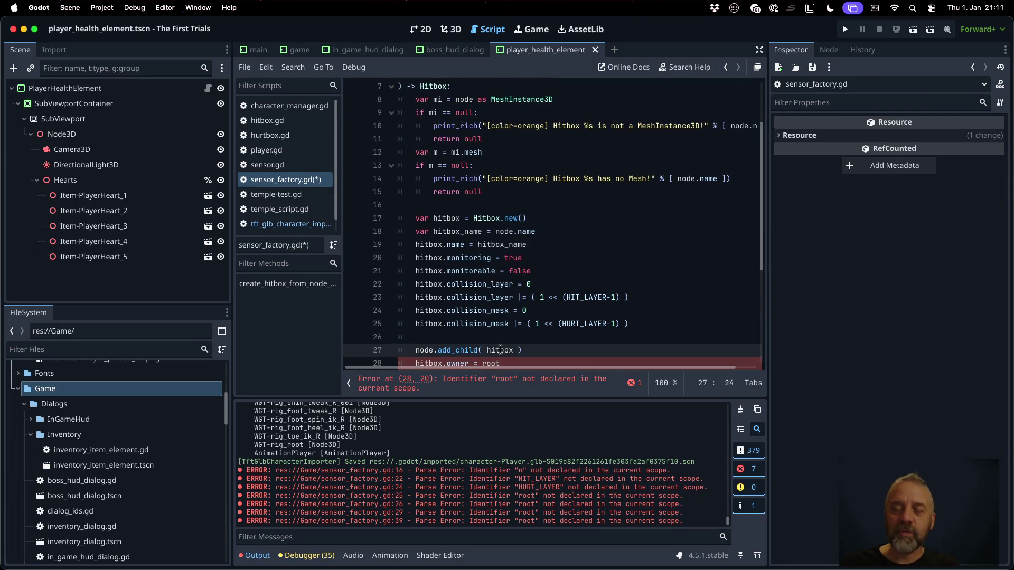
scroll(608, 351, down, 4)
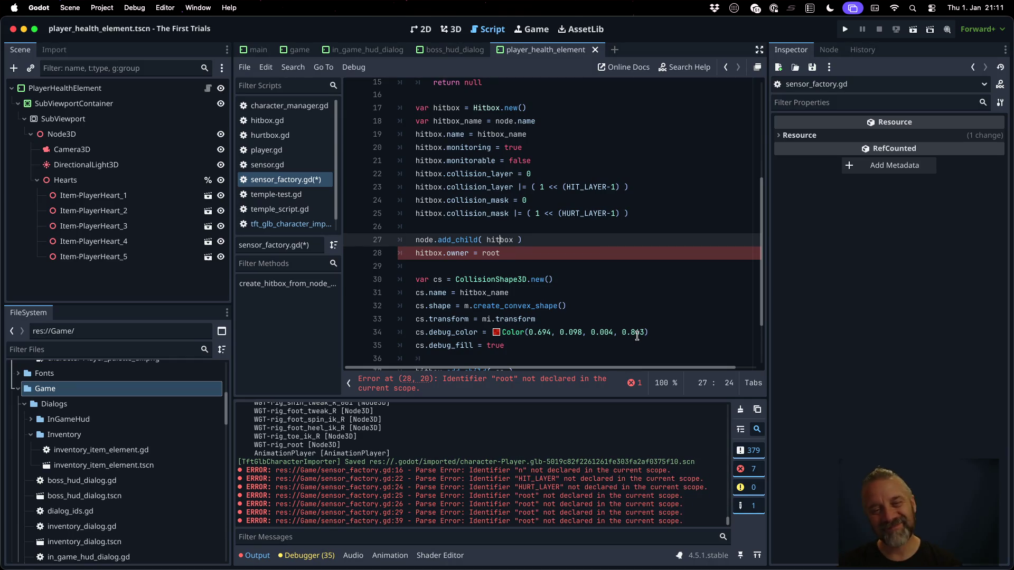
Clear the stray parent_ text and comment marker from line 27.
text(parent_)
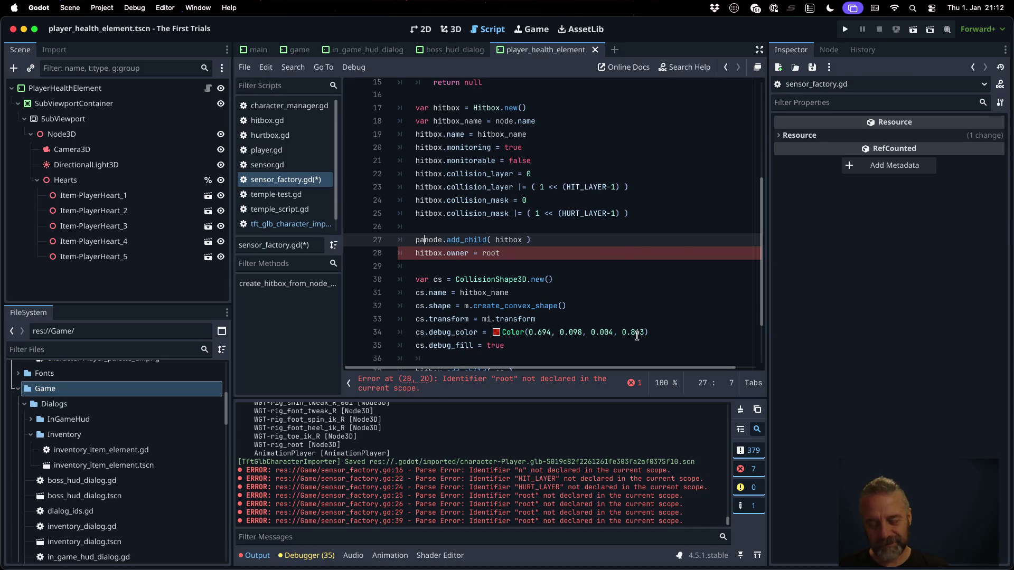
key(Home)
text(#)
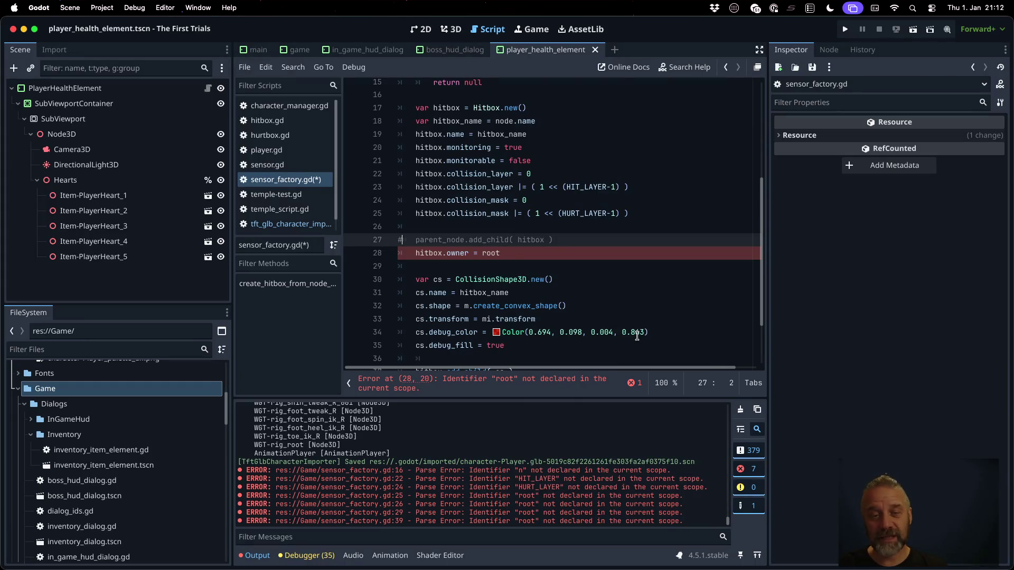
key(BackSpace)
key(shift+Right)
key(shift+Right)
key(shift+Right)
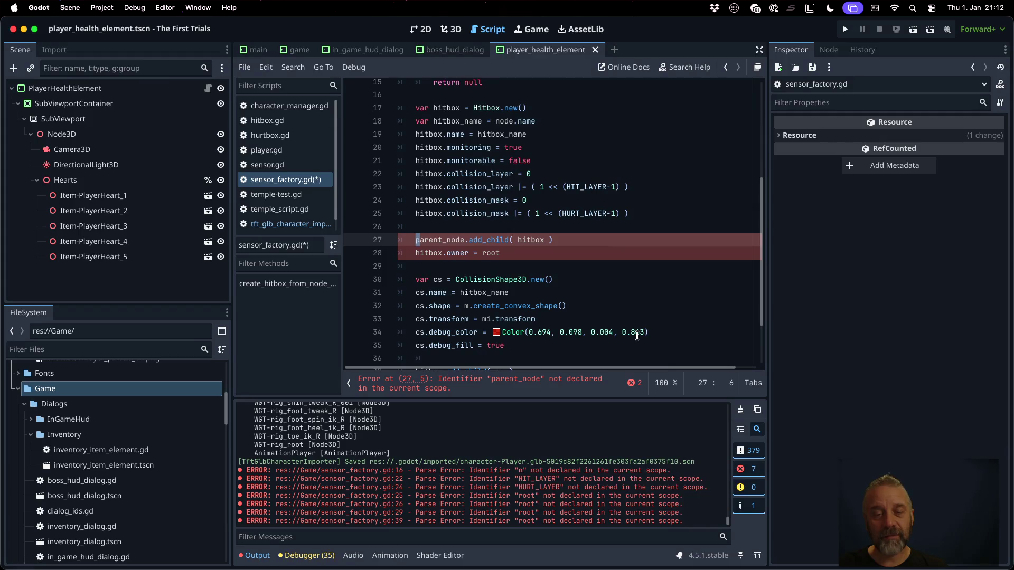
key(BackSpace)
key(Right)
key(Right)
key(Right)
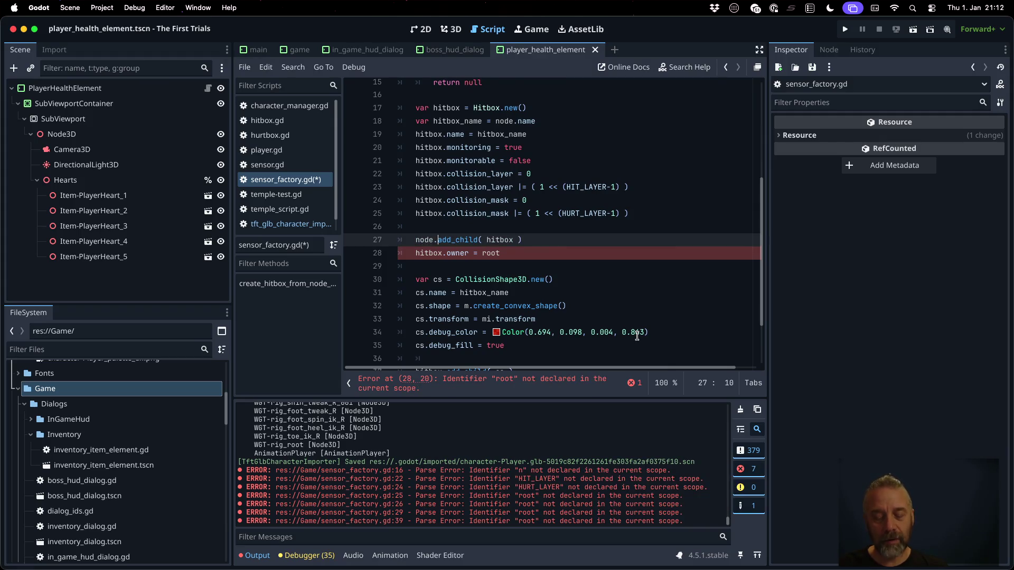
Type get_parent_ after node. on line 27, fixing typos, and dismiss autocomplete.
text(get_)
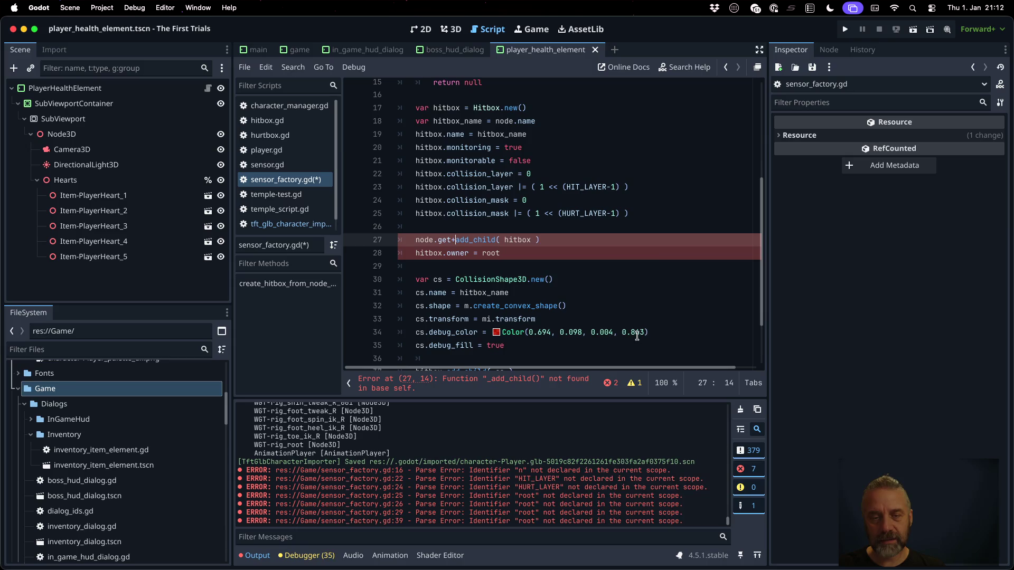
text(rae)
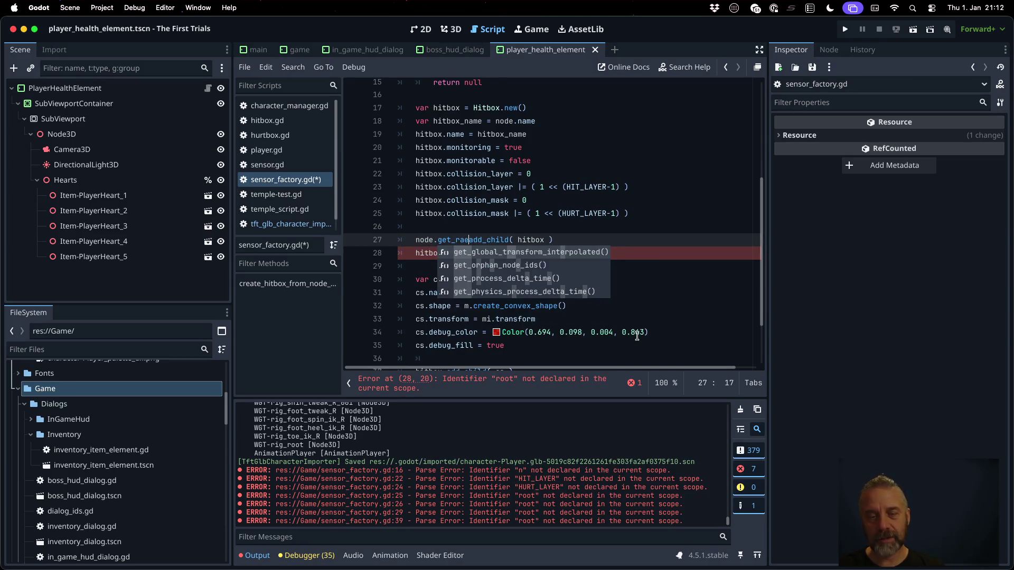
key(BackSpace)
key(BackSpace)
text(part)
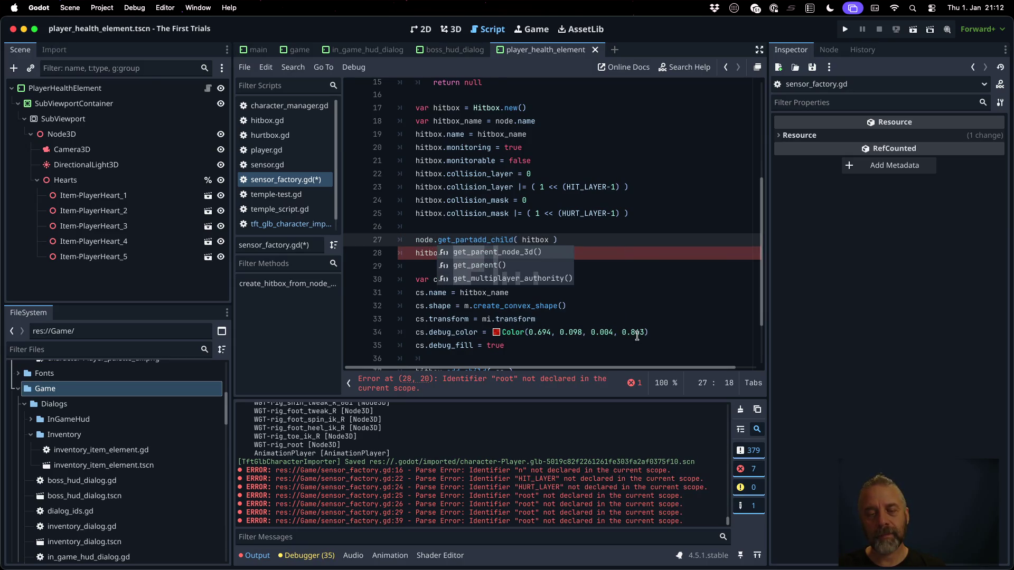
key(BackSpace)
text(ent_)
key(Escape)
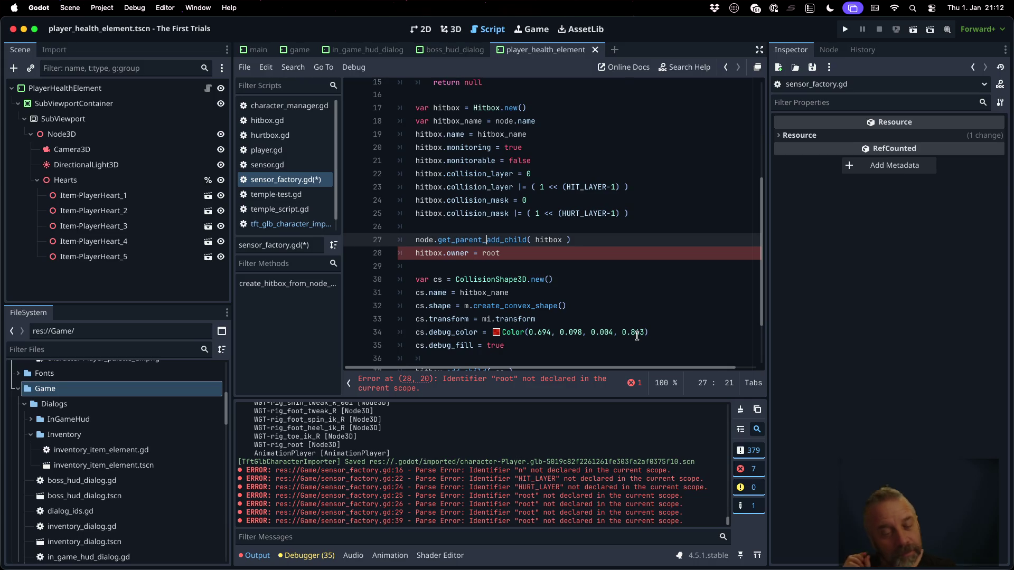
scroll(643, 285, up, 5)
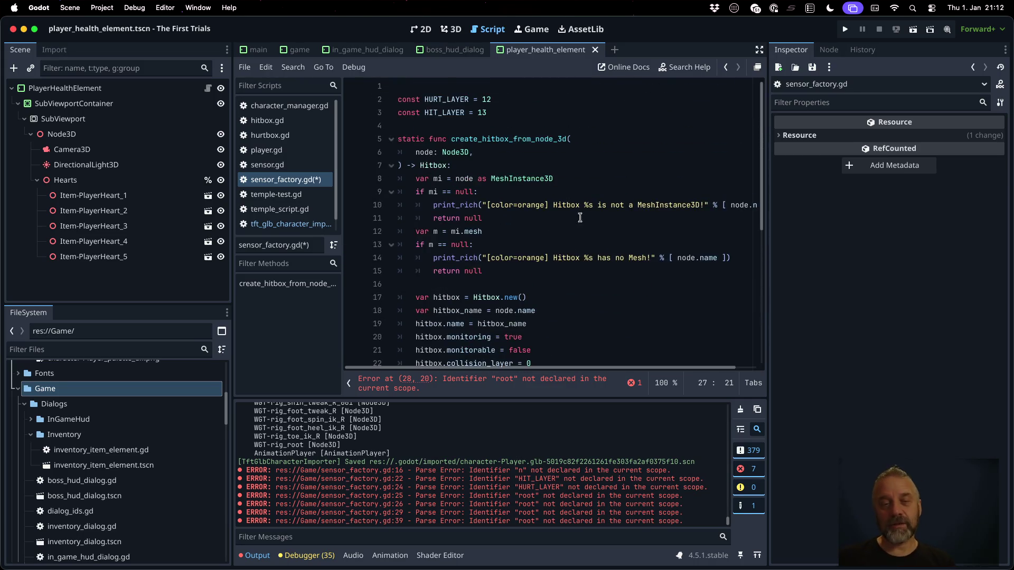
Inspect the create_hitbox_from_node_3d header and the add_child and owner lines 27–28.
double_click(506, 139)
scroll(550, 202, down, 1)
scroll(550, 202, down, 6)
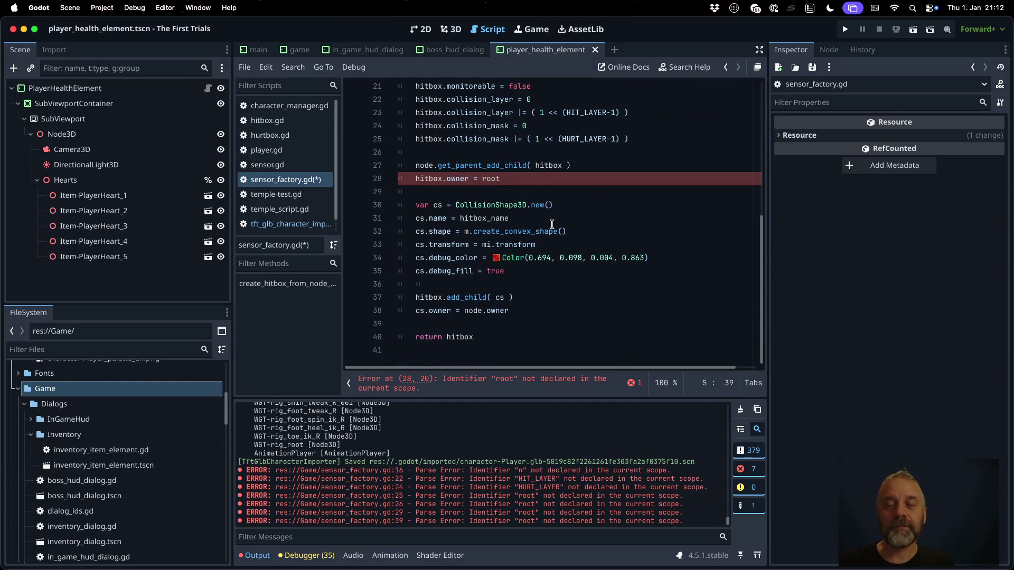
click(415, 165)
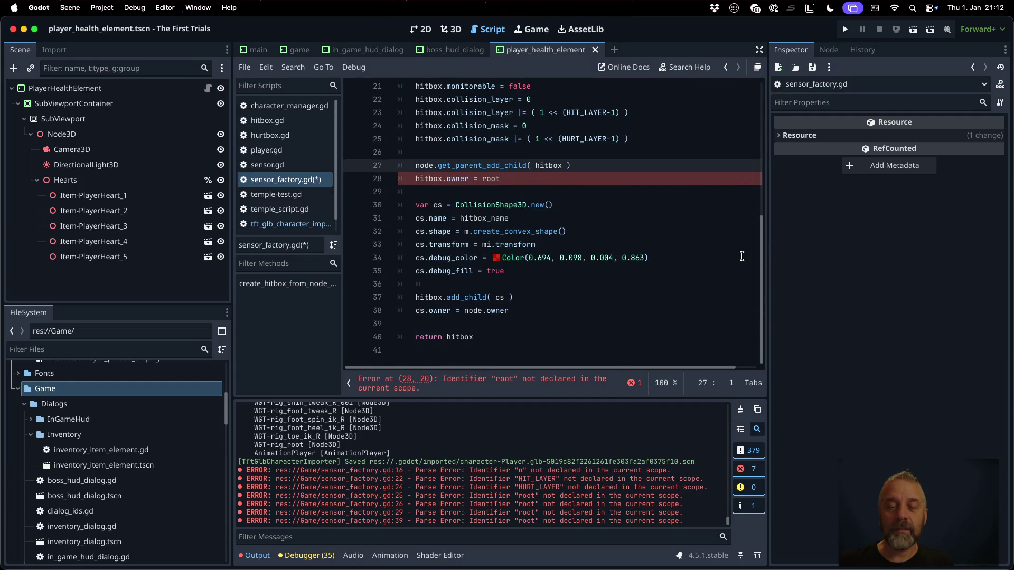
key(Home)
key(shift+Down)
key(shift+Down)
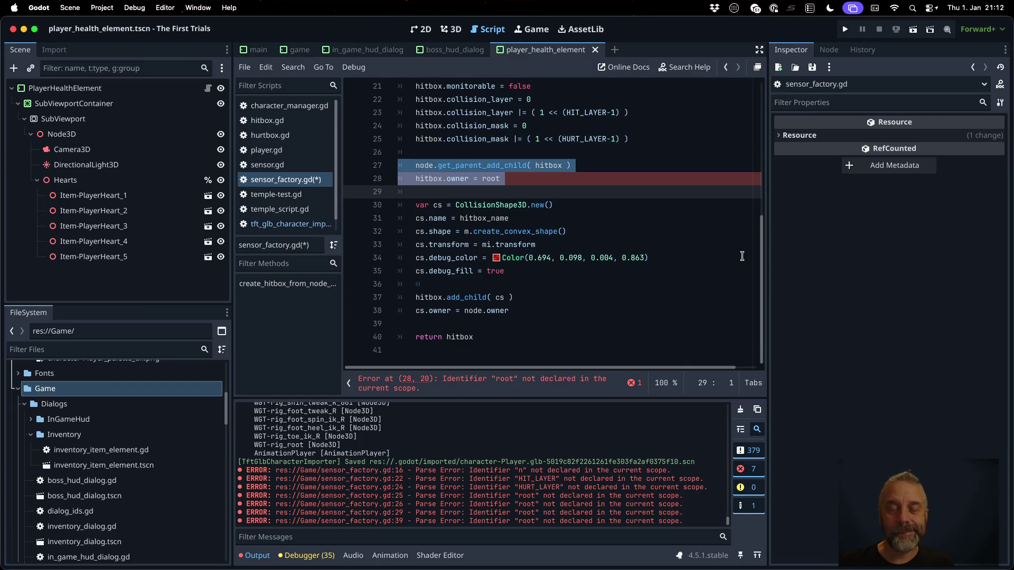
scroll(723, 227, up, 6)
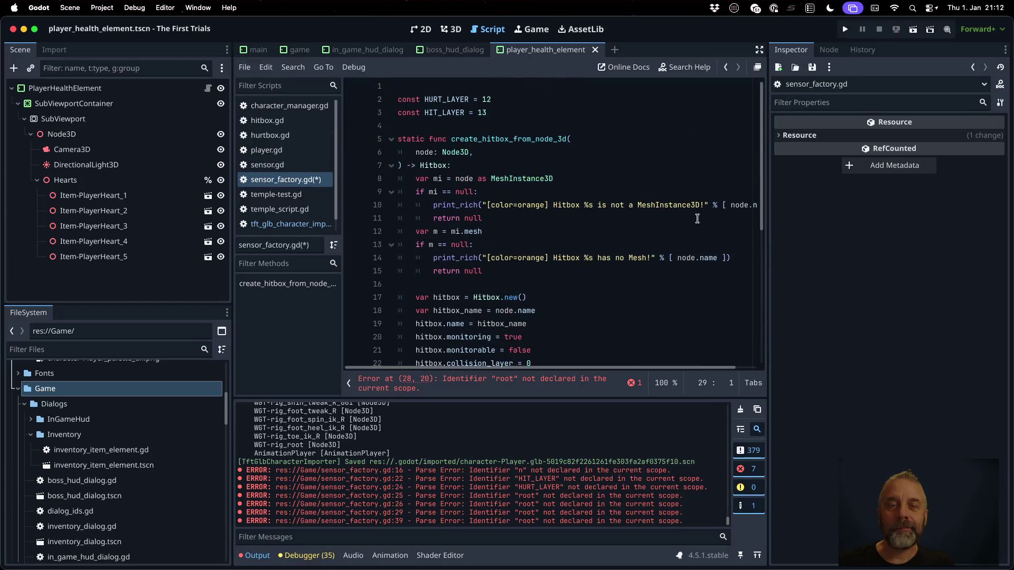
click(479, 138)
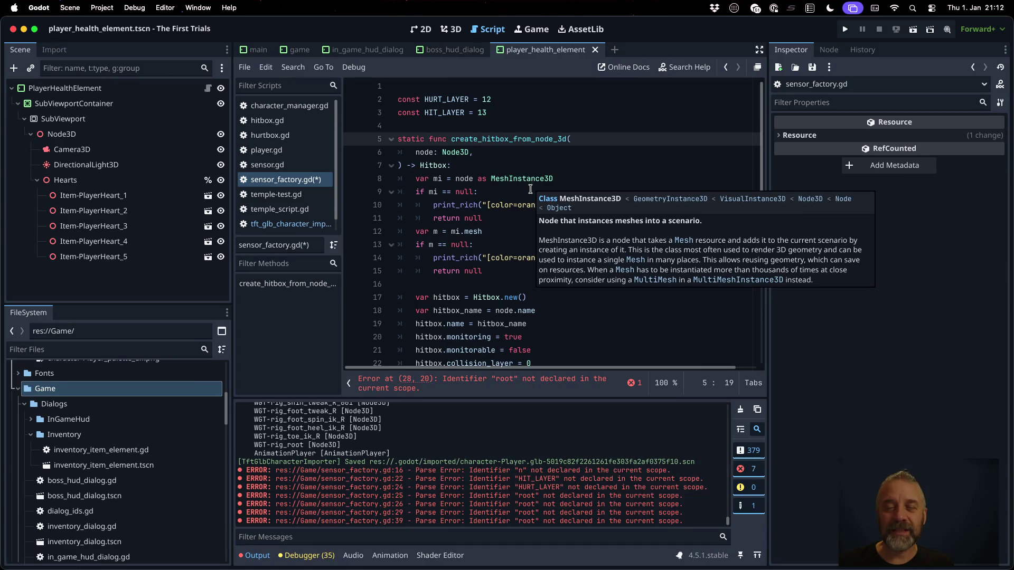
scroll(562, 310, down, 2)
scroll(562, 309, down, 5)
click(482, 178)
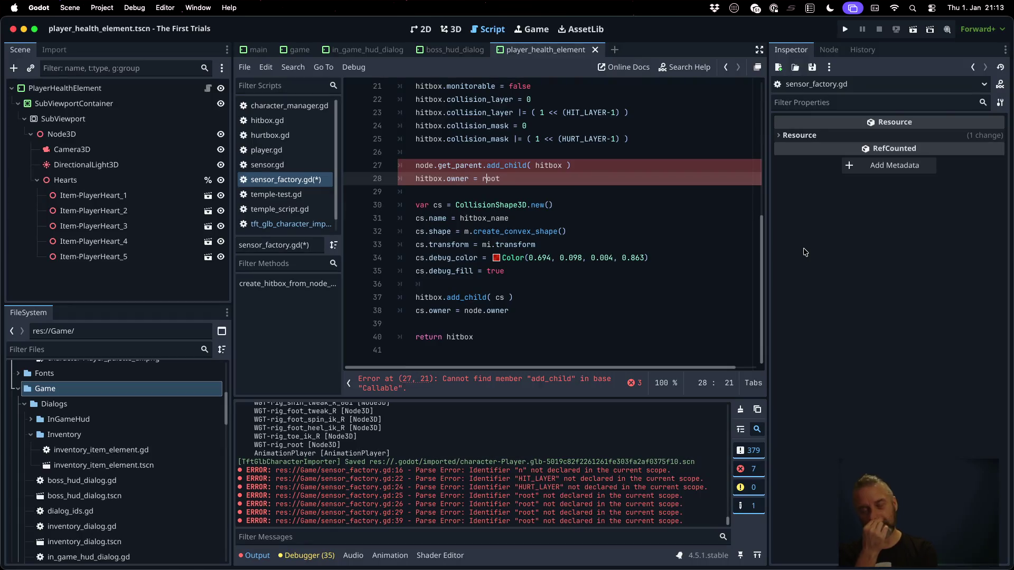
scroll(676, 203, up, 7)
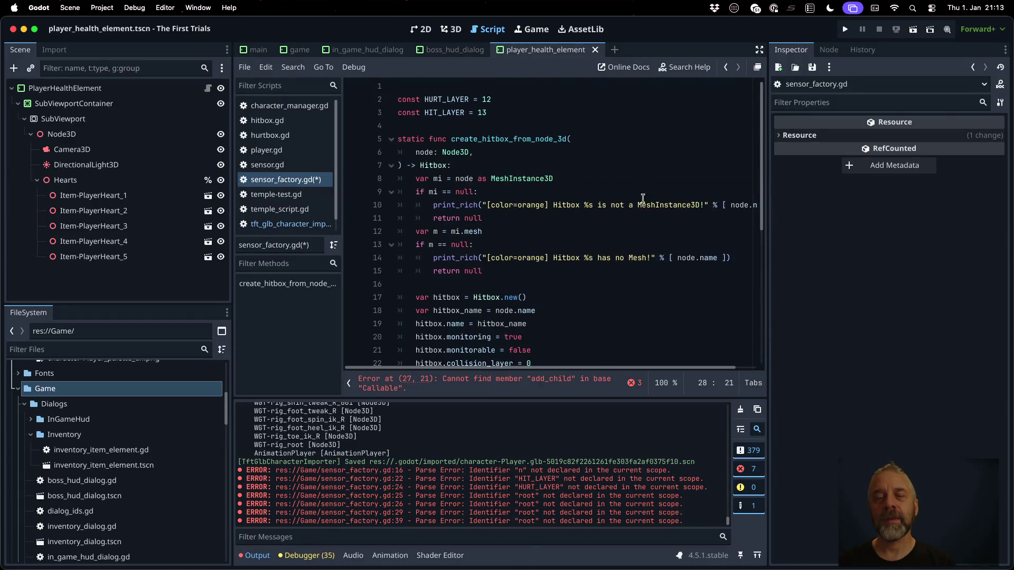
Insert sibling_ into the function name after create_ and save.
click(482, 138)
text(sibling_)
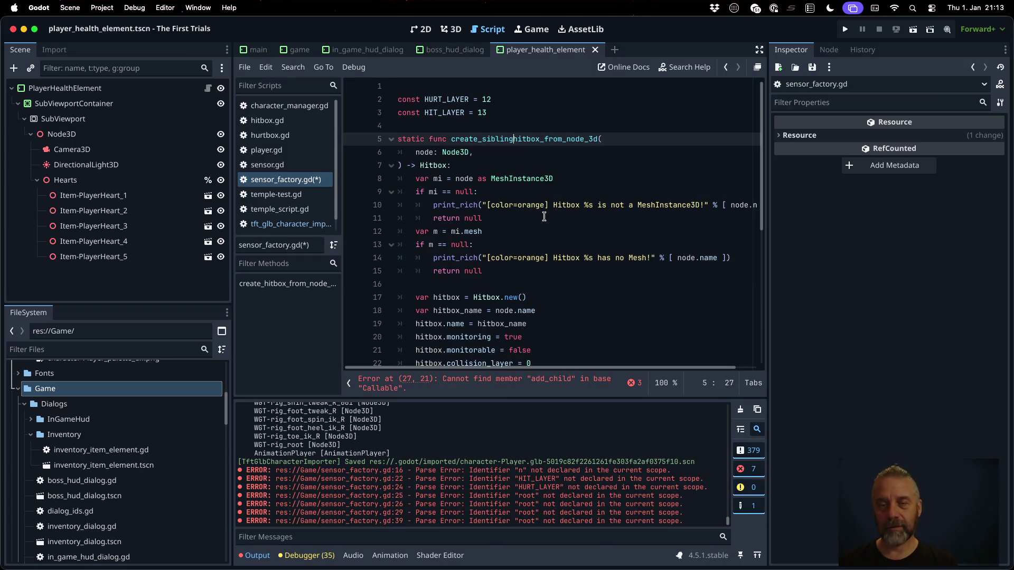
key(cmd+s)
Make line 27 call node.get_parent() with parentheses.
key(Down)
key(Down)
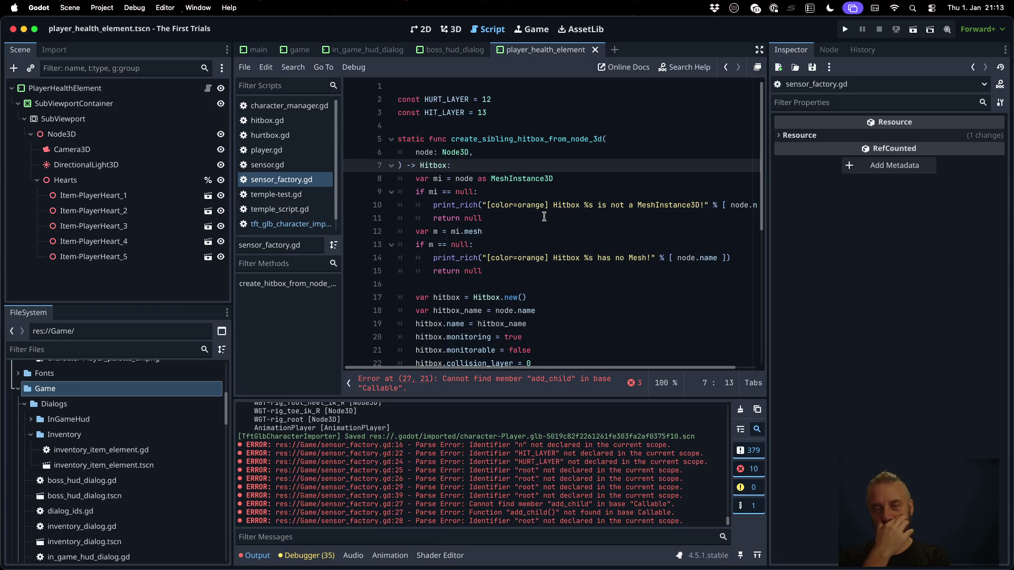
scroll(544, 217, down, 5)
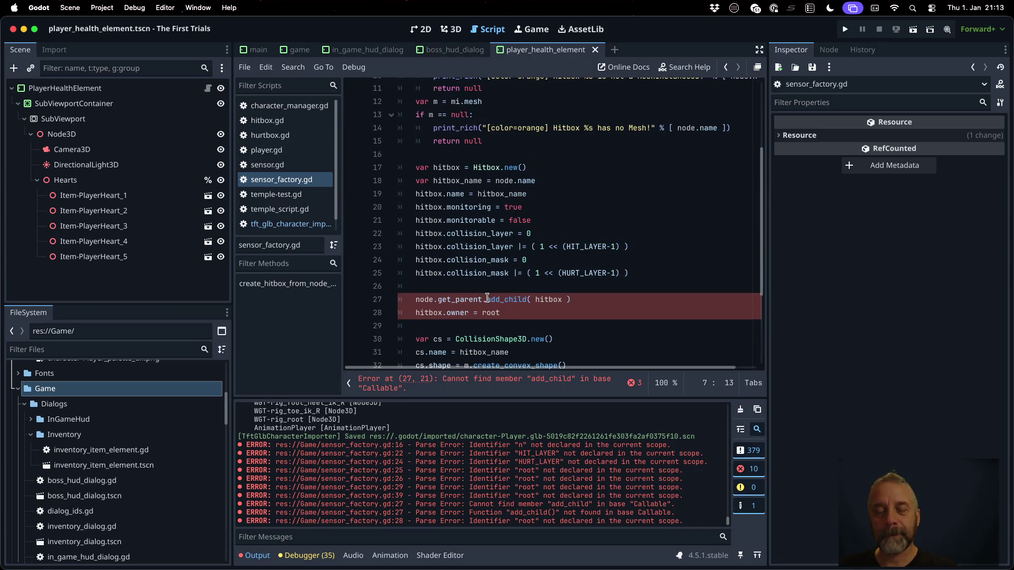
click(485, 300)
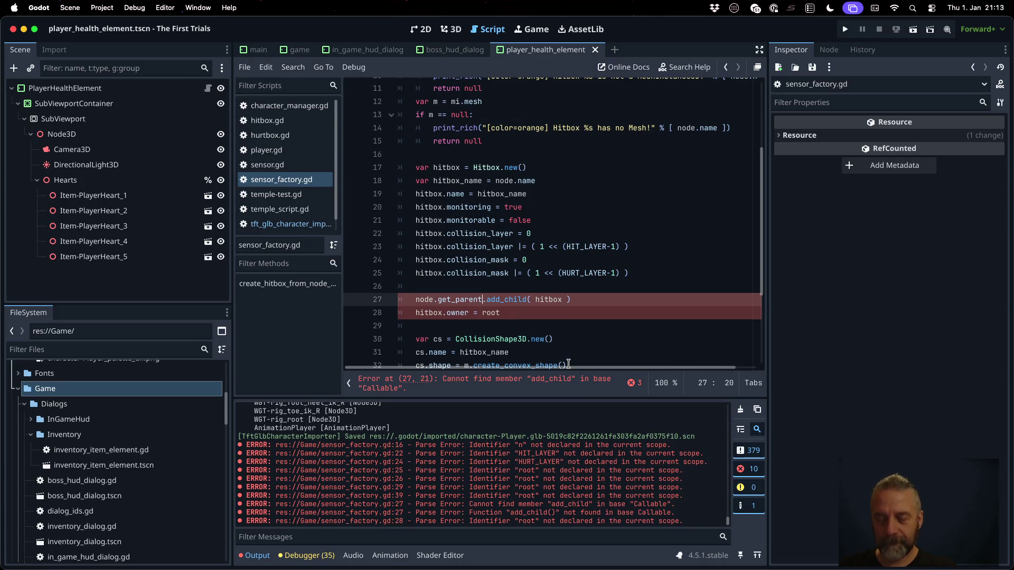
text(())
Replace root with node.owner on the hitbox owner line and save.
key(Down)
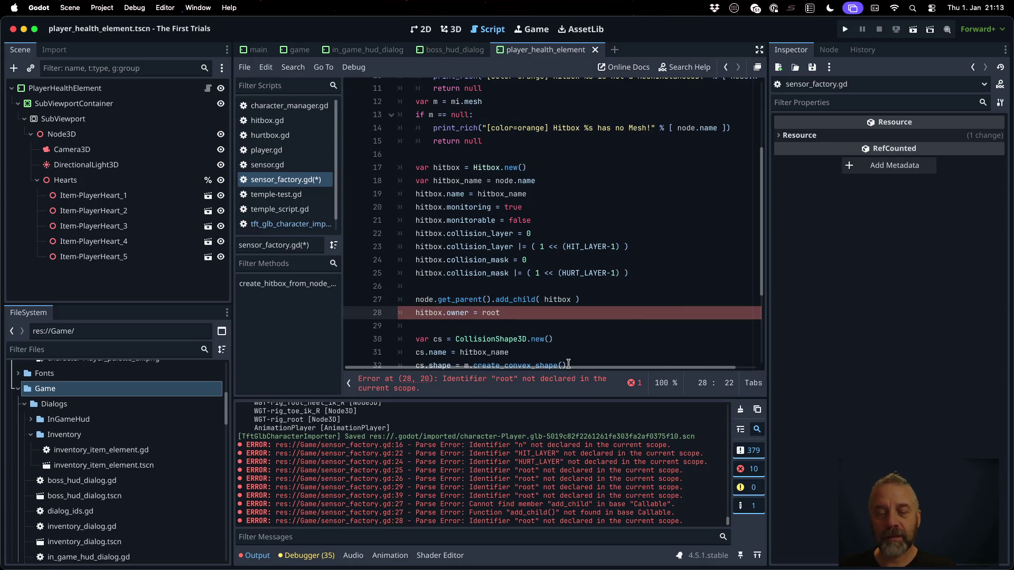
mouse_move(431, 312)
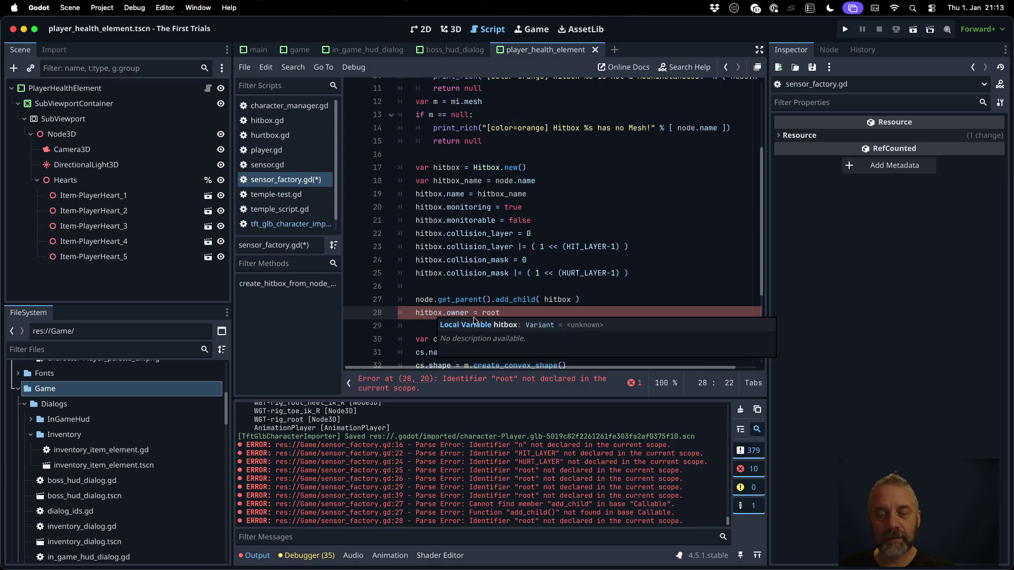
double_click(490, 313)
text(node.own)
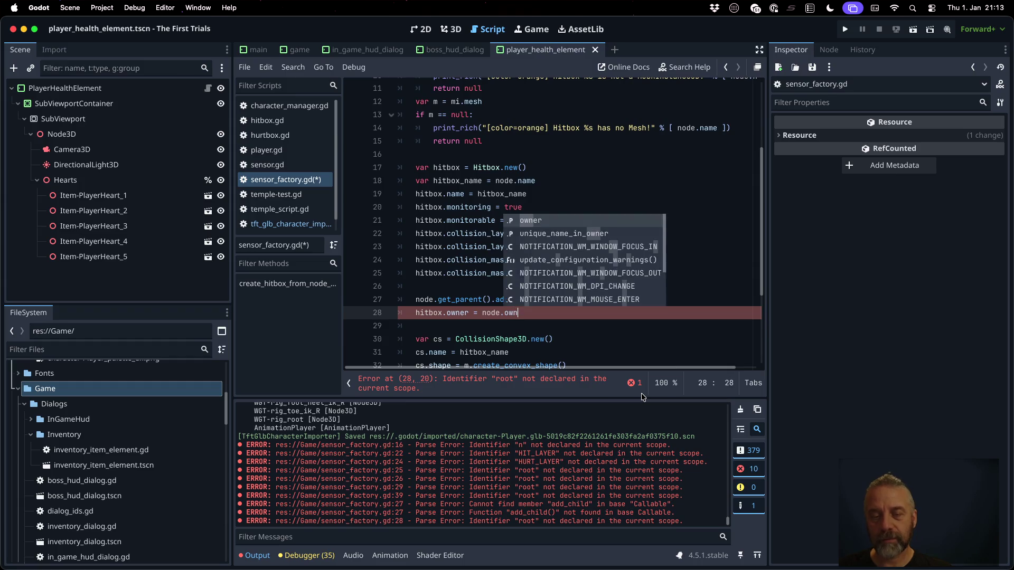
key(Return)
key(ctrl+s)
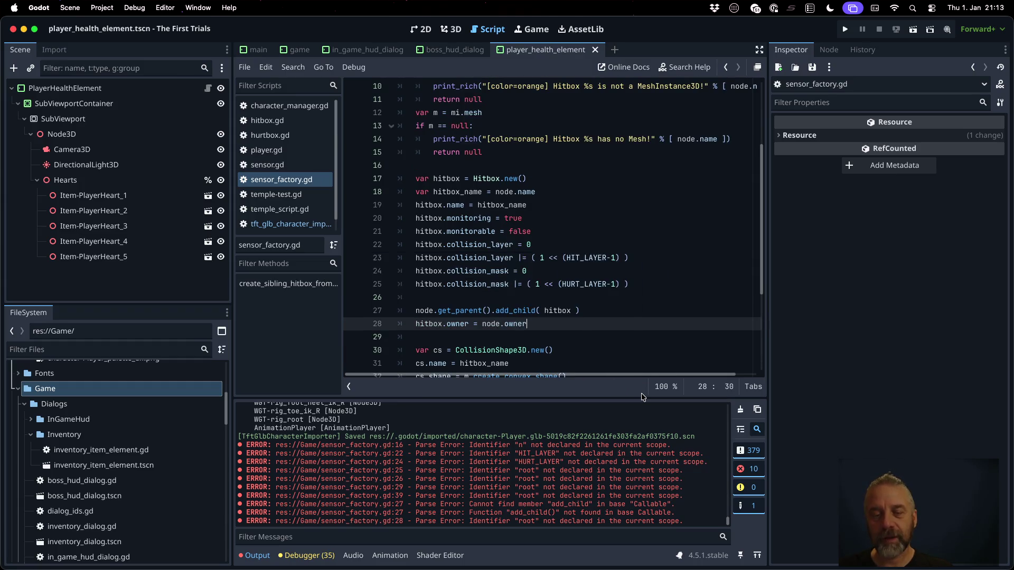
scroll(649, 302, down, 4)
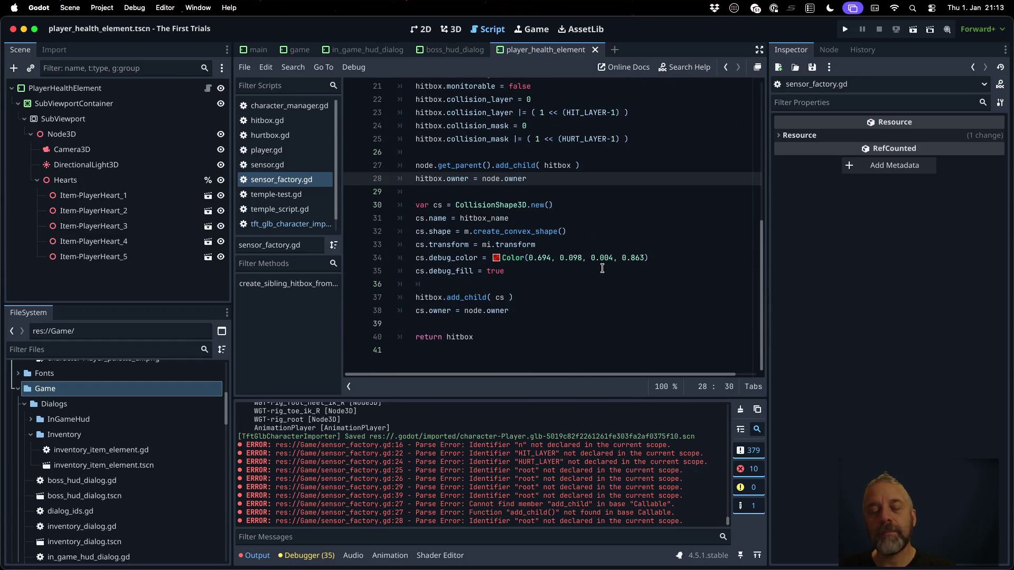
scroll(603, 284, up, 7)
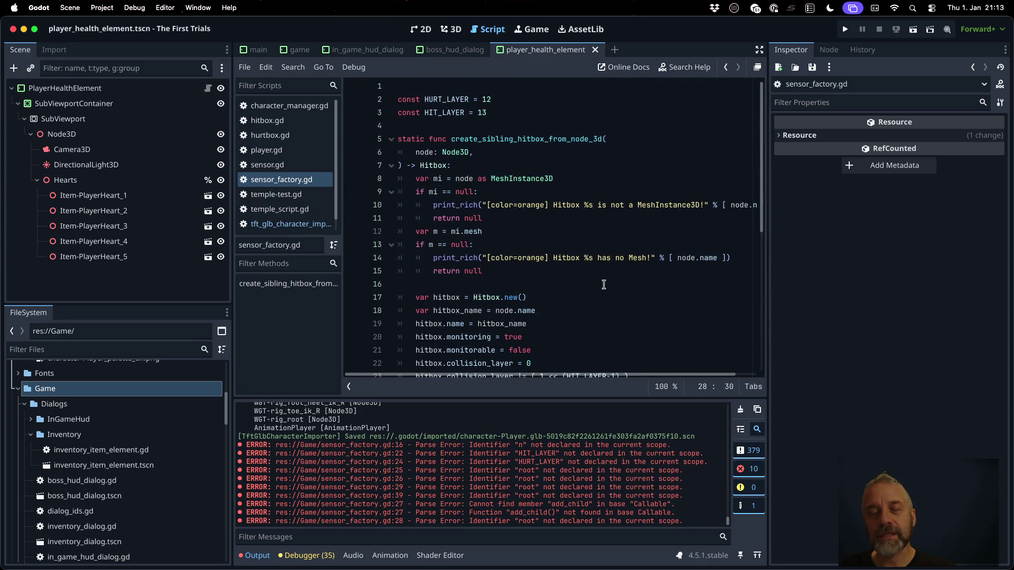
Change 'from' to 'for', naming the function create_sibling_hitbox_for_node_3d, and save.
double_click(553, 139)
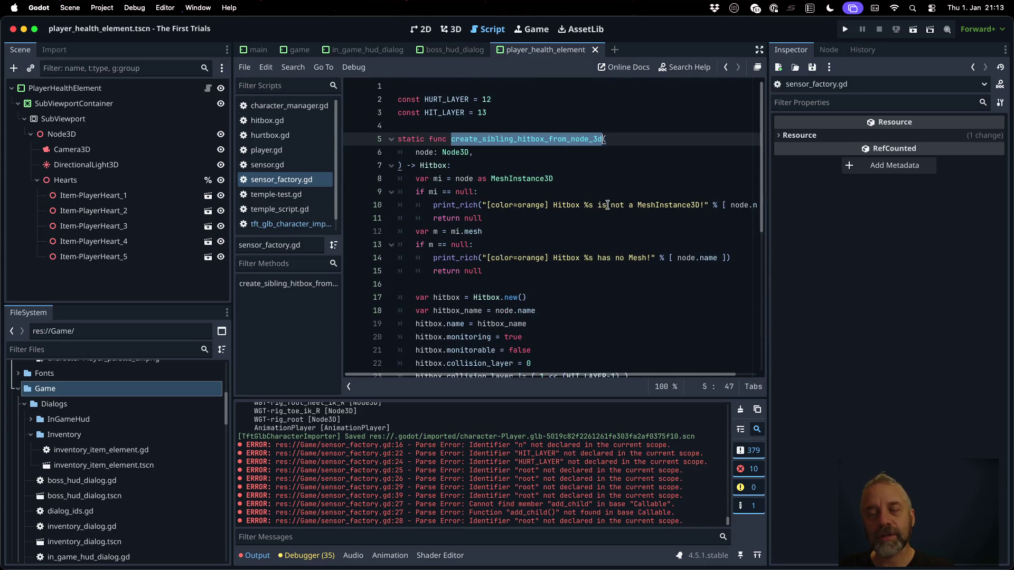
scroll(625, 291, down, 1)
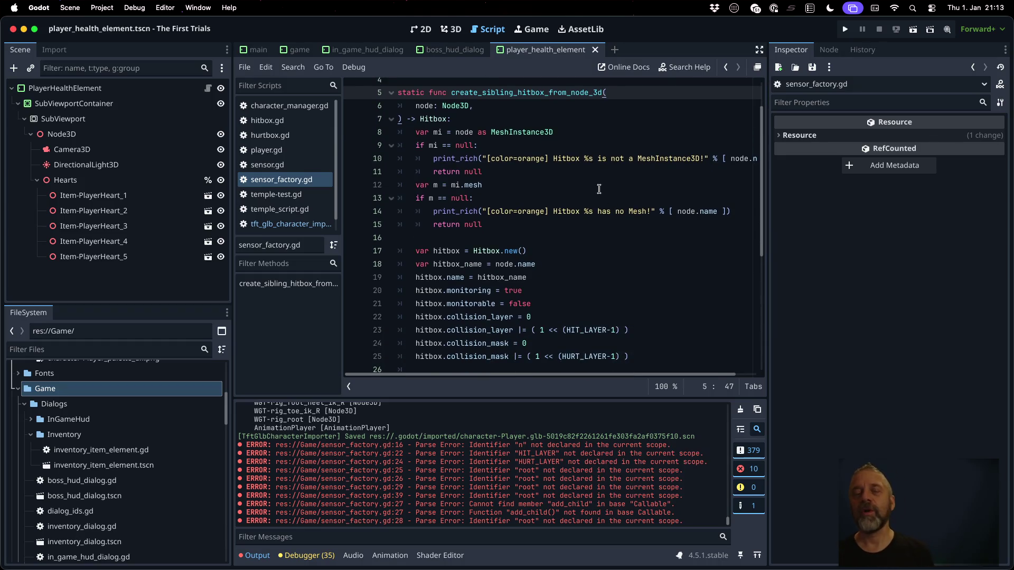
click(561, 92)
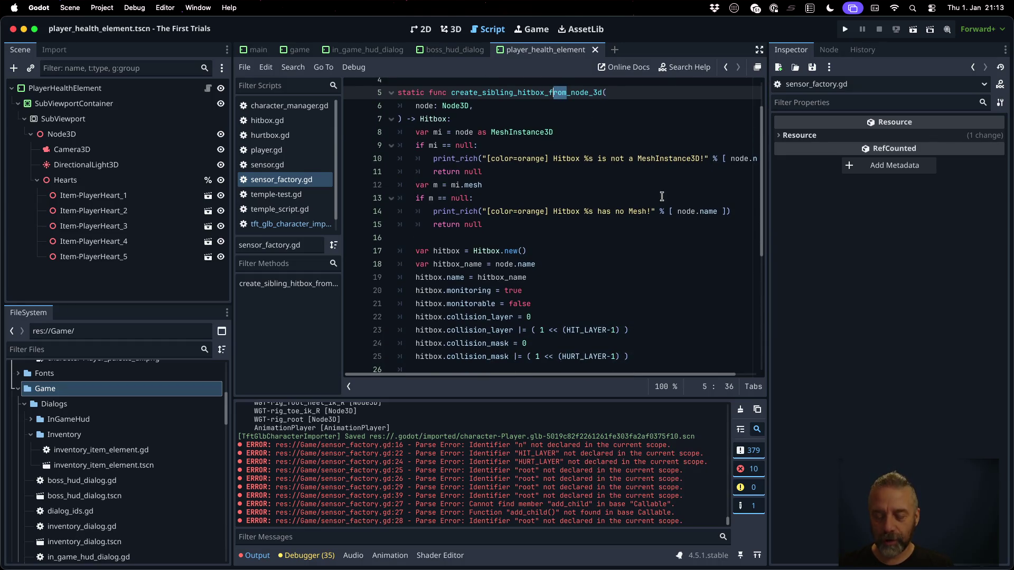
key(BackSpace)
key(BackSpace)
text(or)
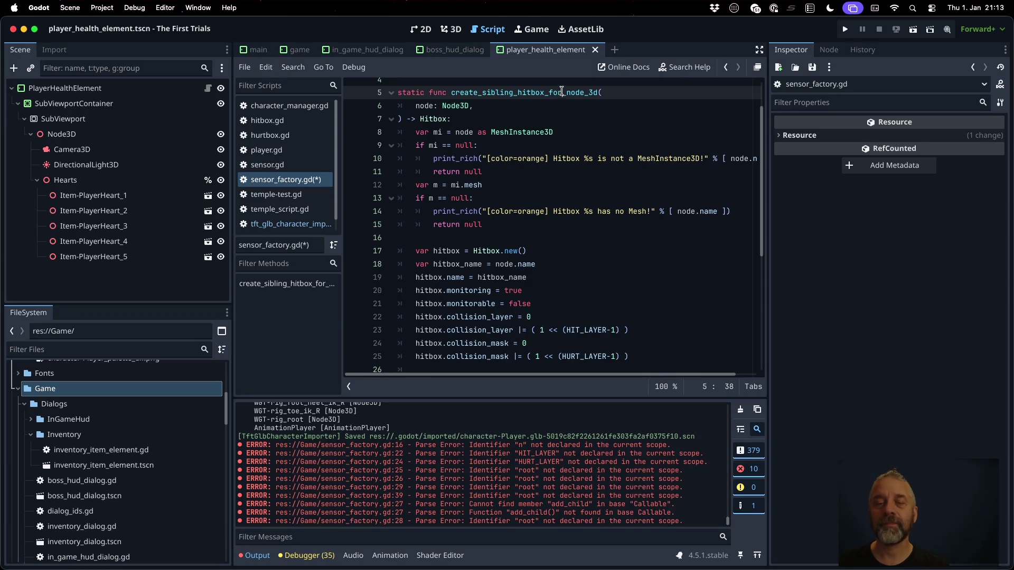
key(super+d)
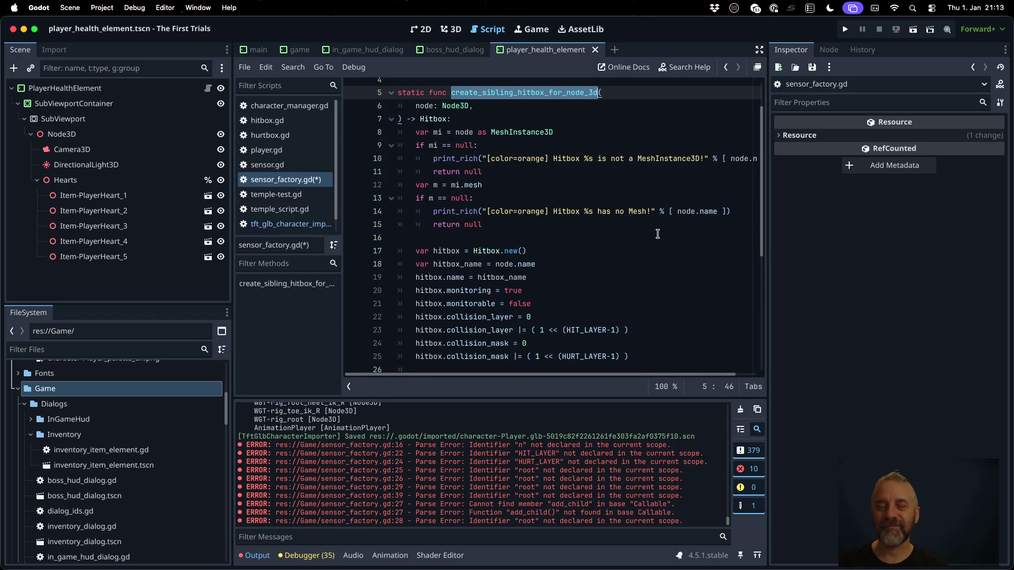
key(super+s)
Open the tft_glb_character_importer script from the Scripts list.
scroll(636, 281, down, 3)
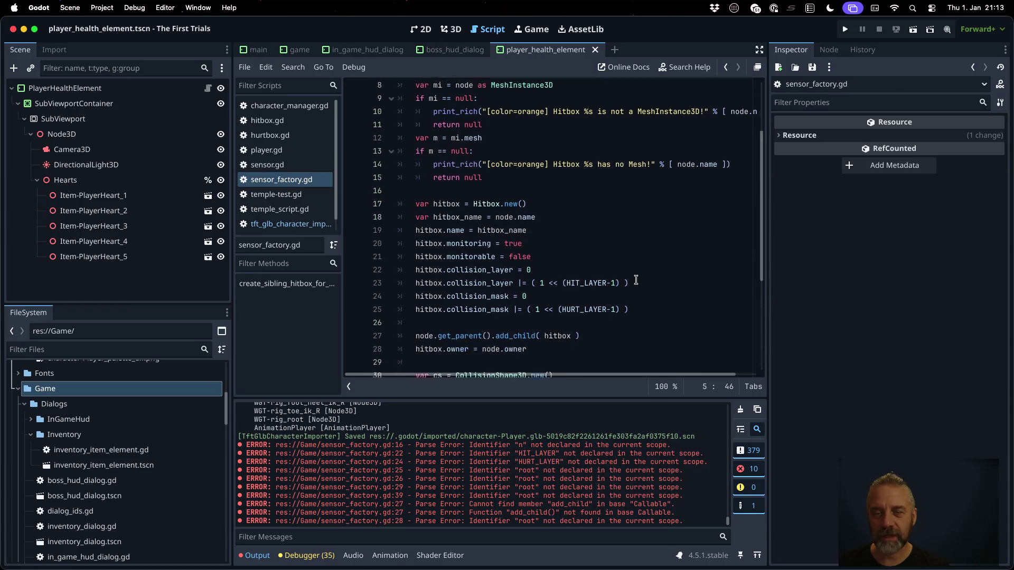
scroll(636, 281, down, 2)
click(288, 223)
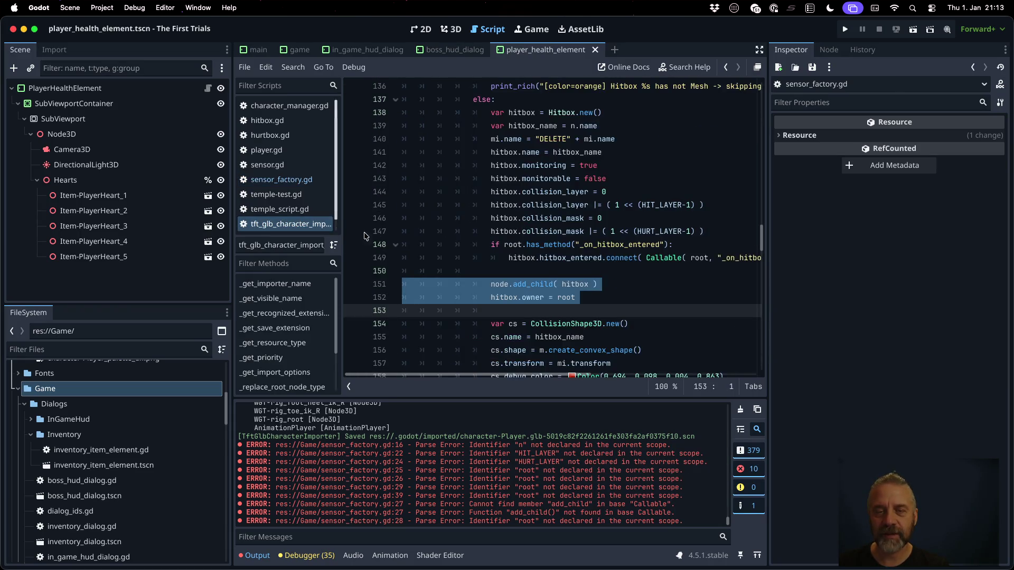
Add a line after the print declaring var hitbox = create_sibling_hitbox_for_node_3d.
scroll(475, 238, up, 5)
click(581, 226)
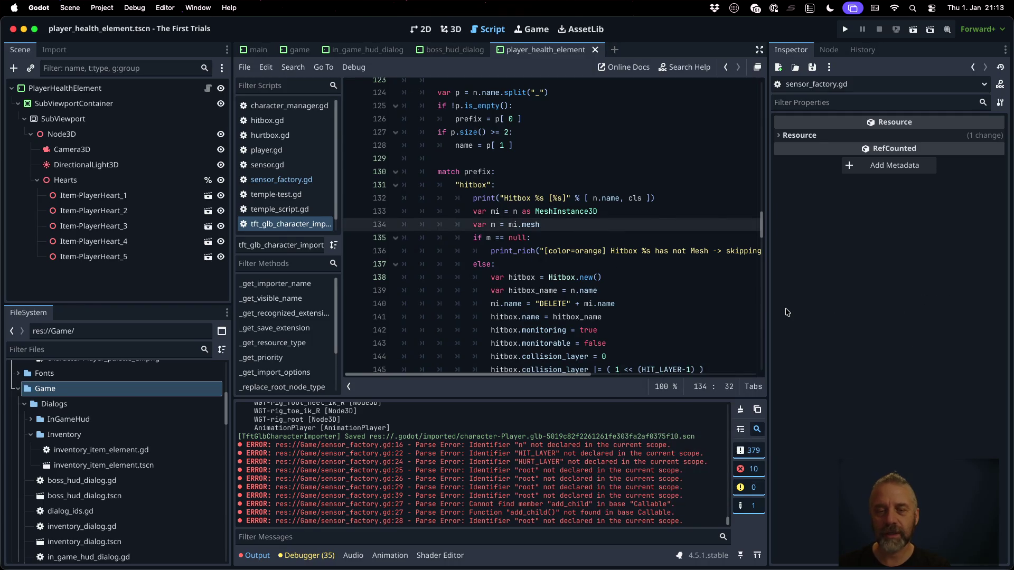
key(Up)
key(Up)
key(End)
key(Return)
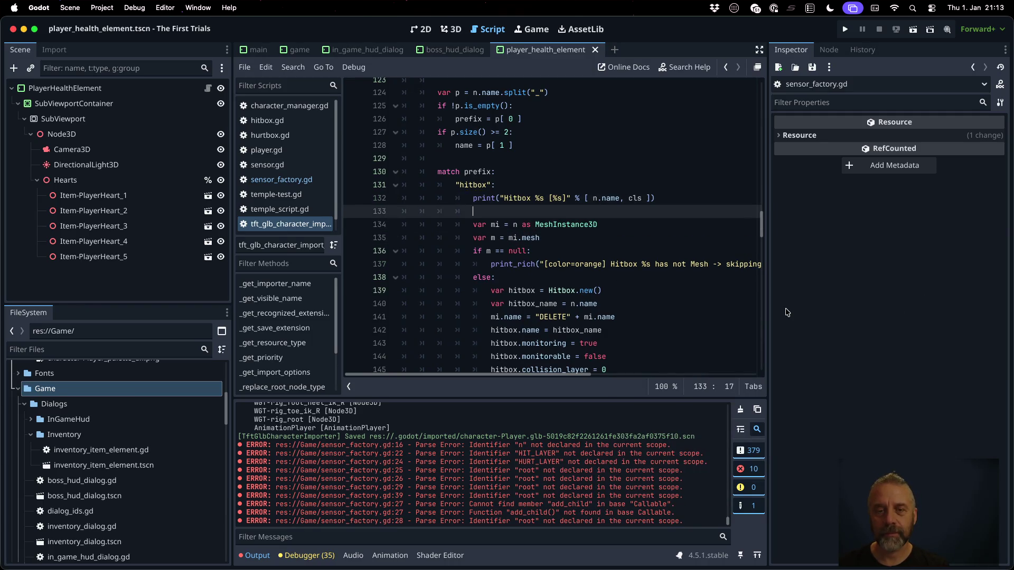
text(var )
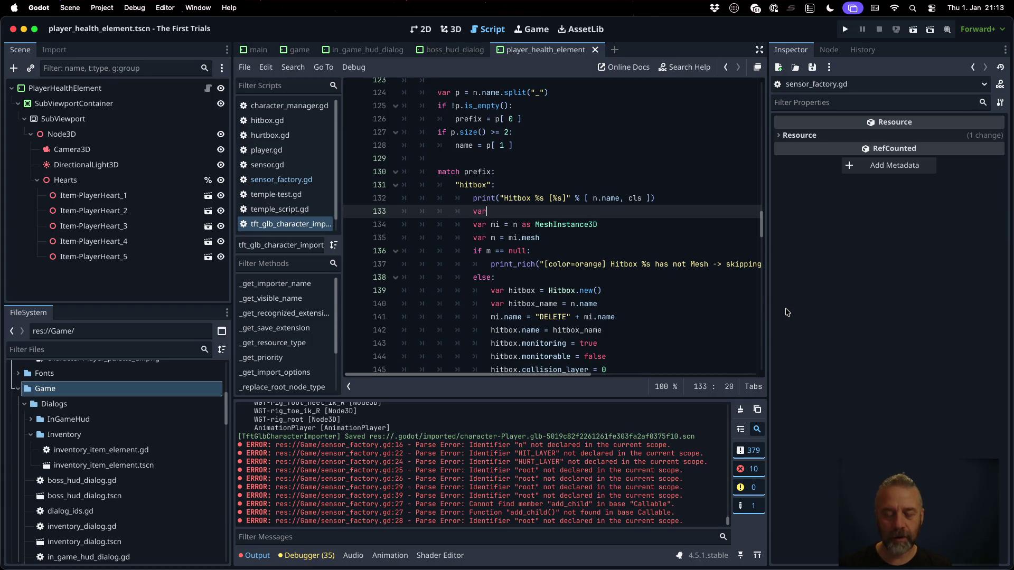
text(hitbox = )
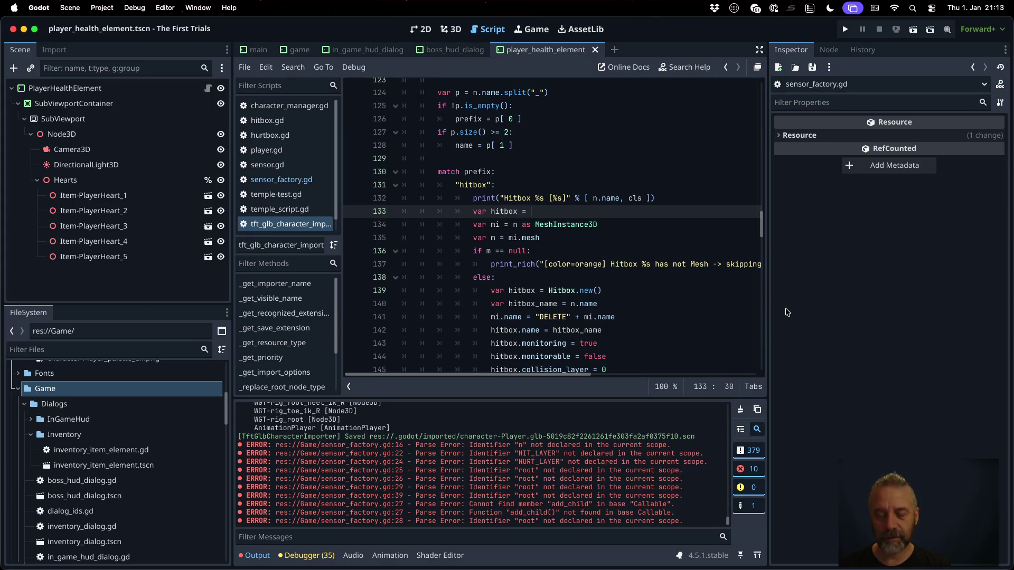
text(c)
key(Return)
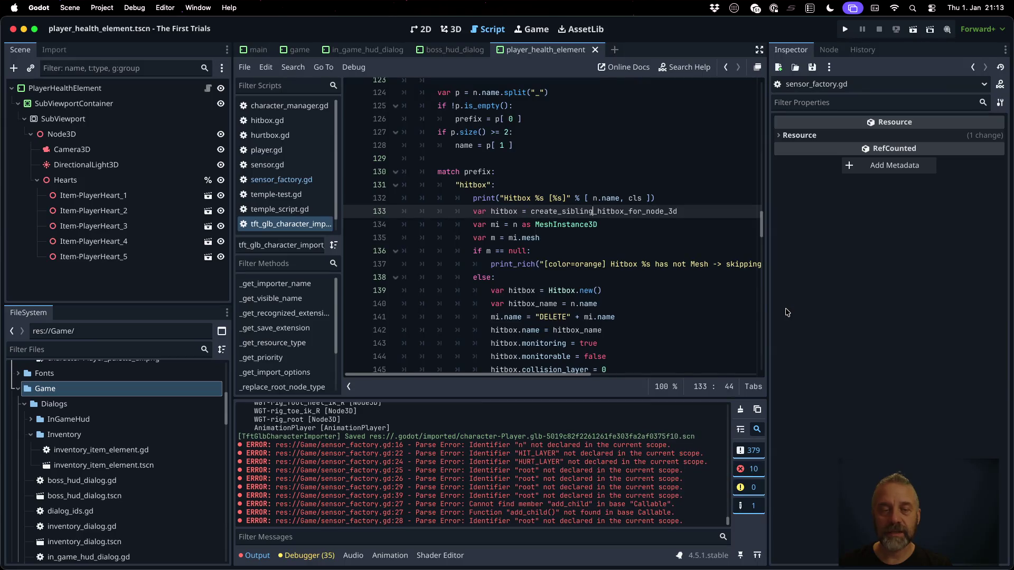
Prefix the call with SensorFactory., pass ( n ), save, and jump to its definition.
key(Left)
key(Left)
key(Left)
text(SensoreF)
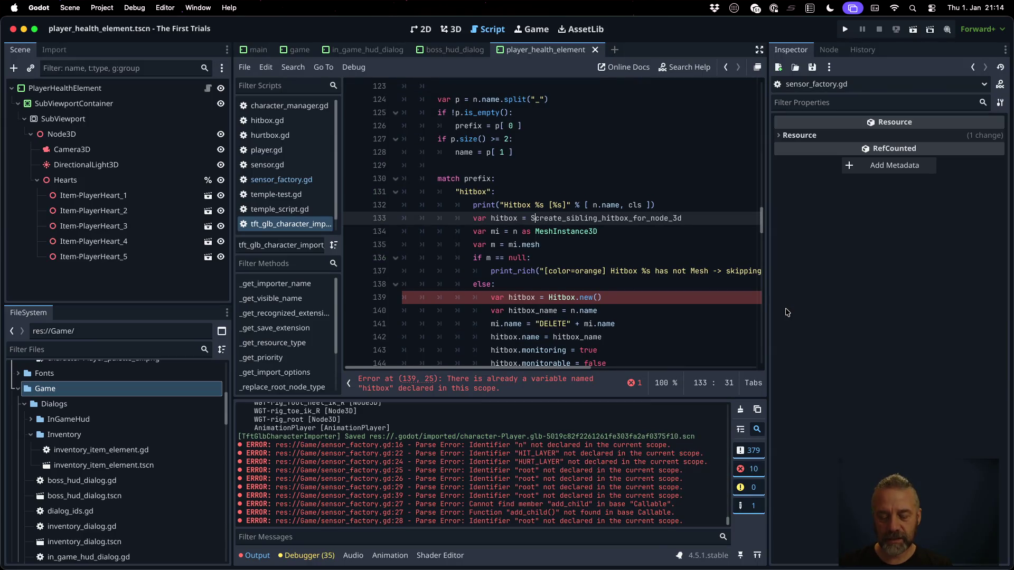
key(BackSpace)
key(BackSpace)
text(Factory)
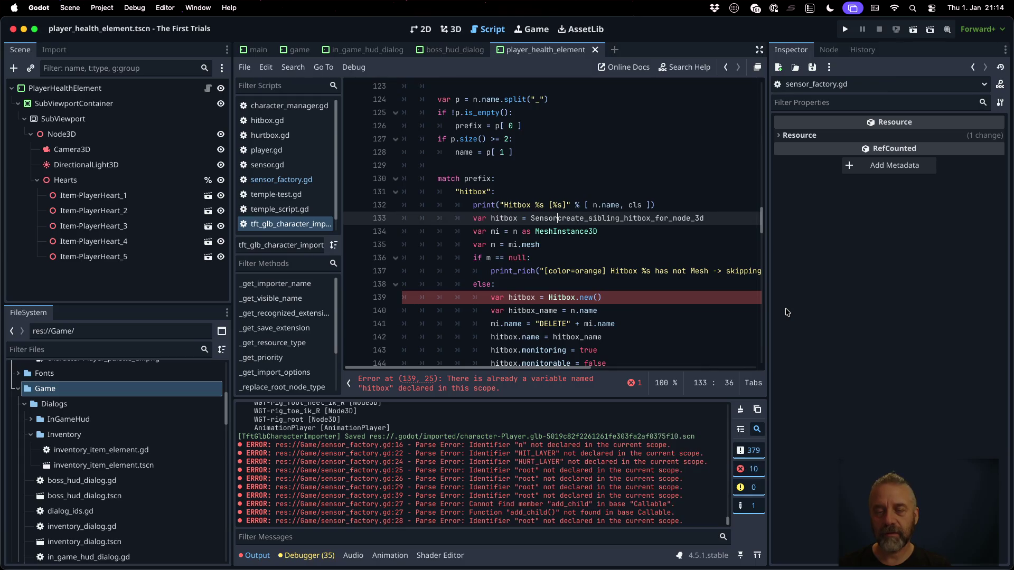
text(.)
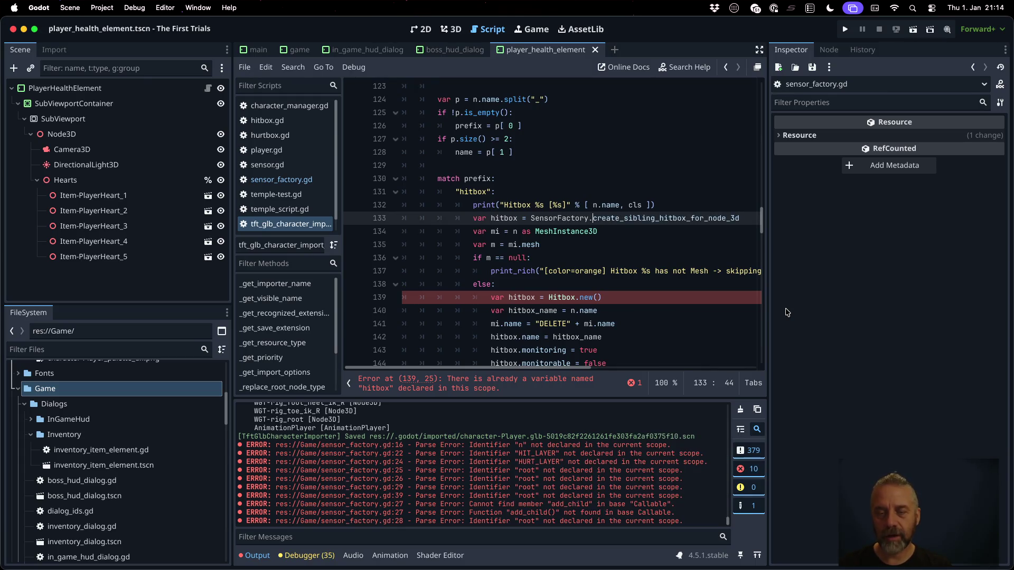
key(End)
text(( )
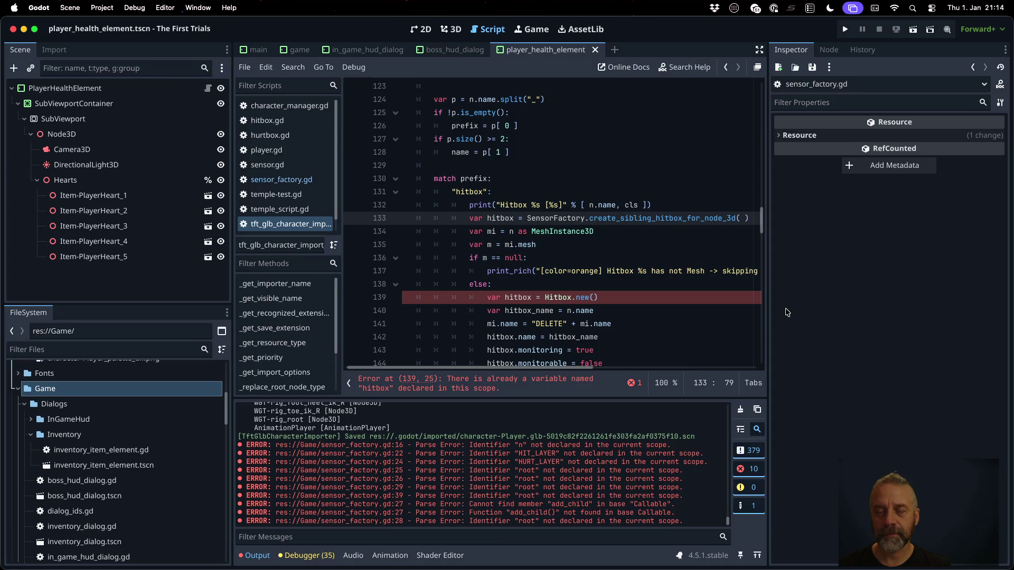
text(n)
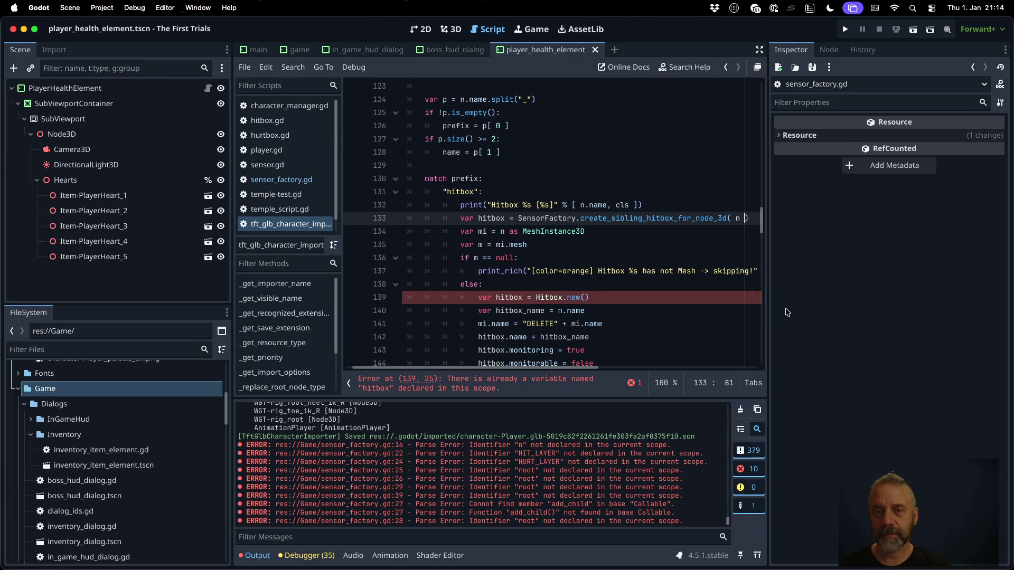
key(End)
key(Return)
key(super+s)
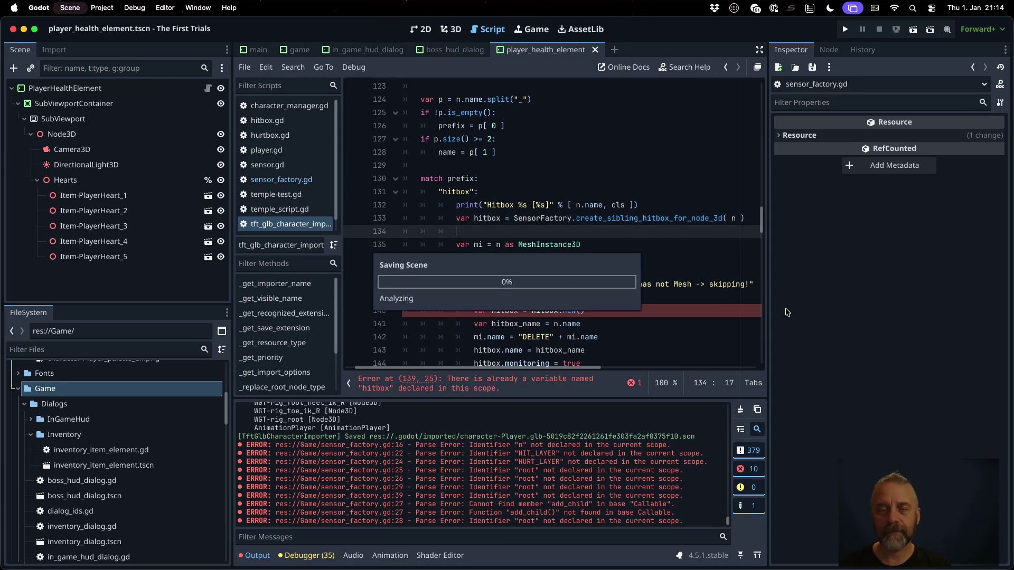
super+click(638, 220)
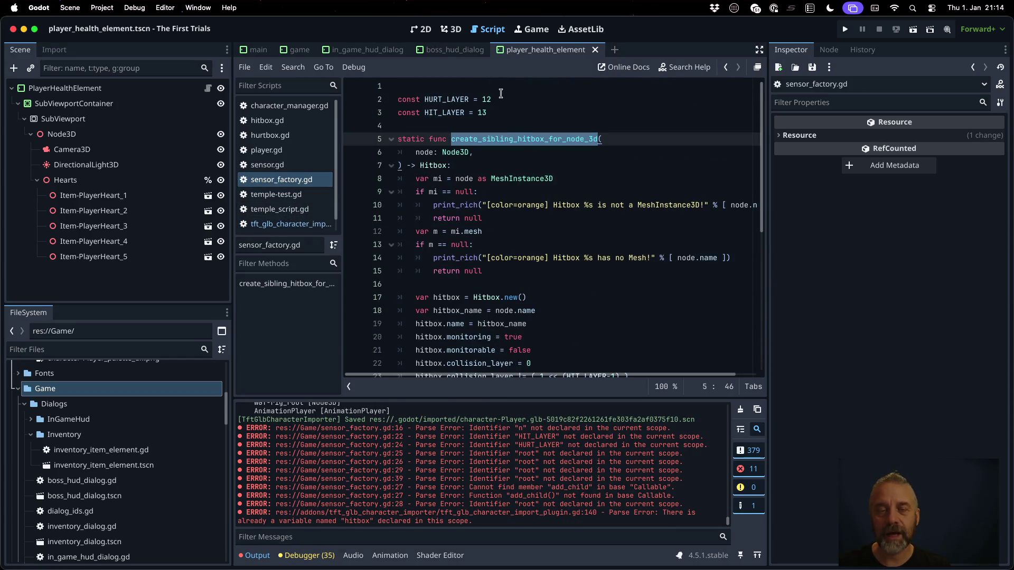
Put class_name SensorFactory on line 1 followed by a blank line, and save.
click(496, 87)
text(class_name S)
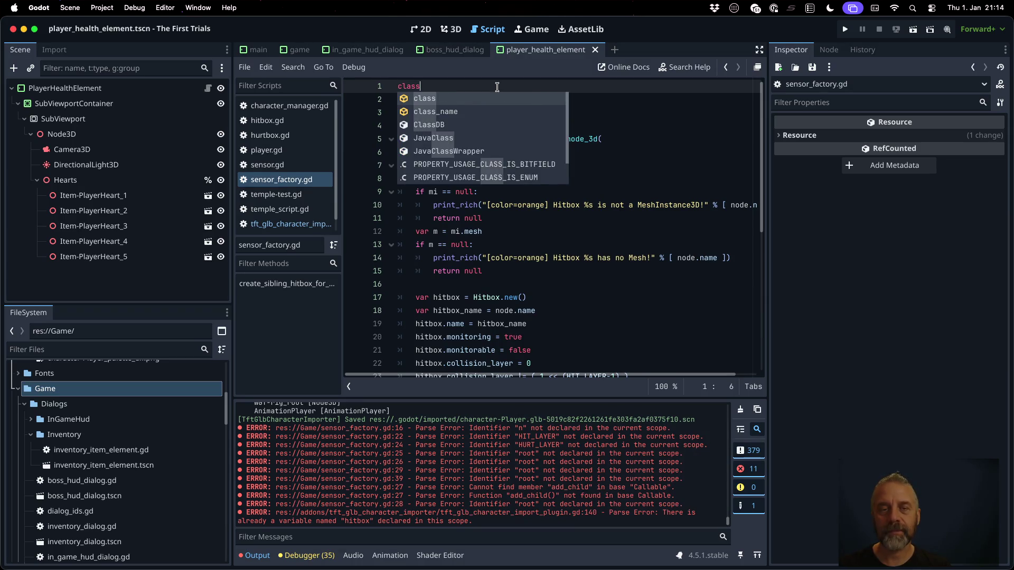
text(ensor)
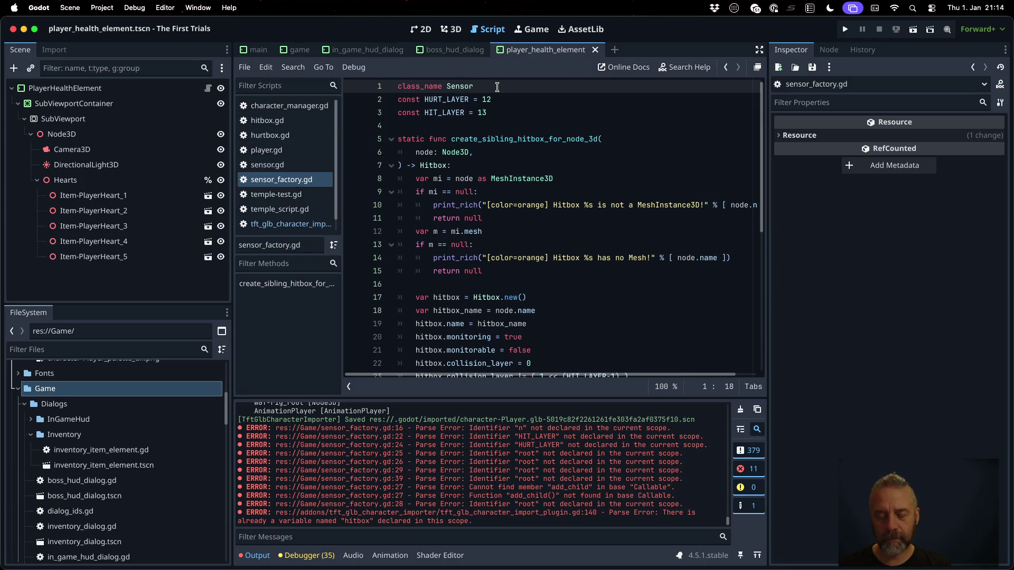
text(Factory)
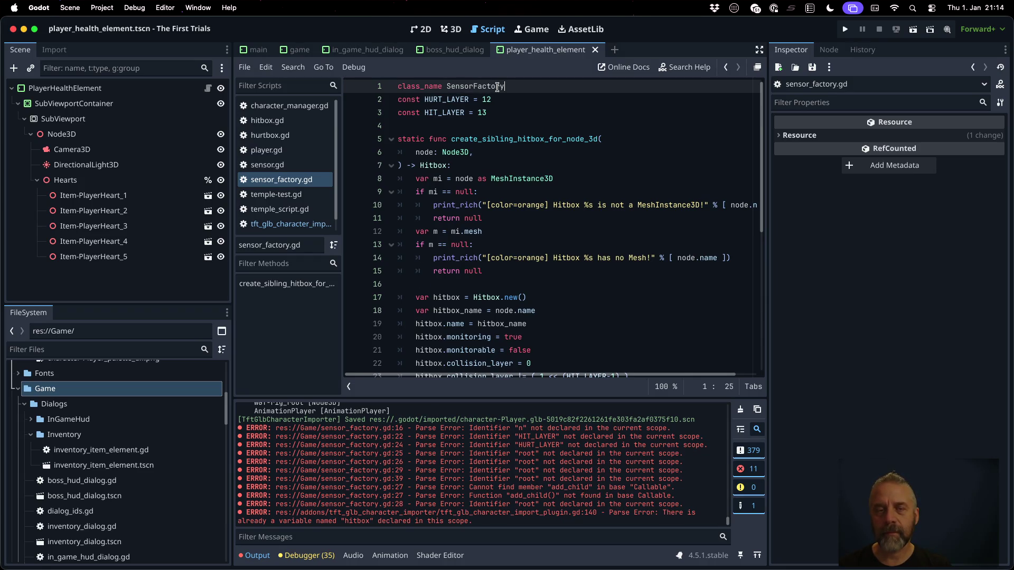
key(Return)
key(super+s)
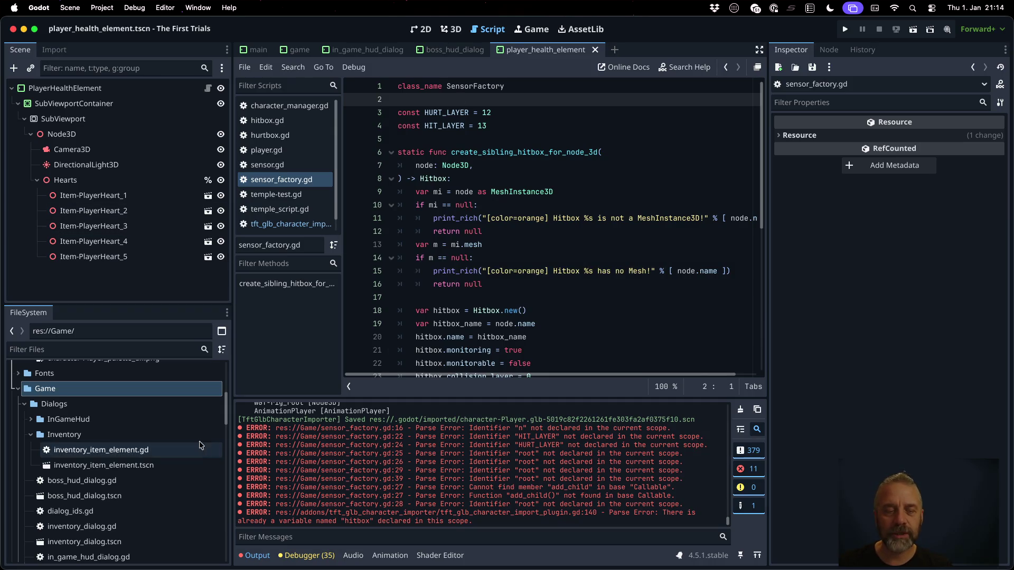
scroll(199, 445, up, 10)
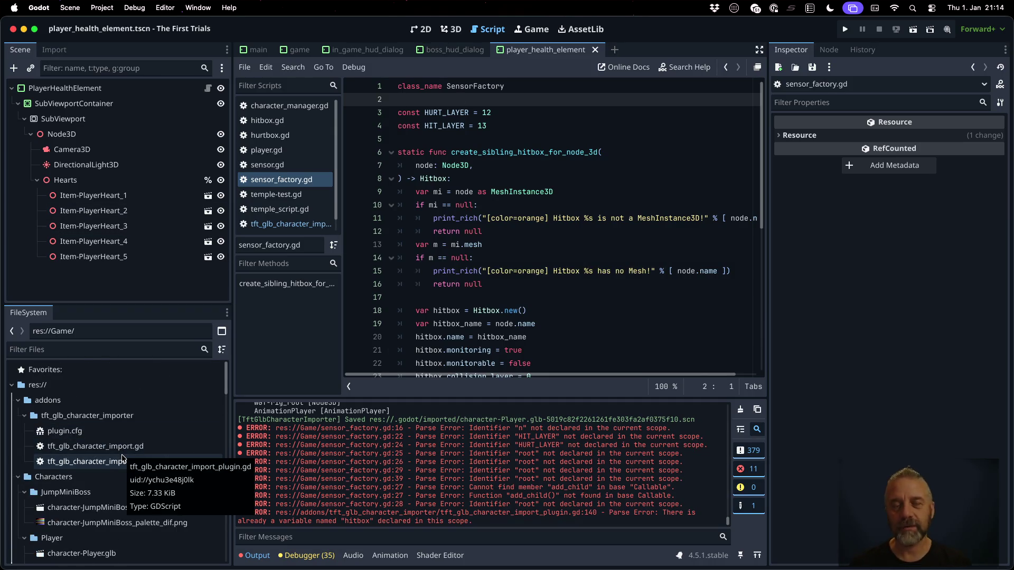
In tft_glb_character_import_plugin.gd, comment out the old inline hitbox and mesh removal code.
click(293, 223)
key(ctrl+z)
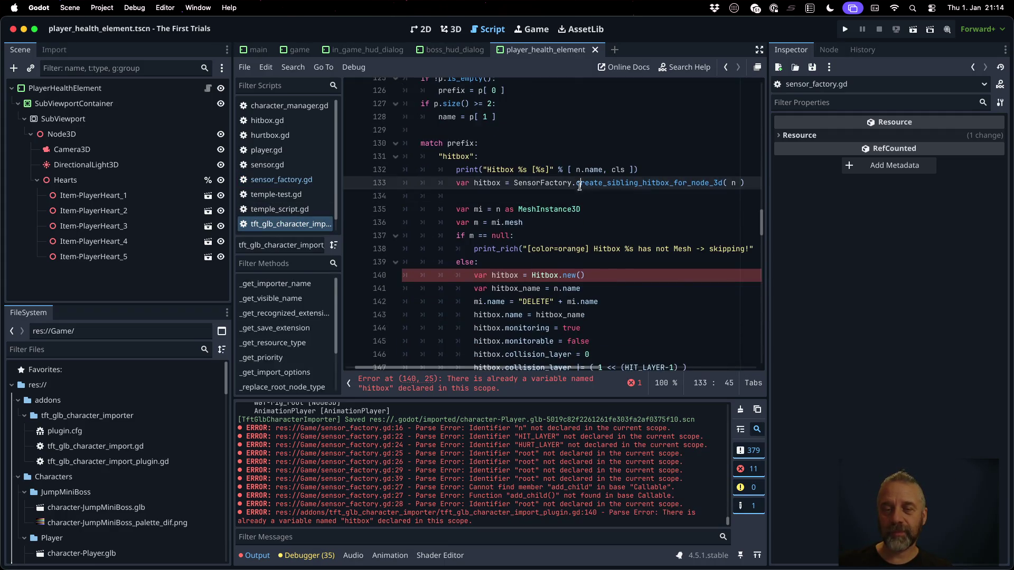
key(Down)
key(Down)
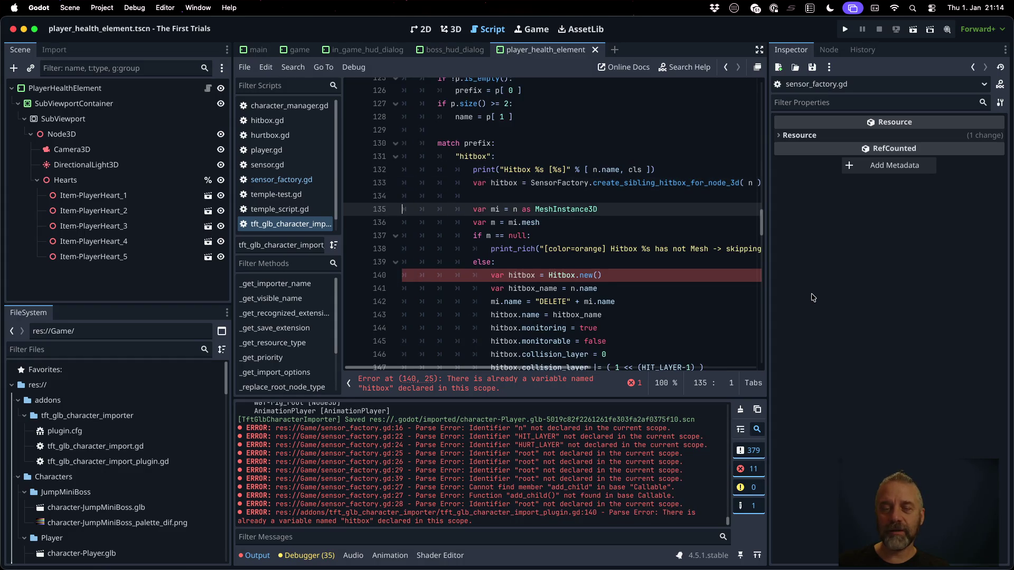
key(shift+Down)
key(shift+Down)
key(shift+Down)
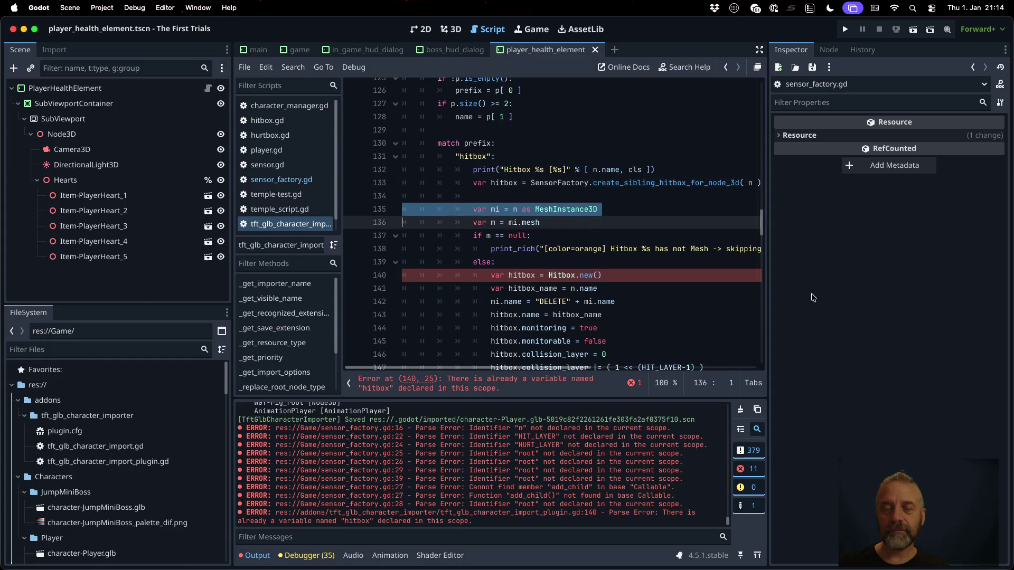
key(shift+Down)
key(shift+Down)
key(shift+Down)
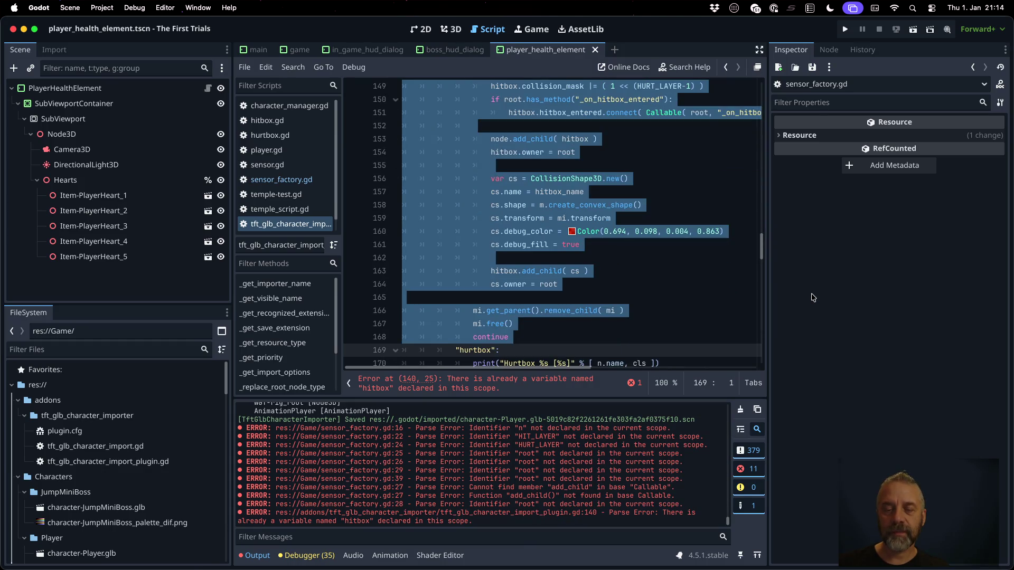
key(shift+Up)
key(shift+Up)
key(shift+Up)
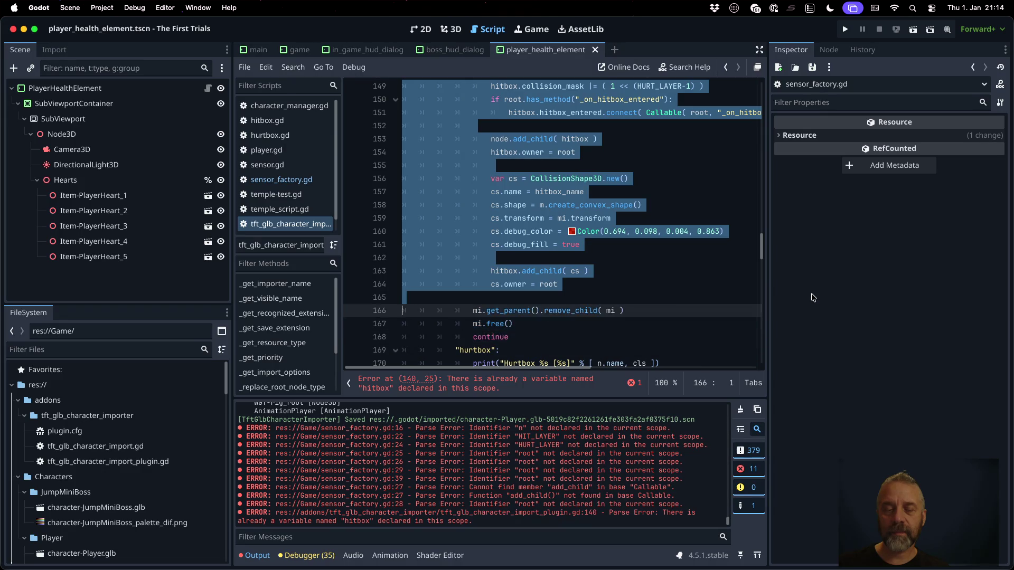
key(shift+Down)
key(shift+Down)
key(shift+Down)
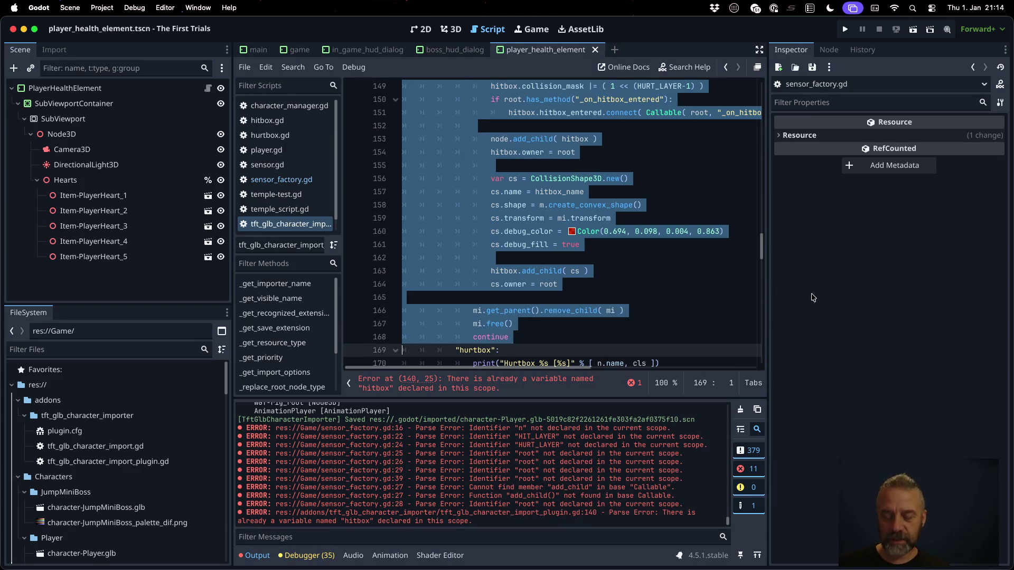
key(super+k)
click(596, 309)
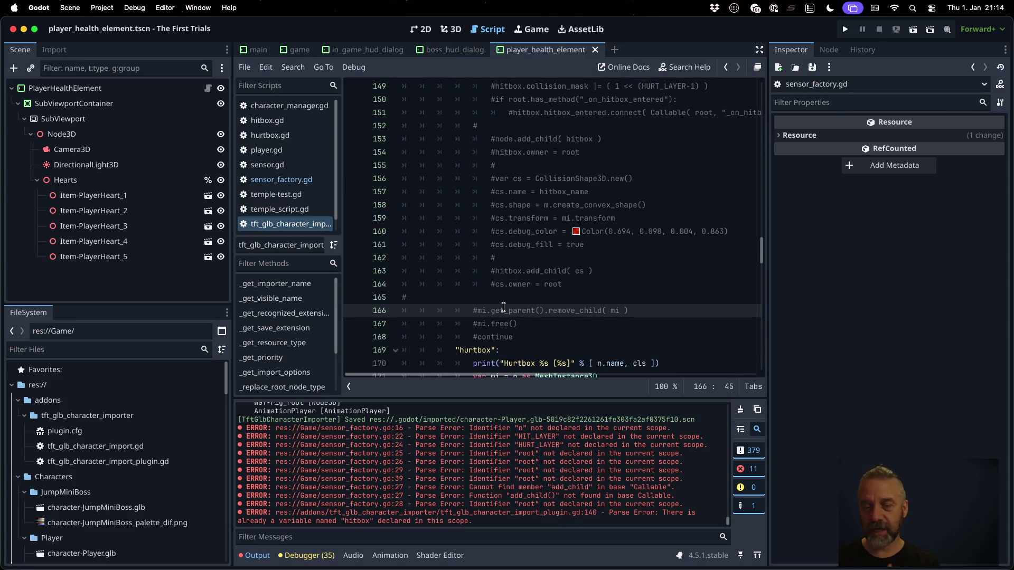
scroll(578, 309, up, 8)
Add 'if hitbox != null:' below the SensorFactory call.
click(521, 199)
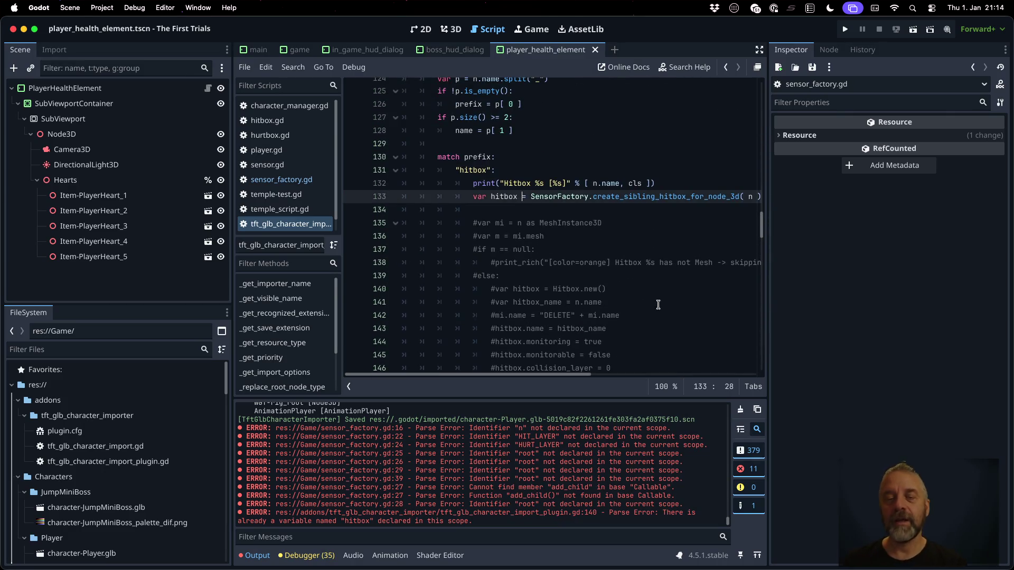
key(End)
key(Return)
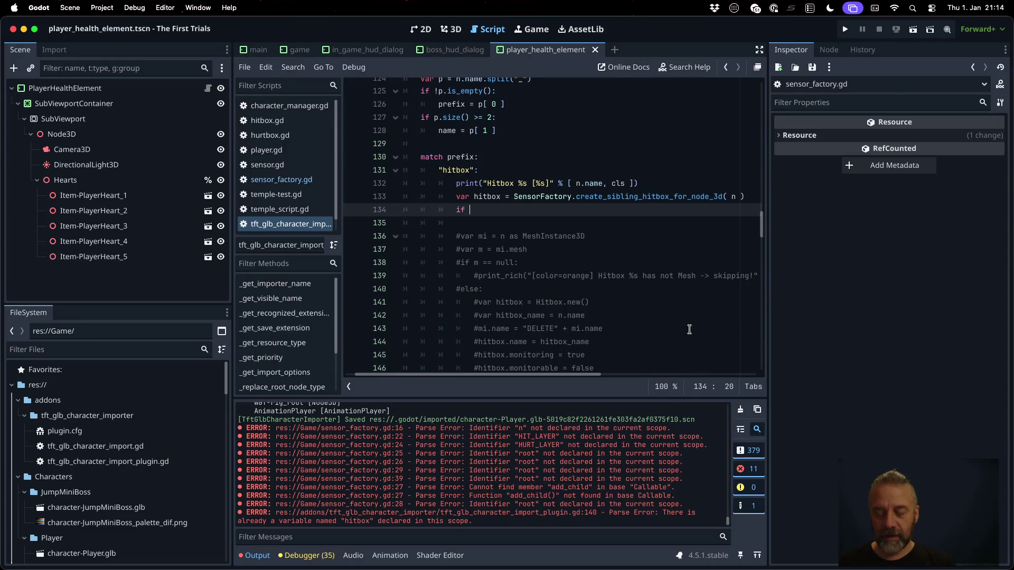
key(Return)
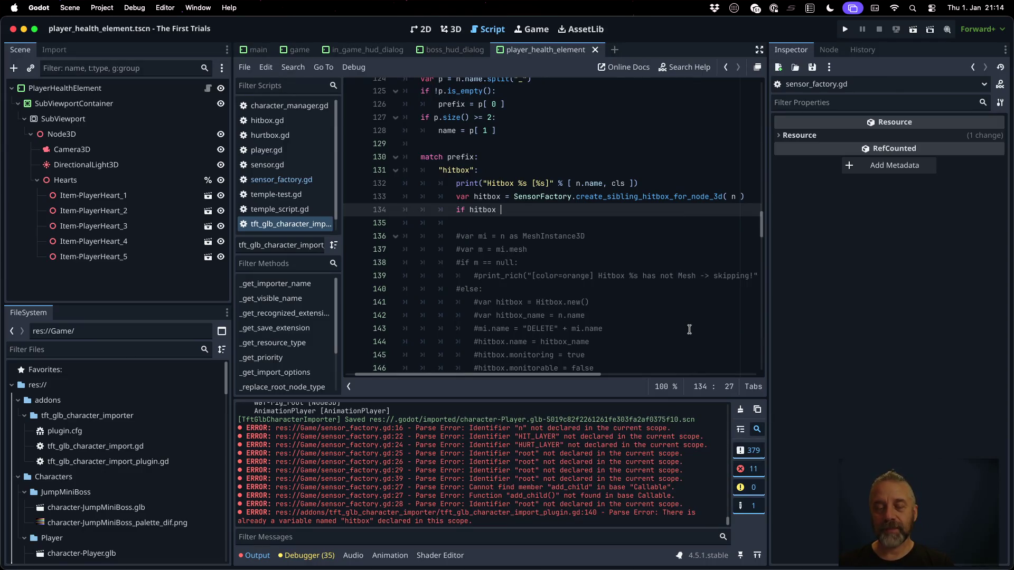
text(!= null:)
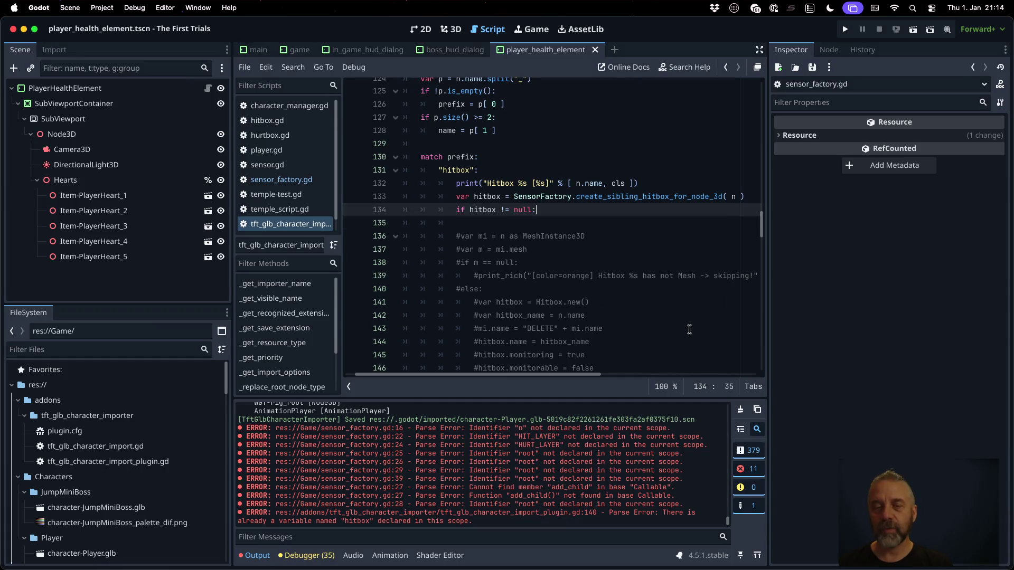
key(Return)
scroll(639, 313, down, 10)
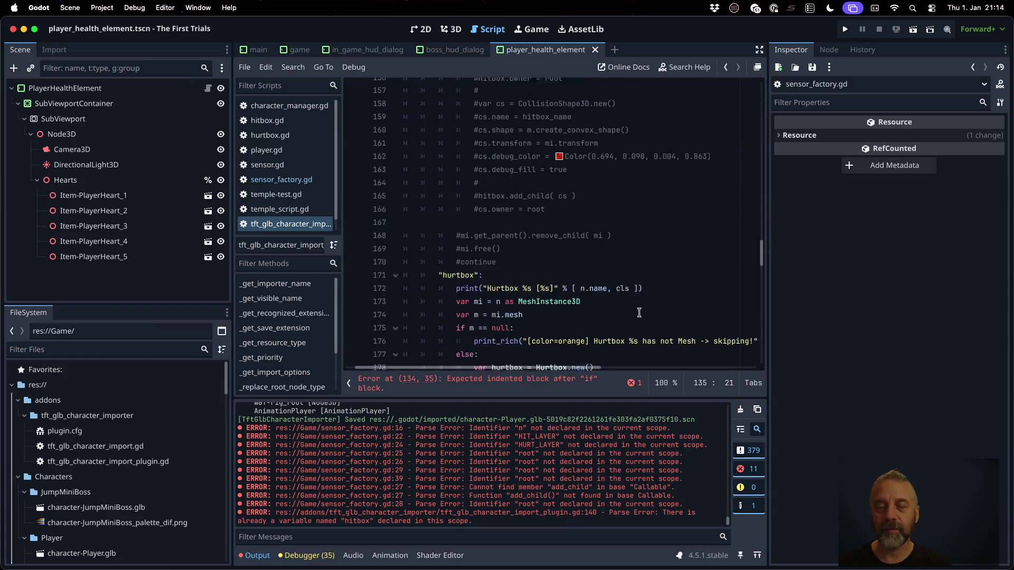
Paste the three commented removal lines under the null check and uncomment continue.
click(530, 241)
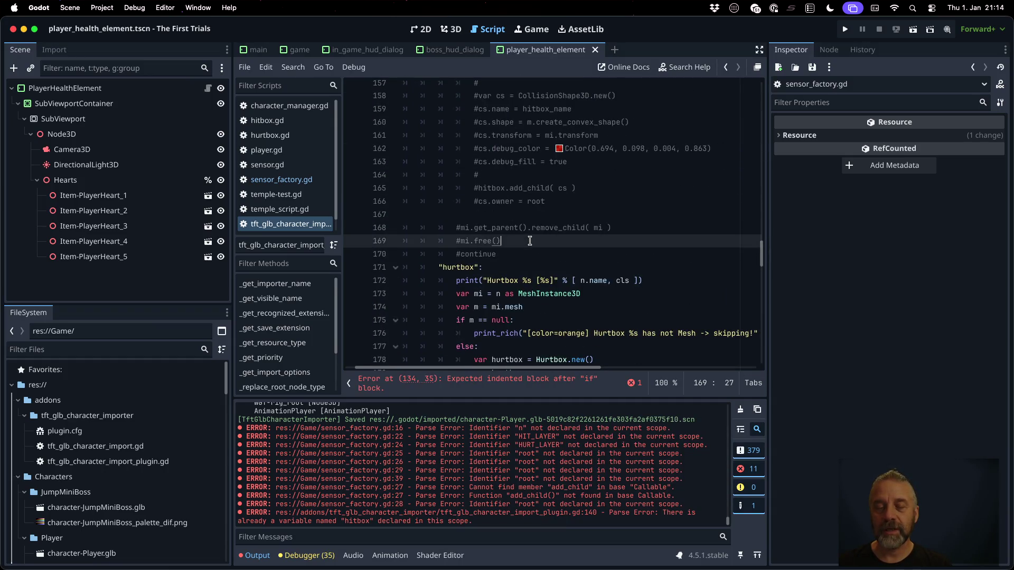
click(596, 231)
key(Home)
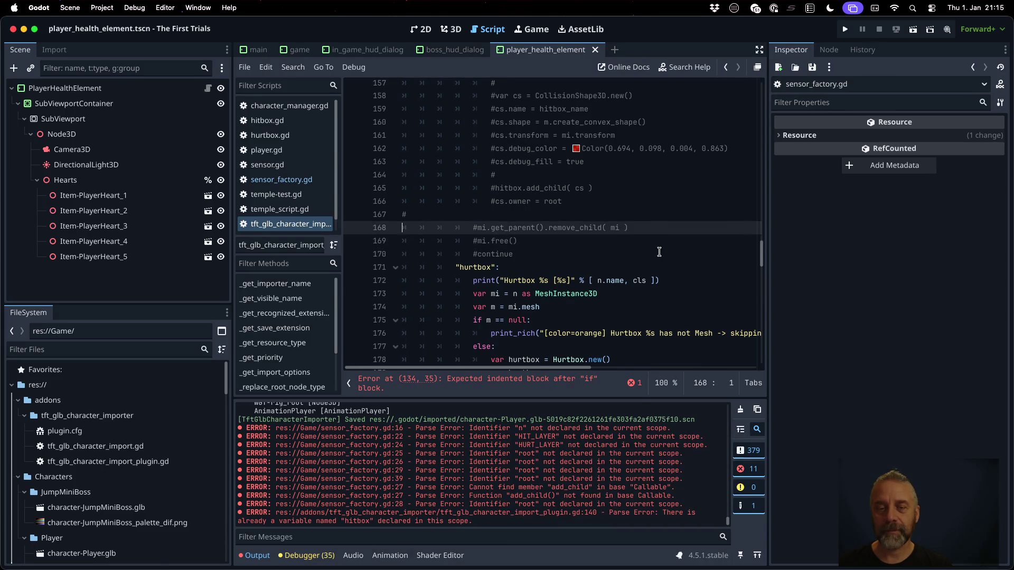
key(shift+Down)
key(shift+Down)
key(shift+Down)
scroll(659, 252, up, 12)
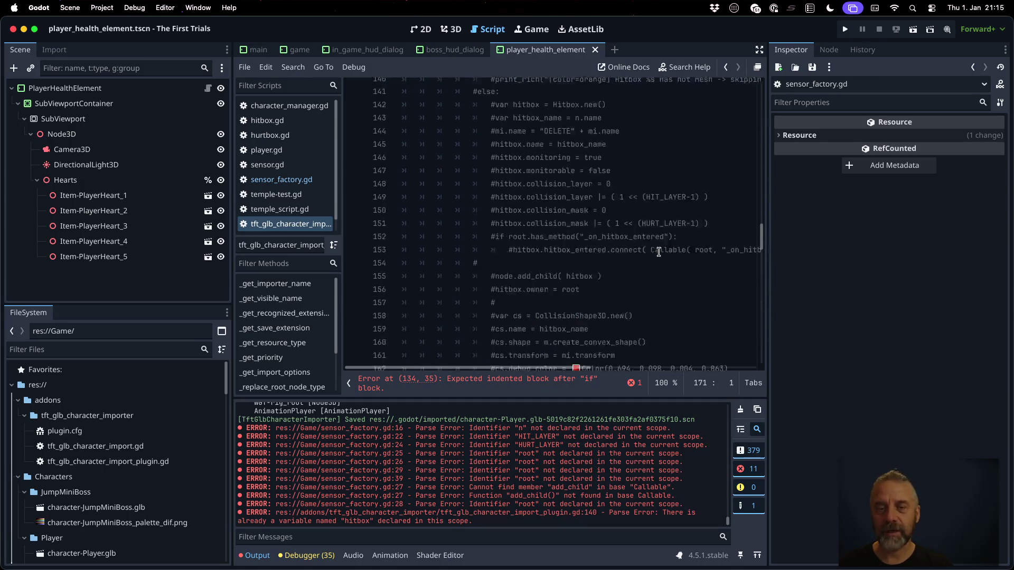
click(583, 270)
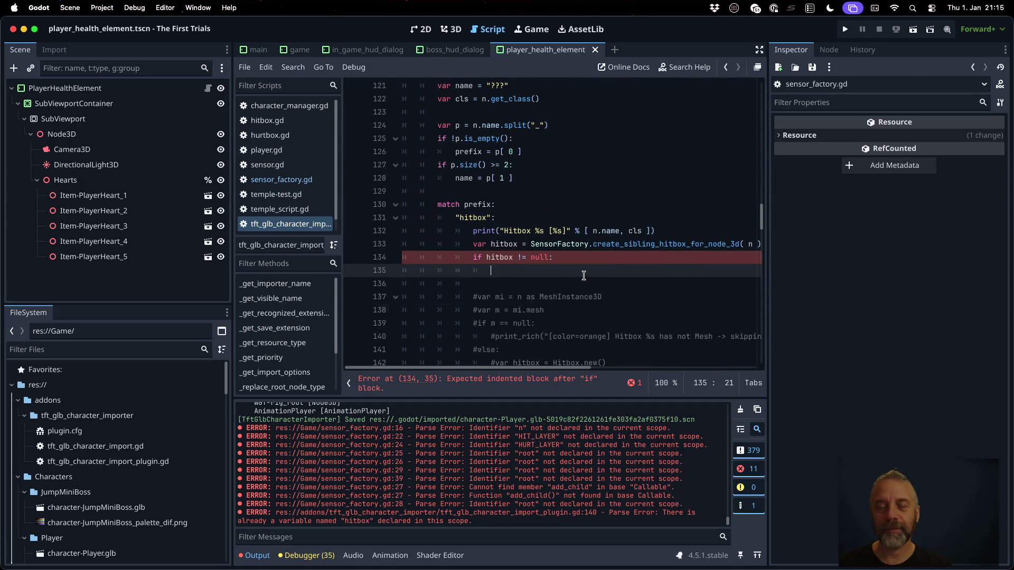
text(#mi.get_parent().remove_child( mi ) 				#mi.free() 				#continue)
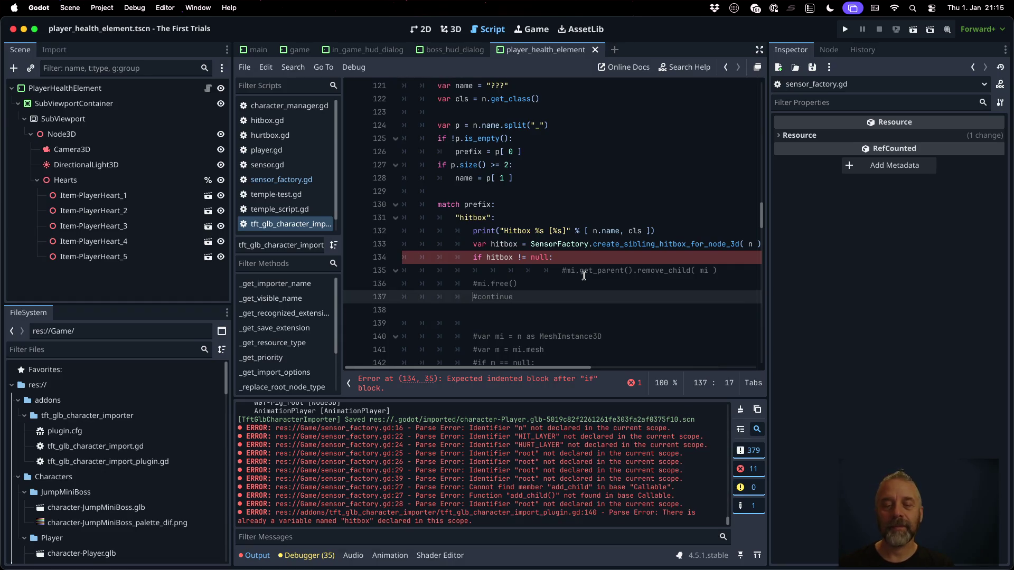
key(BackSpace)
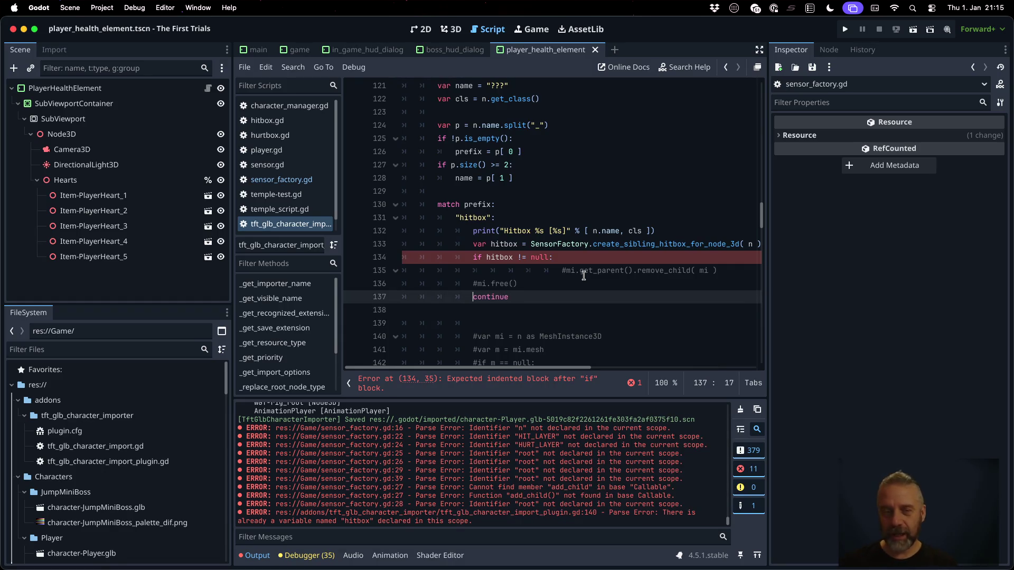
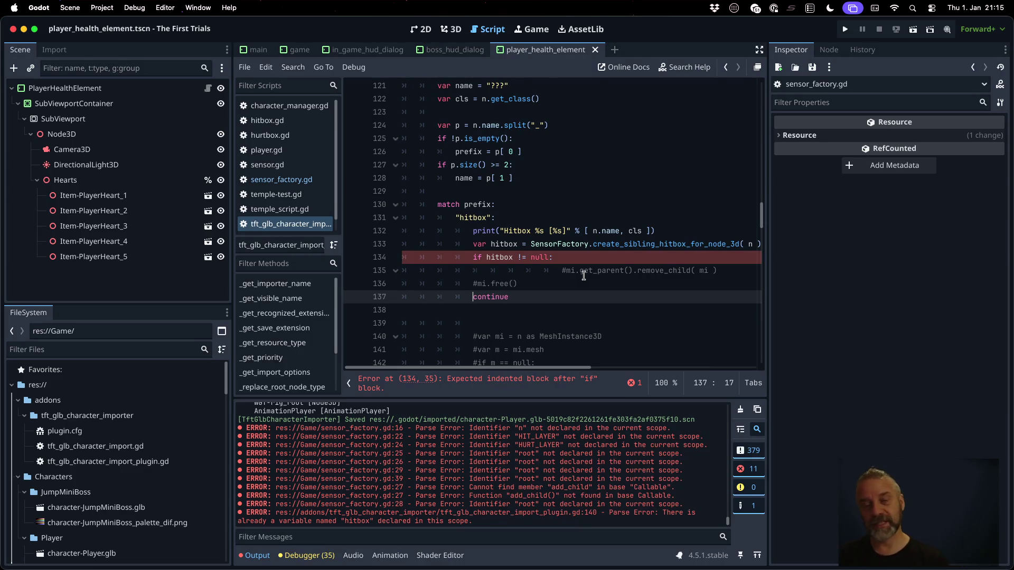
Indent continue into the null check and uncomment the free call, using n instead of mi.
key(Tab)
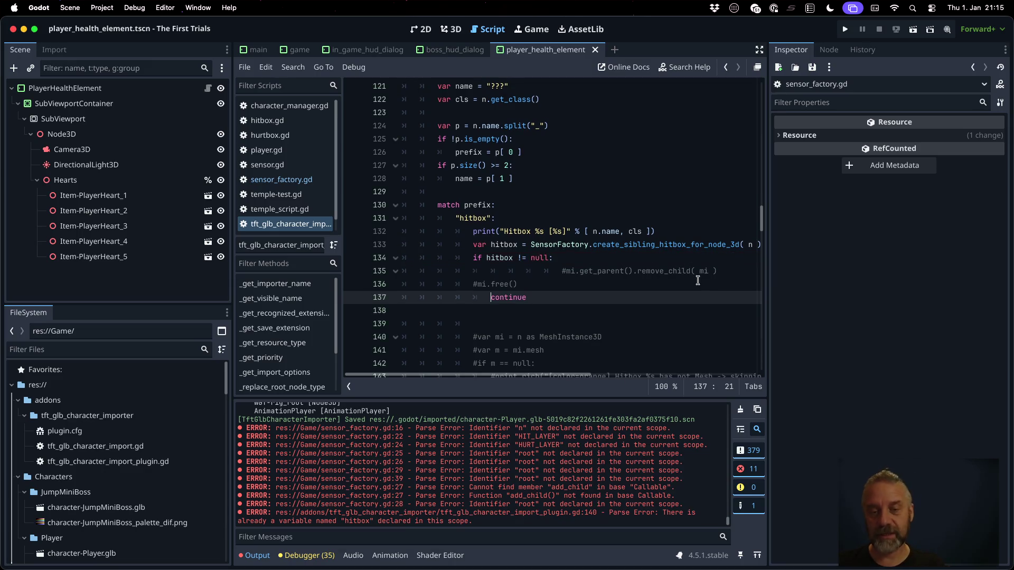
key(Up)
key(BackSpace)
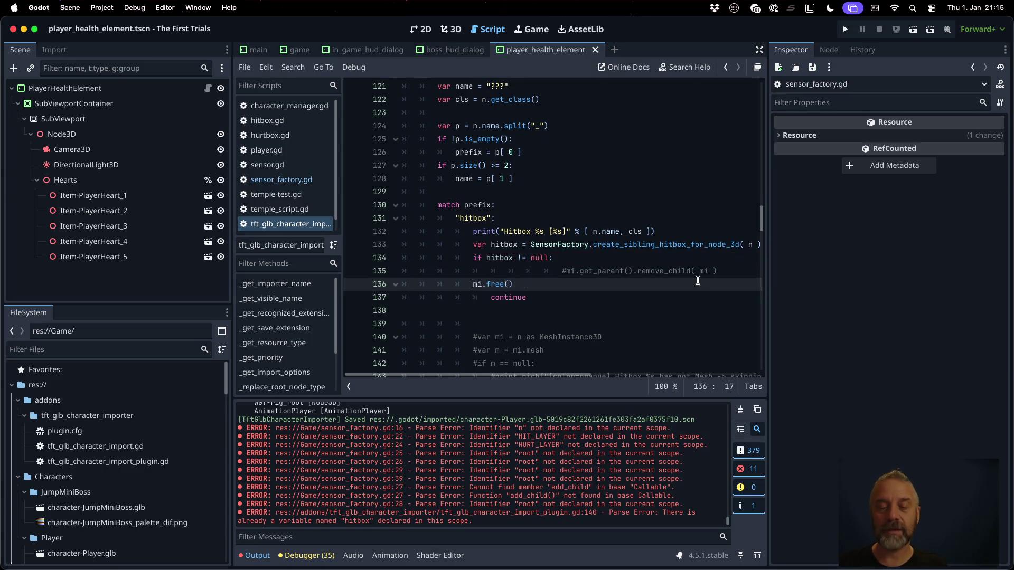
key(Tab)
key(Right)
key(Right)
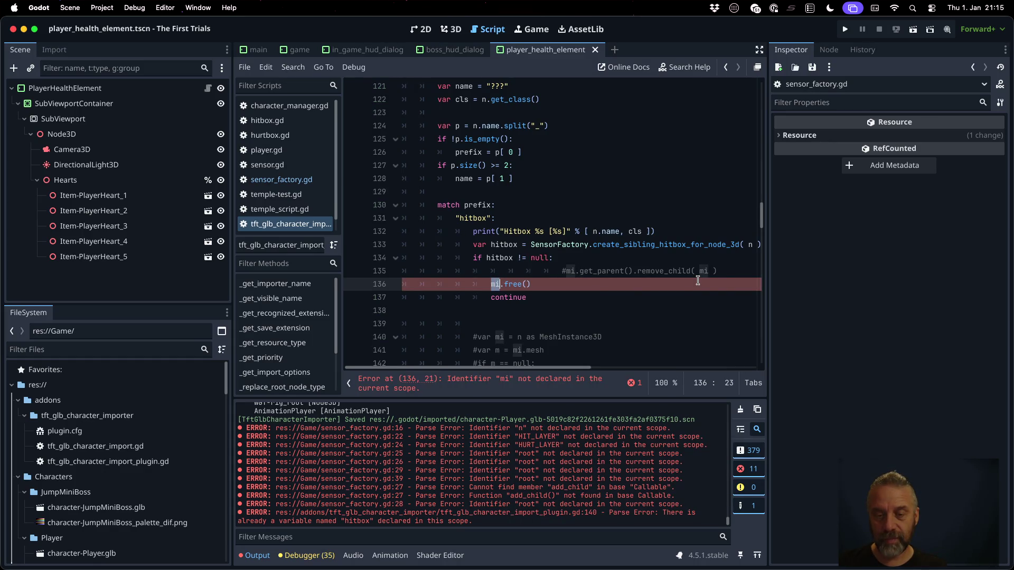
key(BackSpace)
key(BackSpace)
text(n)
key(Escape)
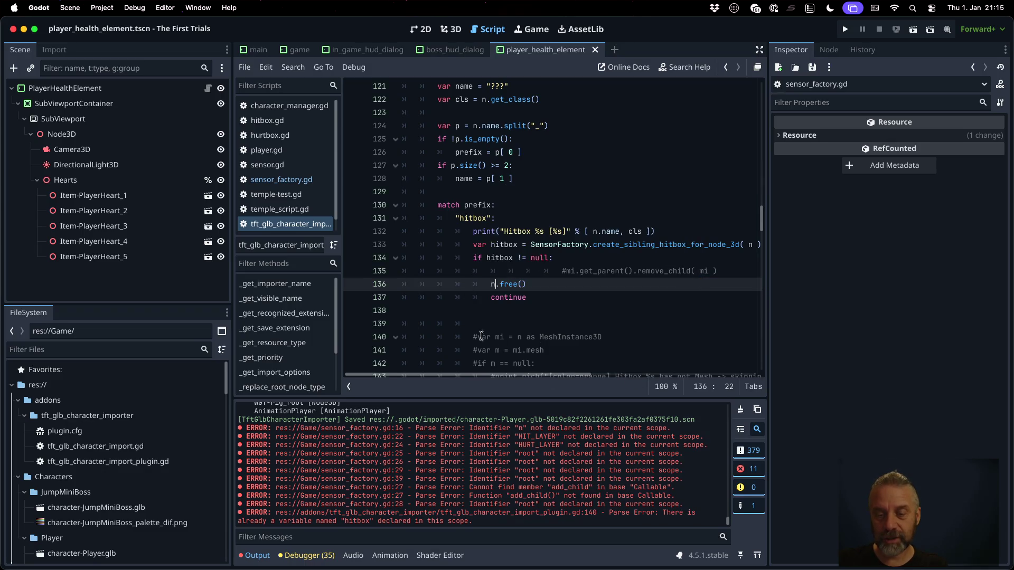
Uncomment the remove_child line and replace its mi argument with n.
click(518, 335)
click(567, 270)
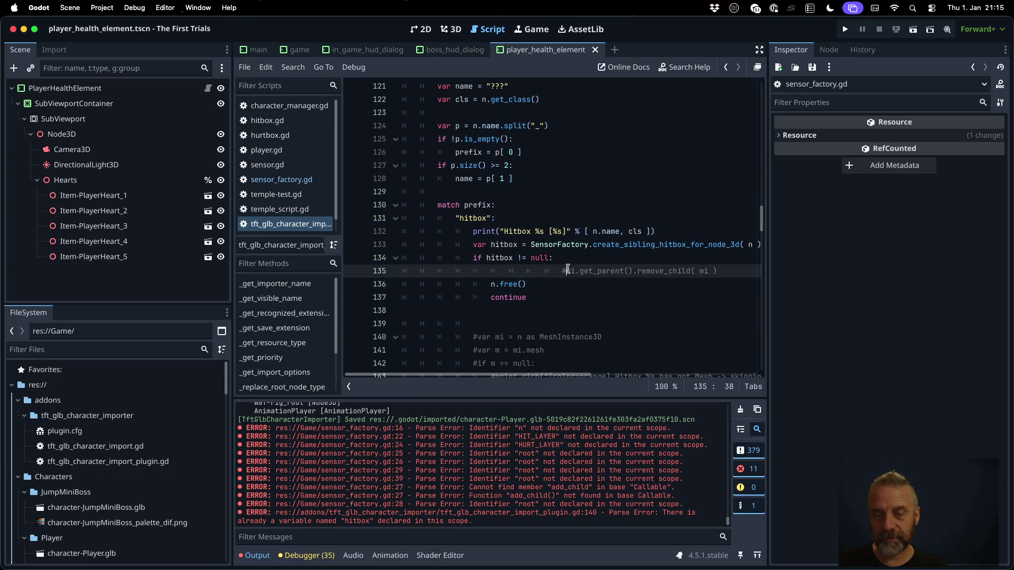
key(BackSpace)
key(BackSpace)
key(BackSpace)
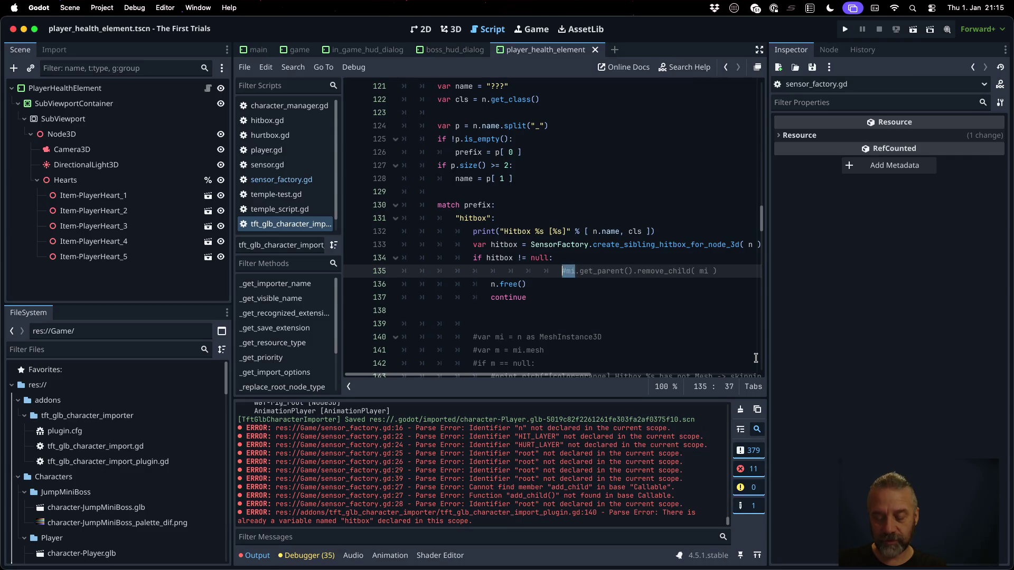
text(n)
key(Left)
key(BackSpace)
key(BackSpace)
key(BackSpace)
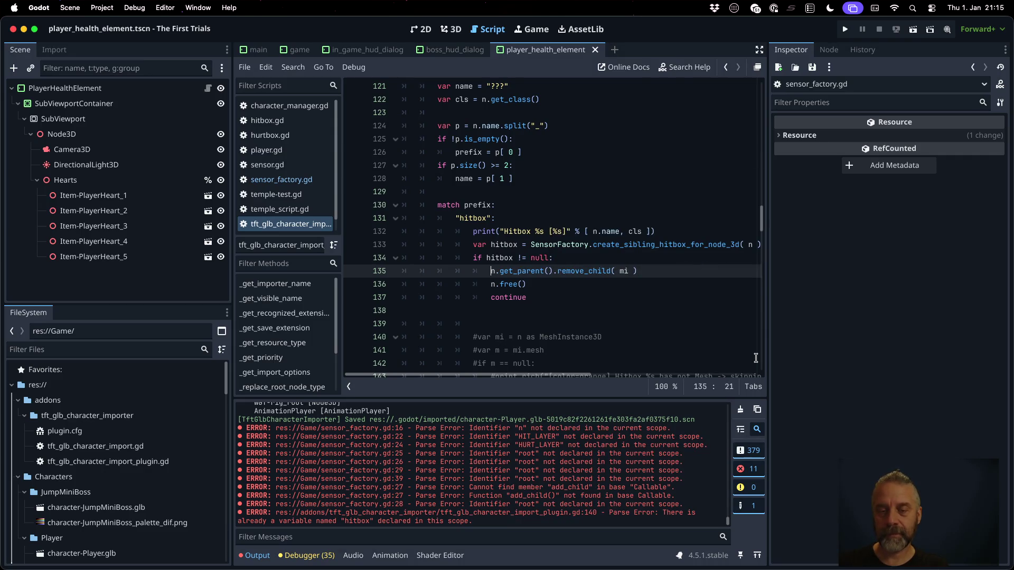
click(670, 257)
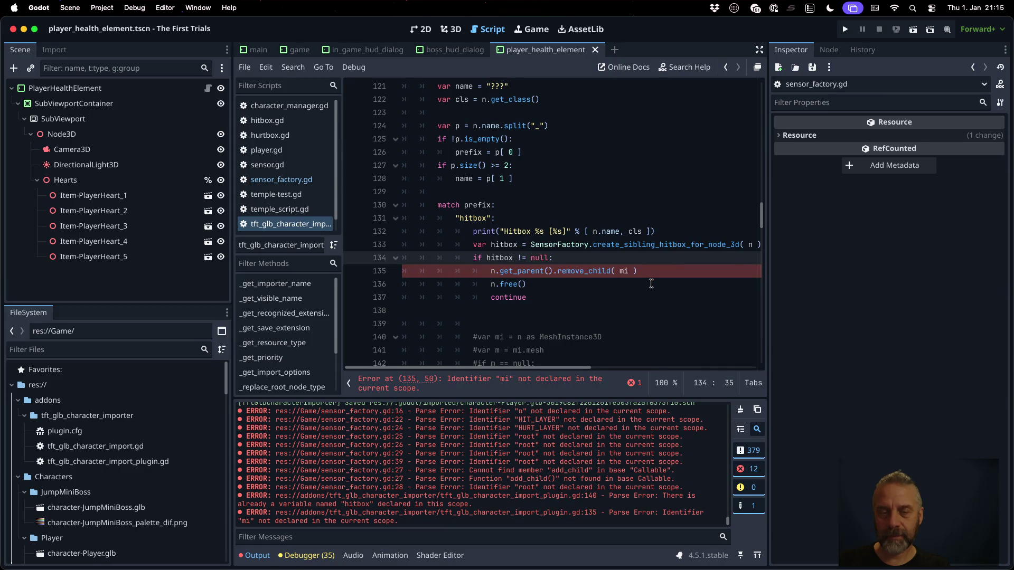
click(628, 271)
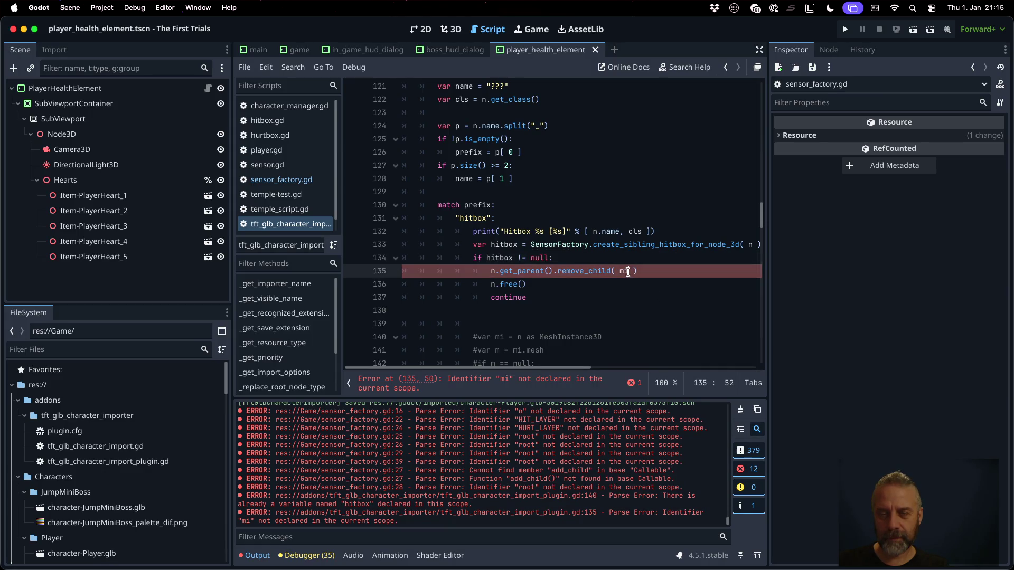
text(n)
key(Escape)
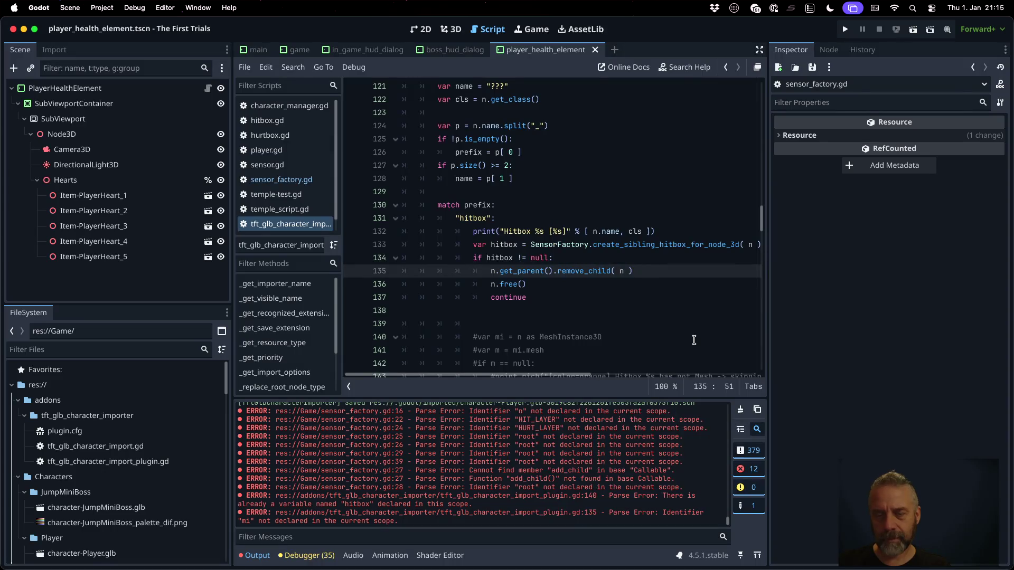
Check the hitbox factory method's signature and save the importer script.
click(560, 240)
key(End)
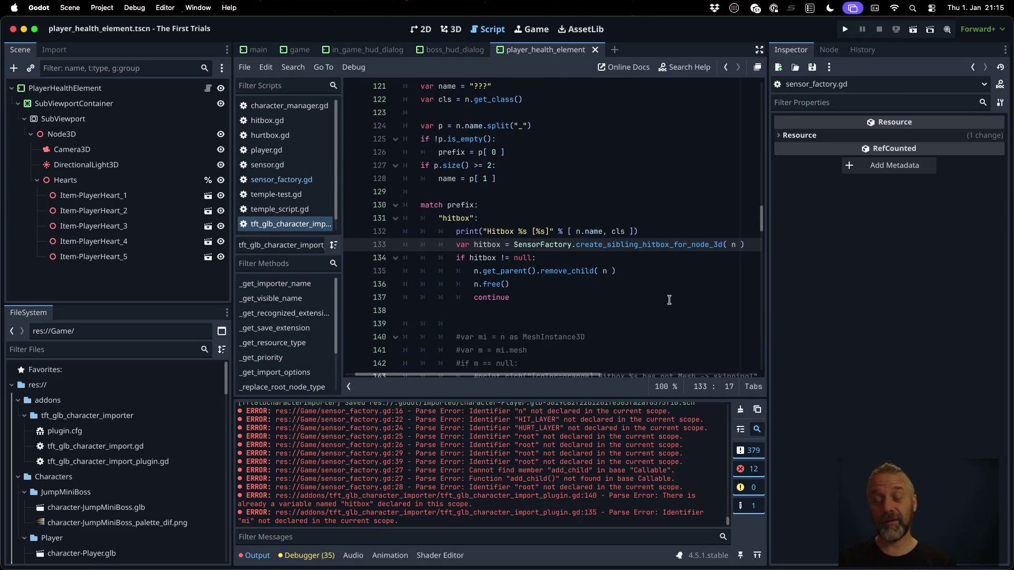
key(Down)
key(Up)
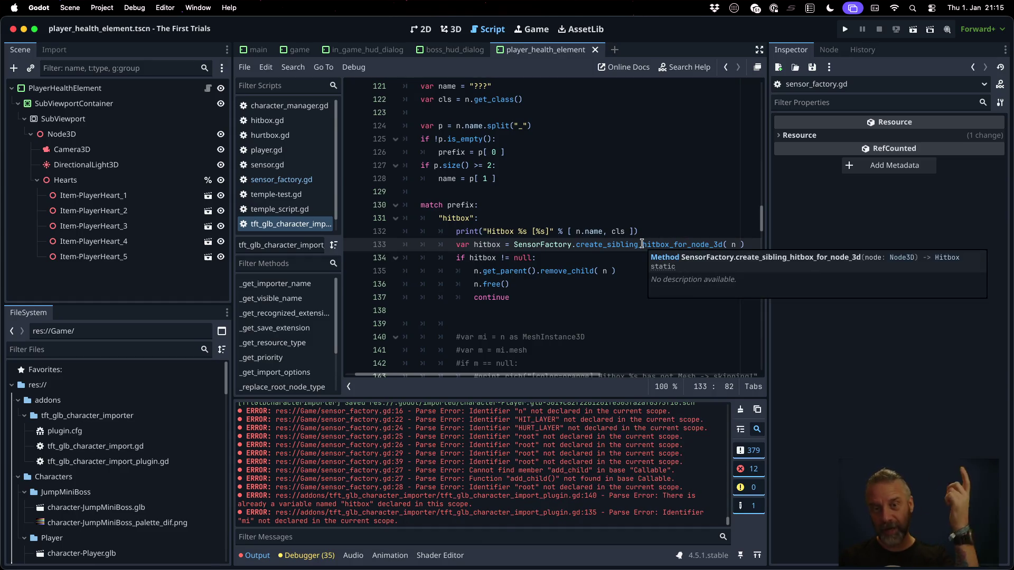
click(595, 261)
key(Home)
scroll(655, 275, down, 10)
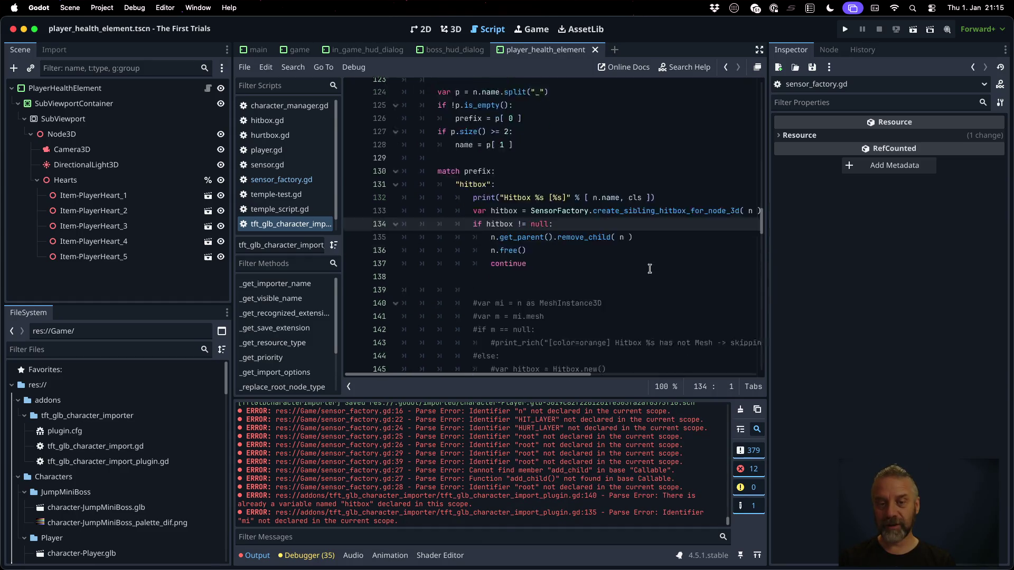
scroll(649, 269, up, 9)
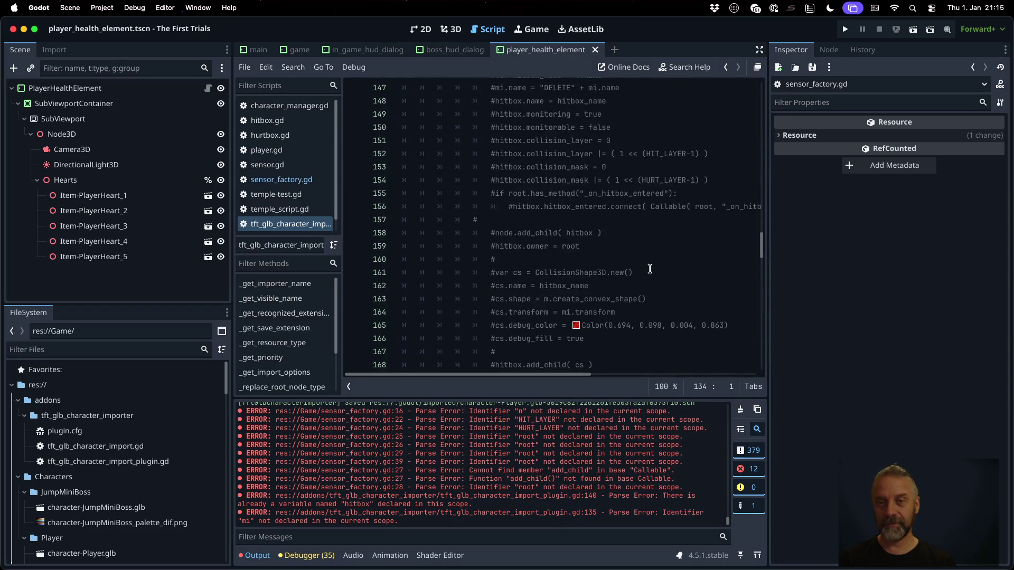
key(super+s)
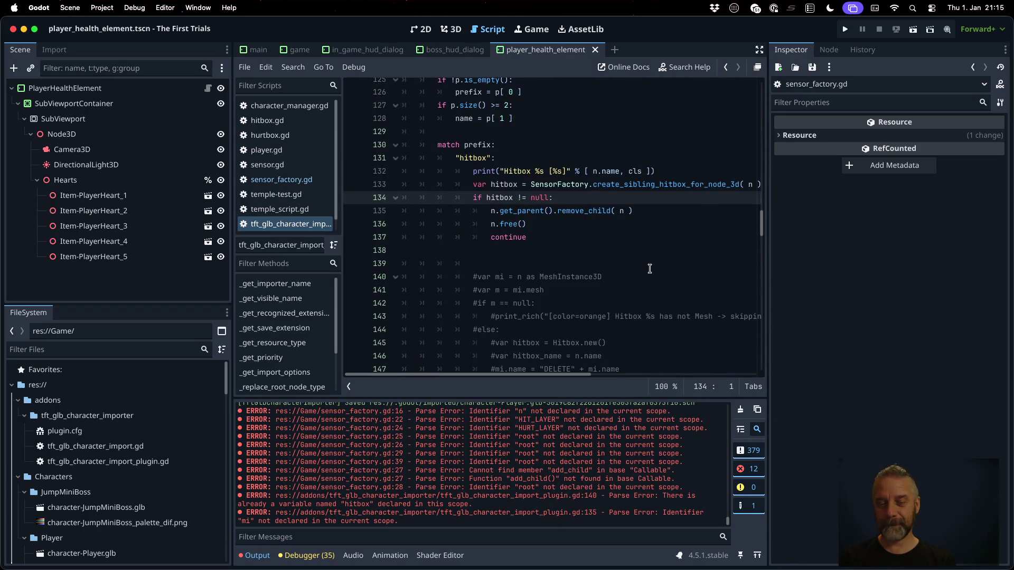
right_click(163, 461)
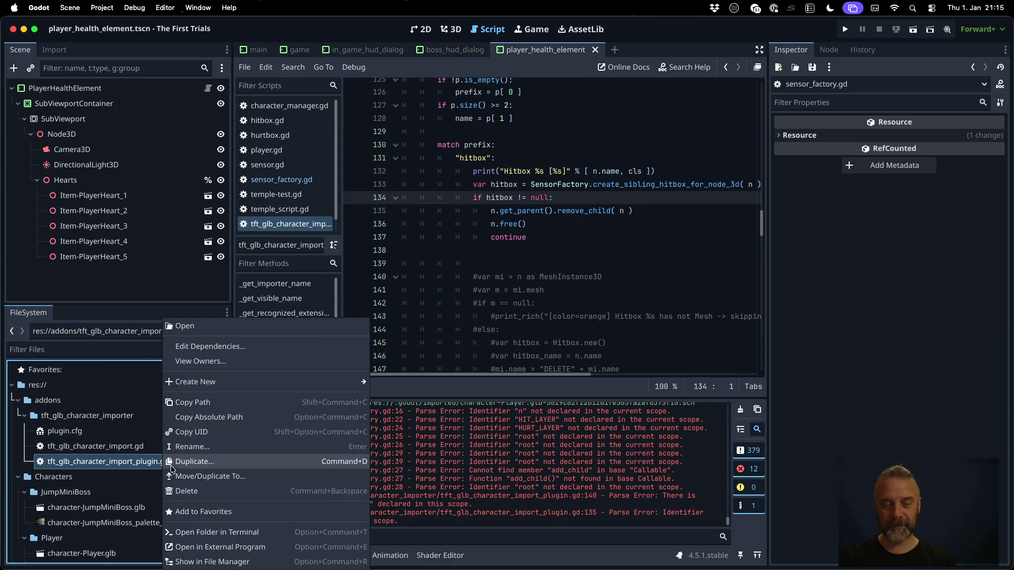
Reimport character-JumpMiniBoss.glb and find the Area3D and hitbox entries in the Output log.
click(141, 325)
scroll(149, 496, down, 1)
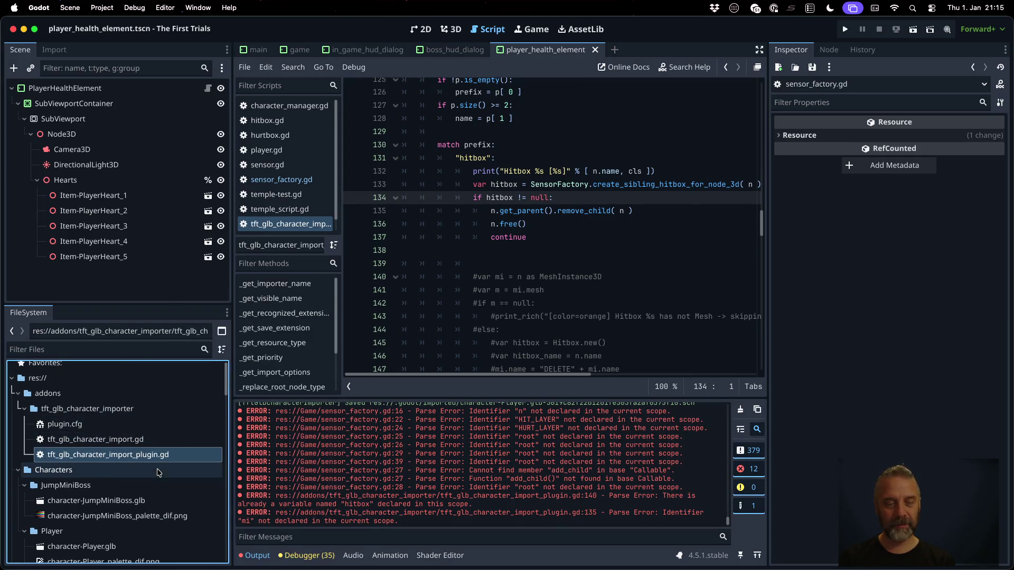
click(150, 507)
right_click(150, 506)
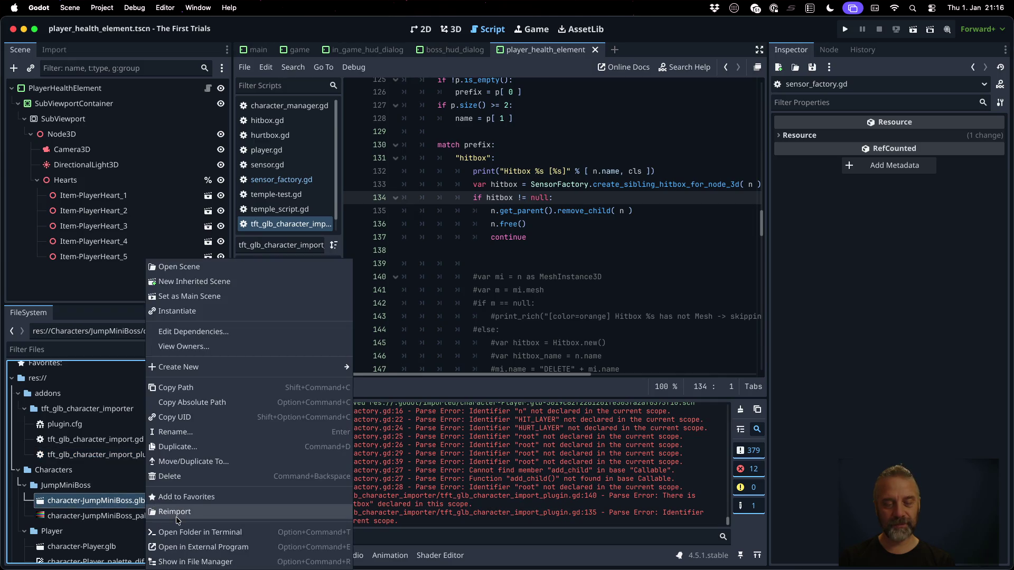
click(176, 515)
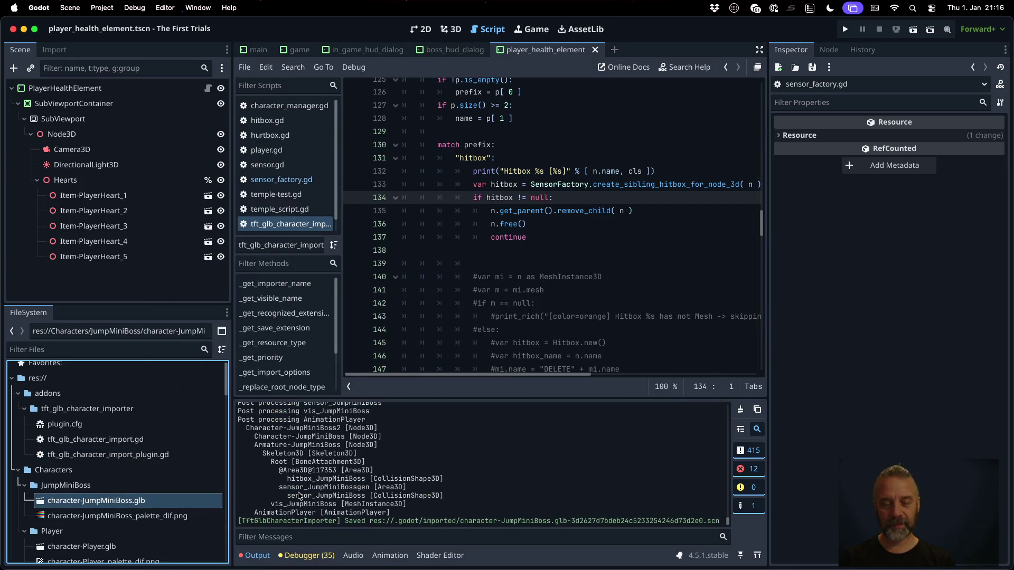
drag(287, 479, 450, 482)
drag(283, 471, 383, 471)
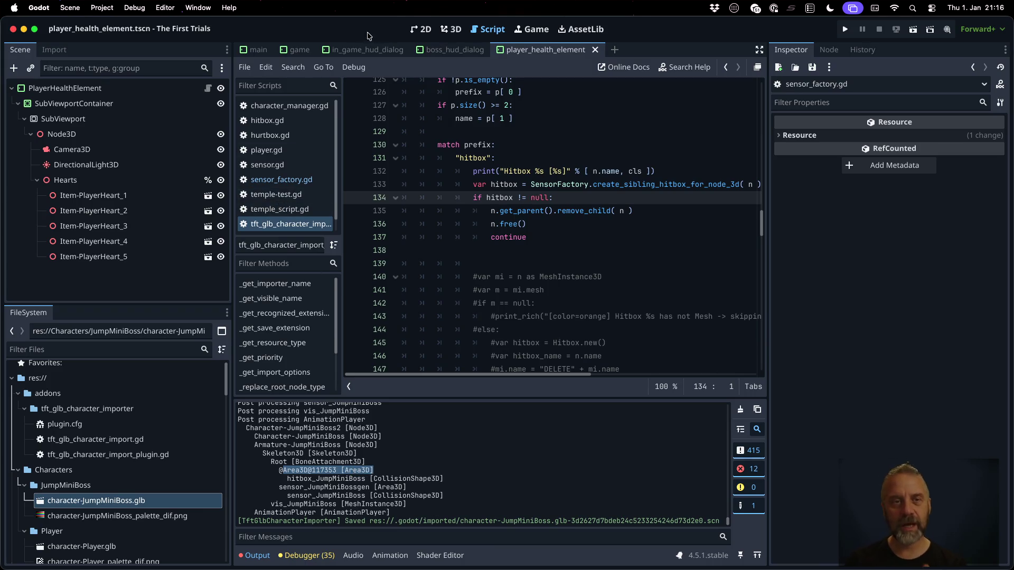
click(299, 51)
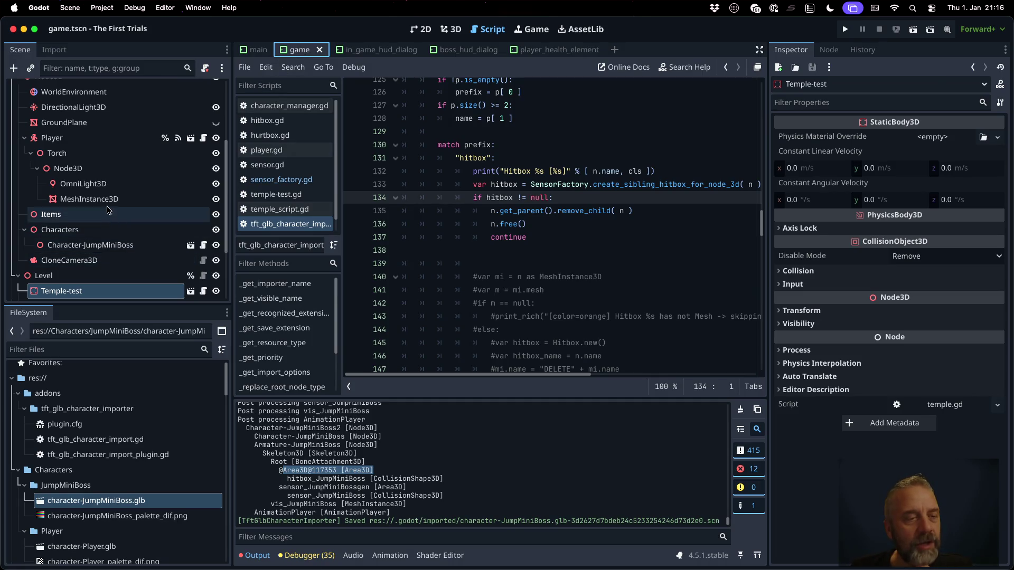
Open the imported JumpMiniBoss scene anyway and inspect its Area3D and hitbox_JumpMiniBoss shape.
scroll(101, 188, up, 2)
scroll(106, 195, down, 3)
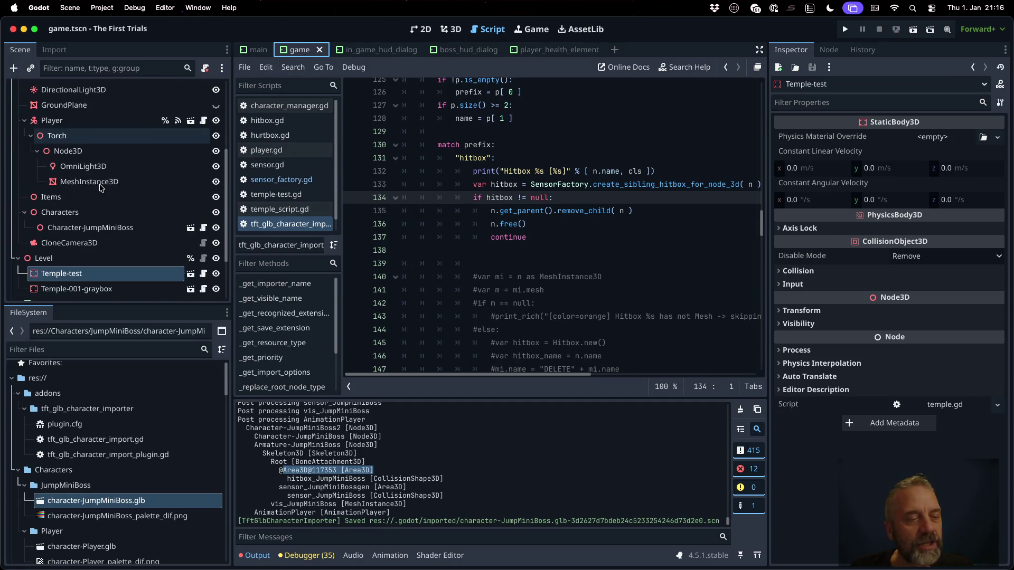
click(191, 228)
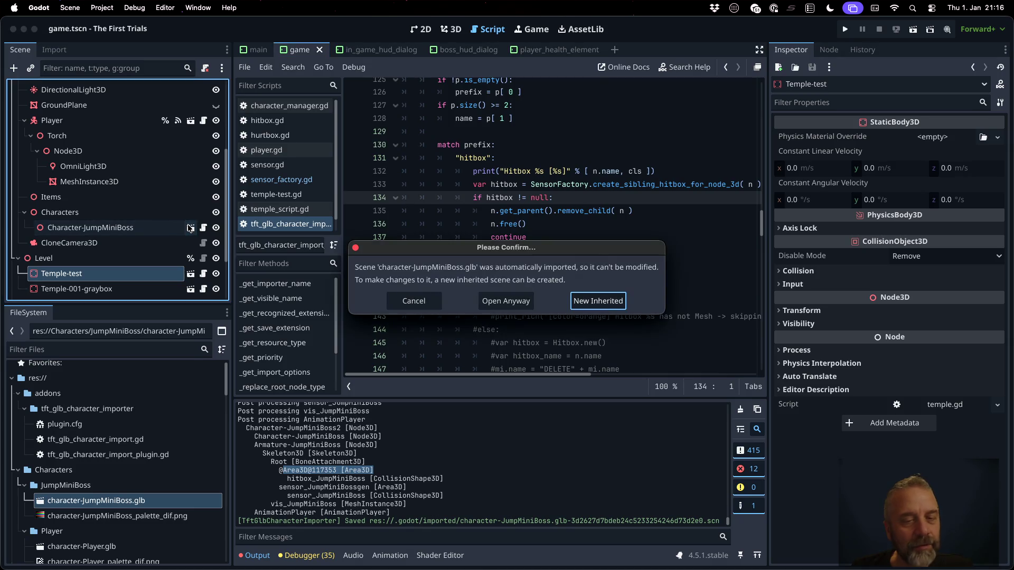
click(497, 302)
click(132, 167)
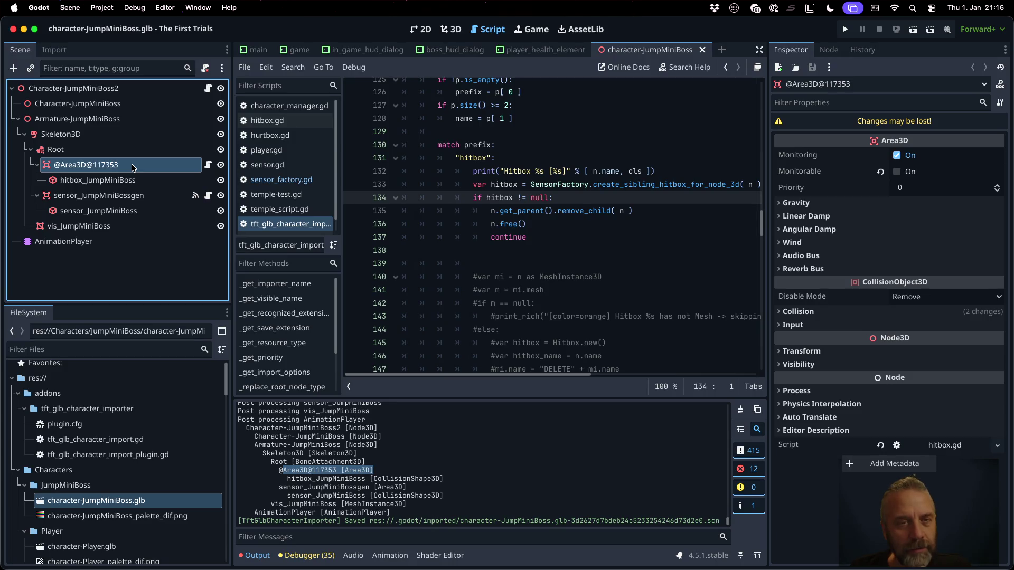
click(450, 29)
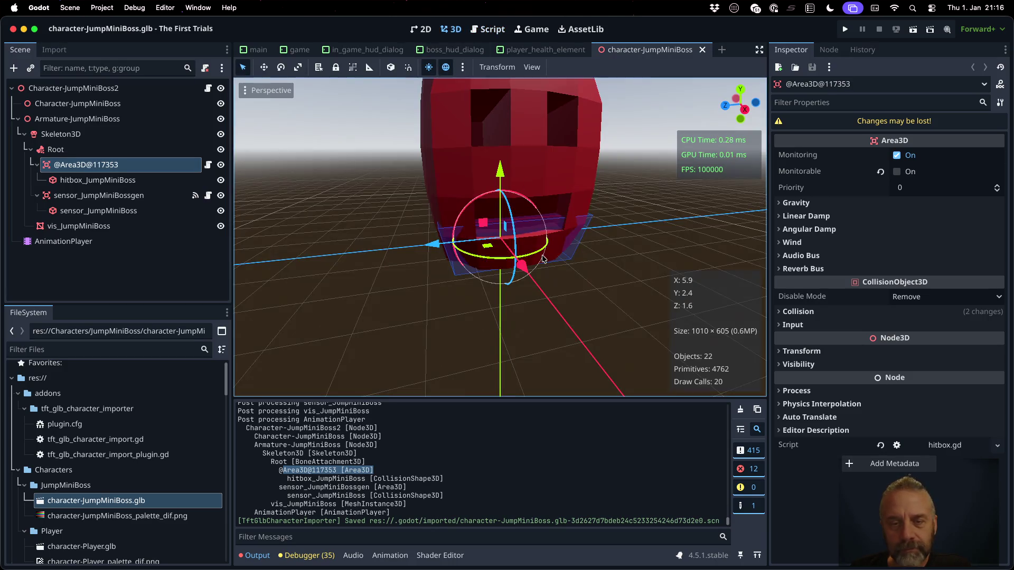
click(145, 180)
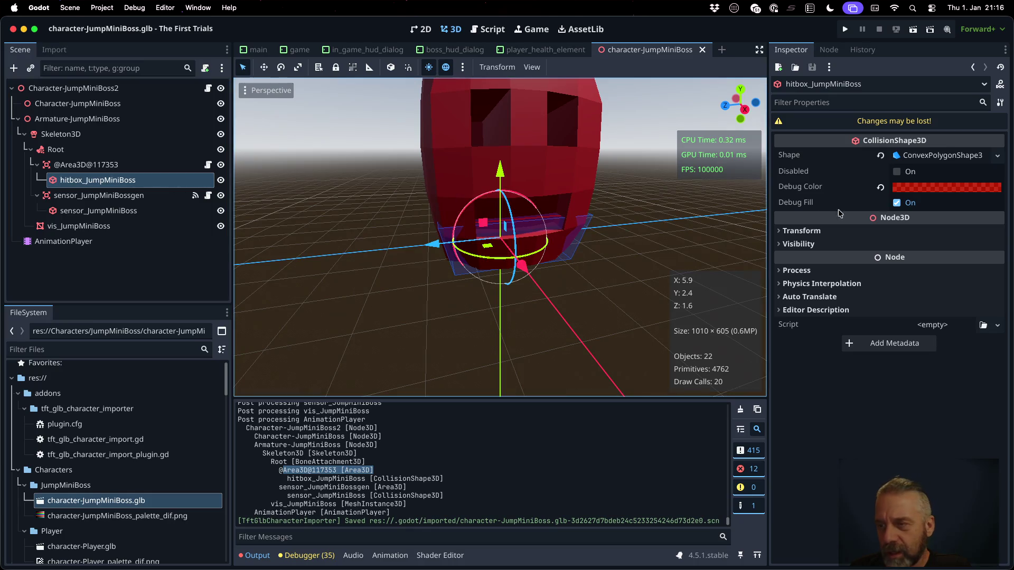
click(112, 166)
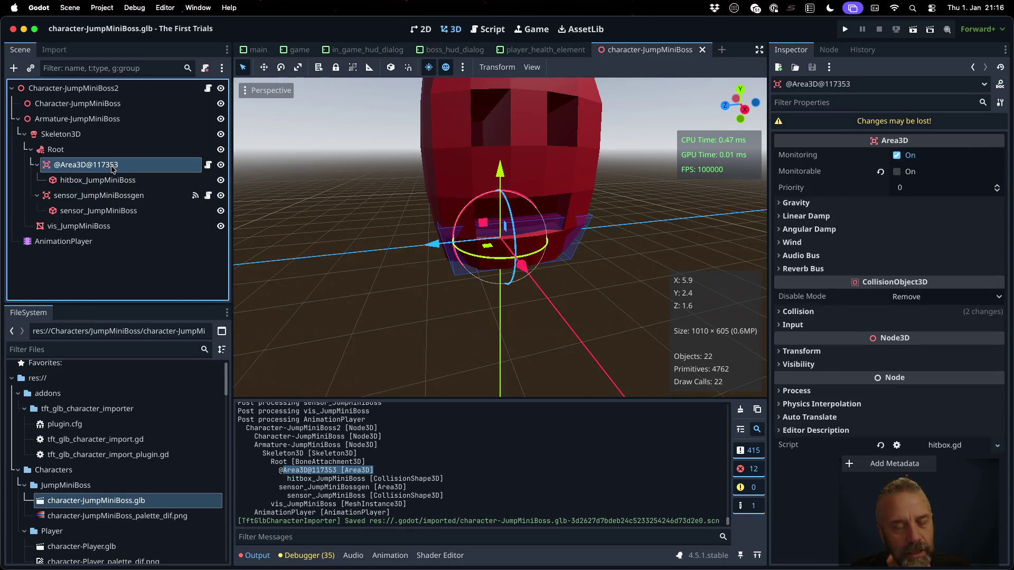
click(489, 29)
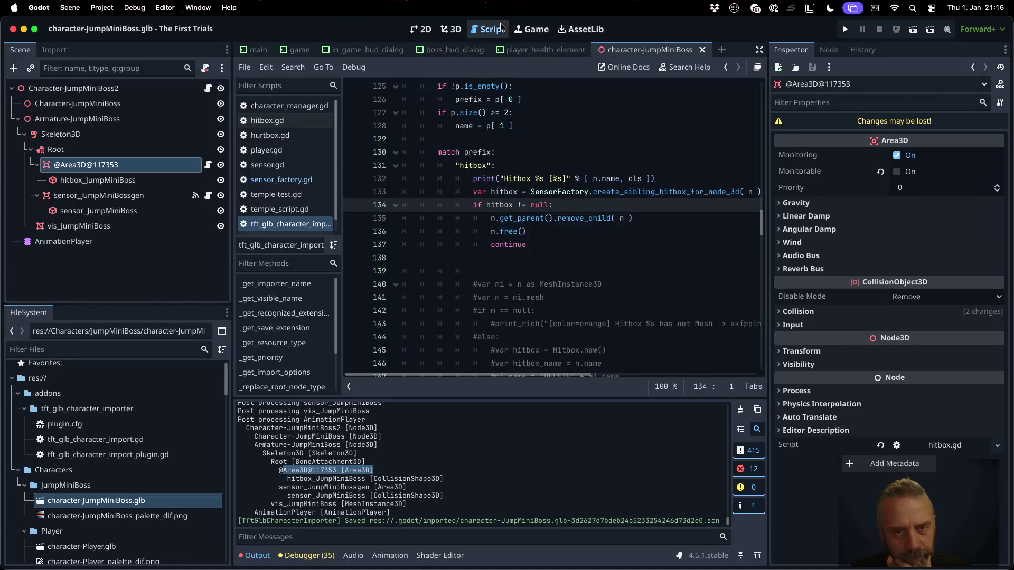
Open sensor_factory.gd and locate the hitbox_name assignment.
click(296, 180)
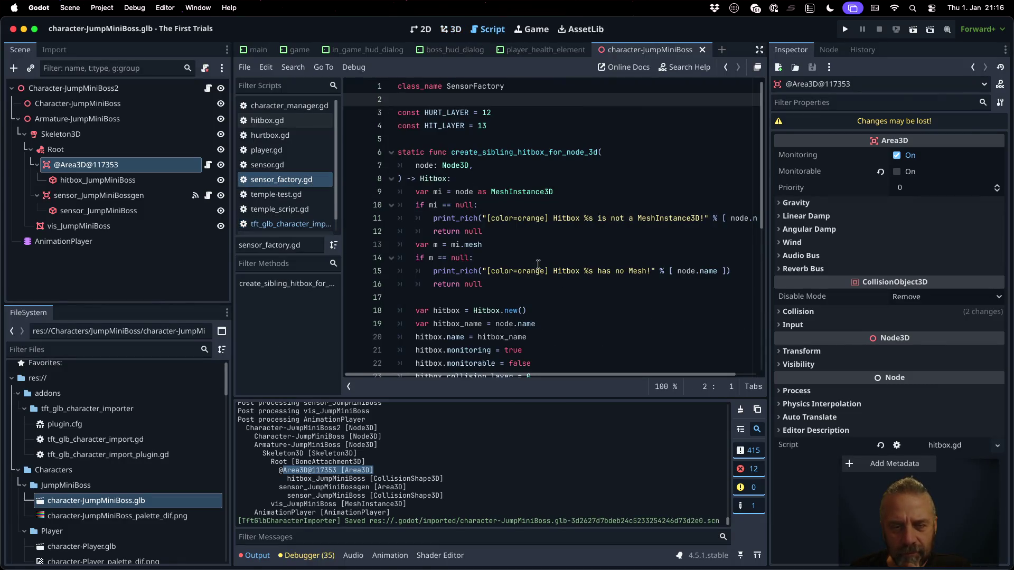
scroll(538, 264, down, 3)
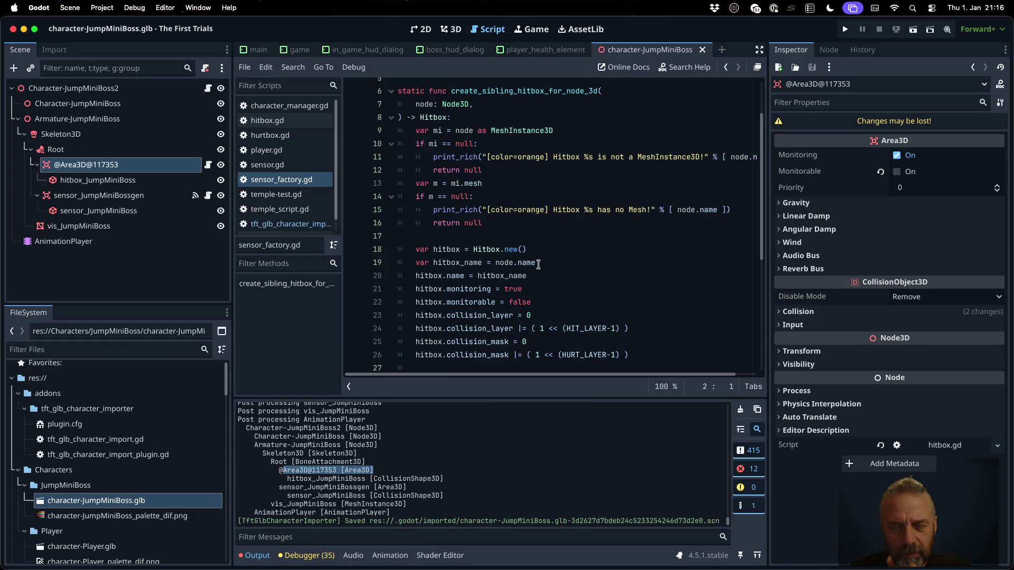
double_click(509, 238)
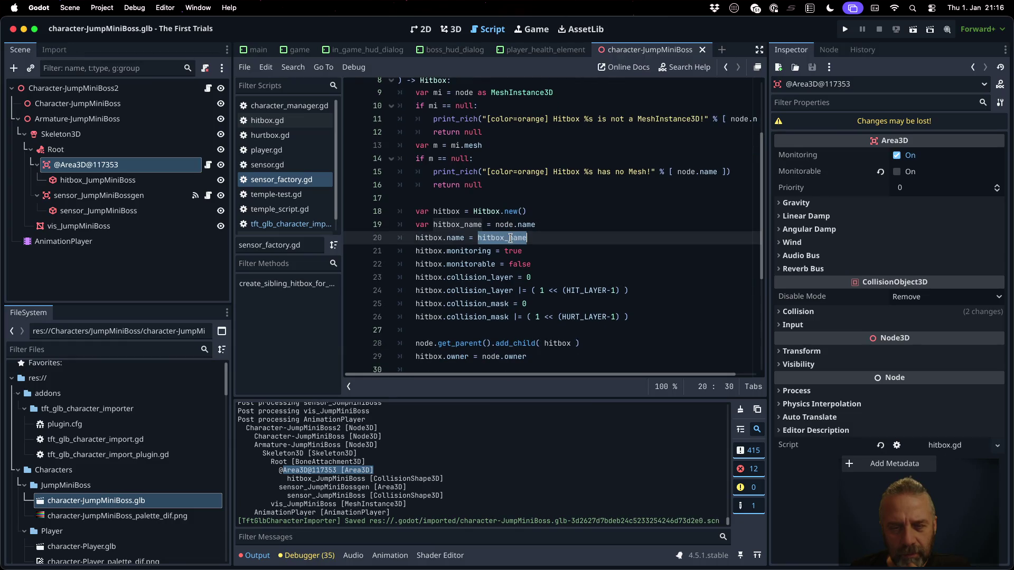
scroll(585, 257, up, 1)
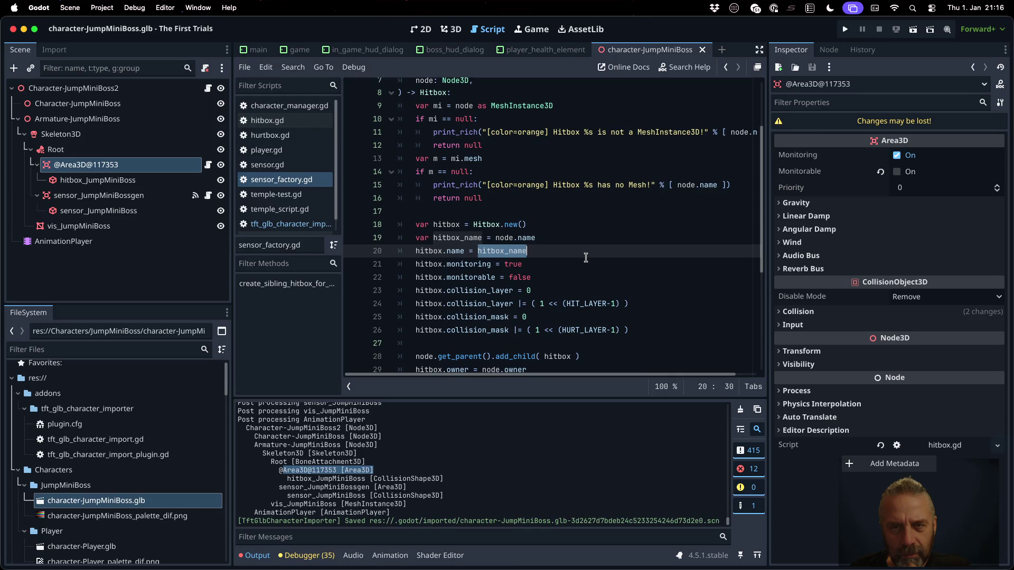
scroll(585, 257, up, 1)
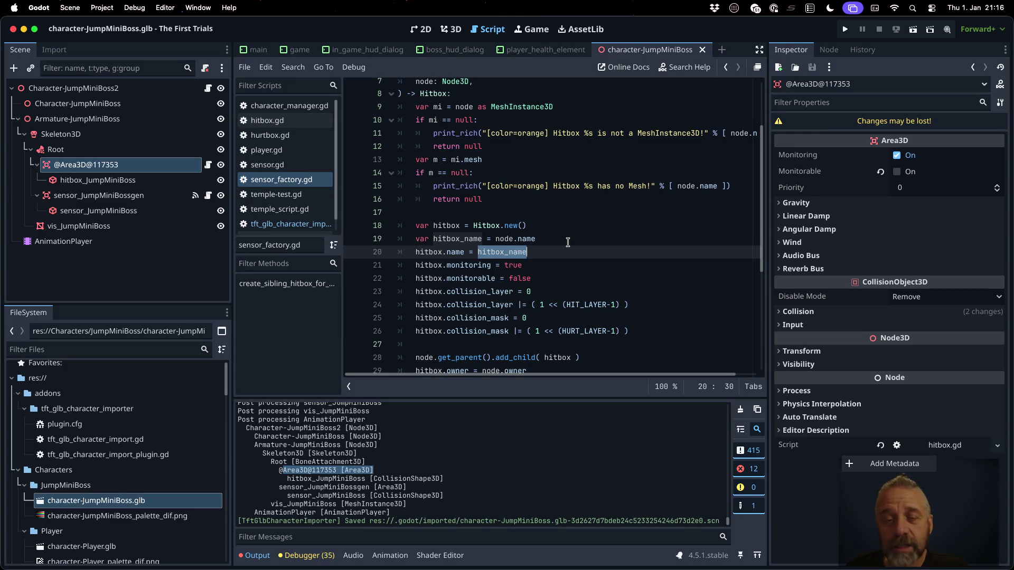
Make line 19 read hitbox_name = node.name + "-GEN" and save the script.
click(567, 238)
key(Return)
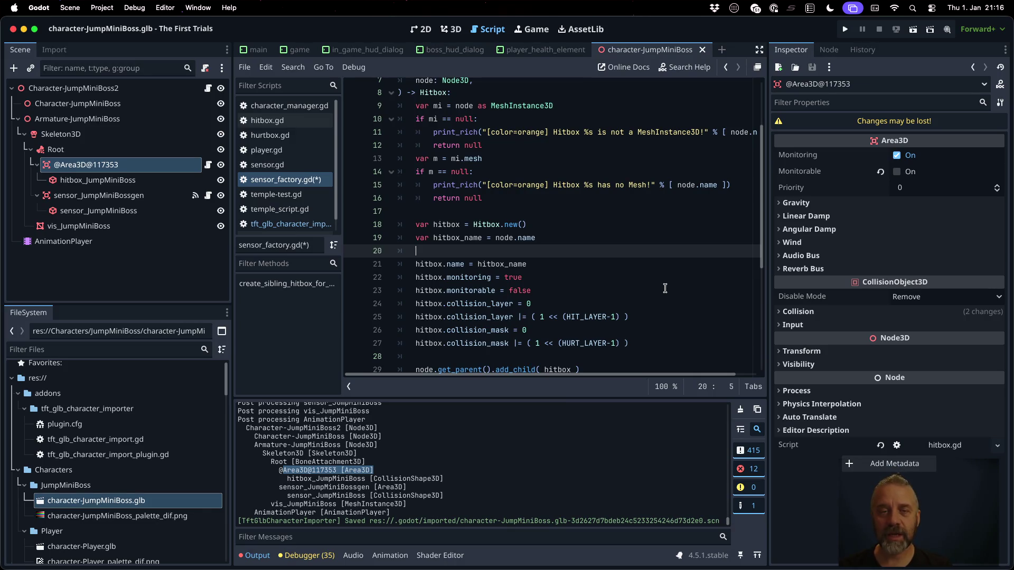
text(node.name =)
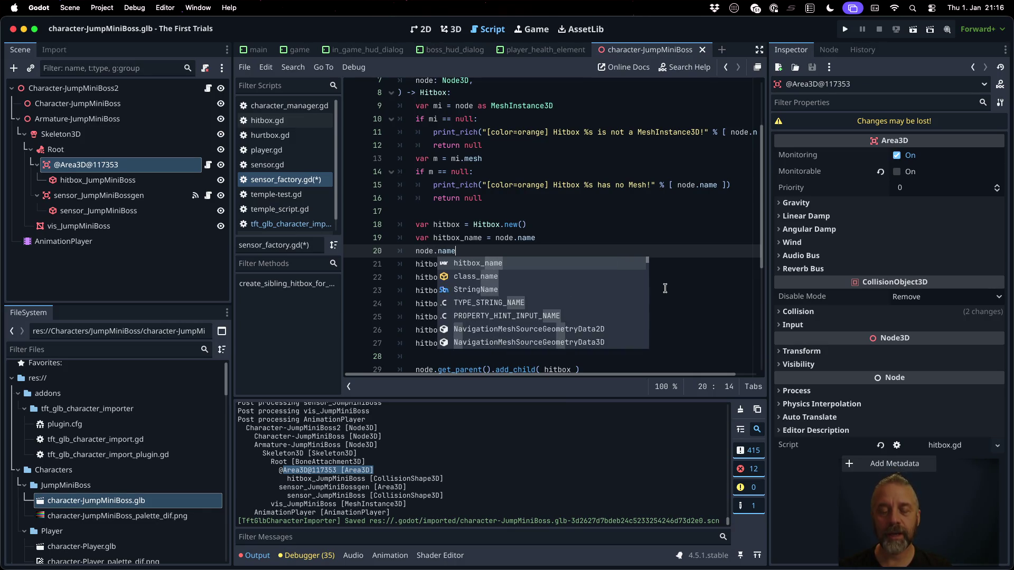
text( ")
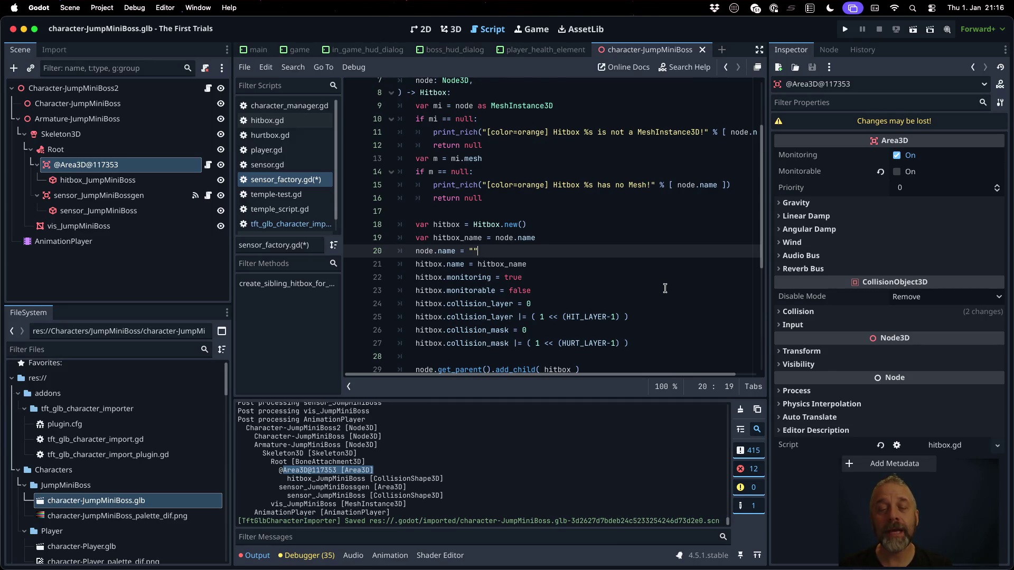
key(shift+Home)
key(shift+Home)
key(BackSpace)
key(BackSpace)
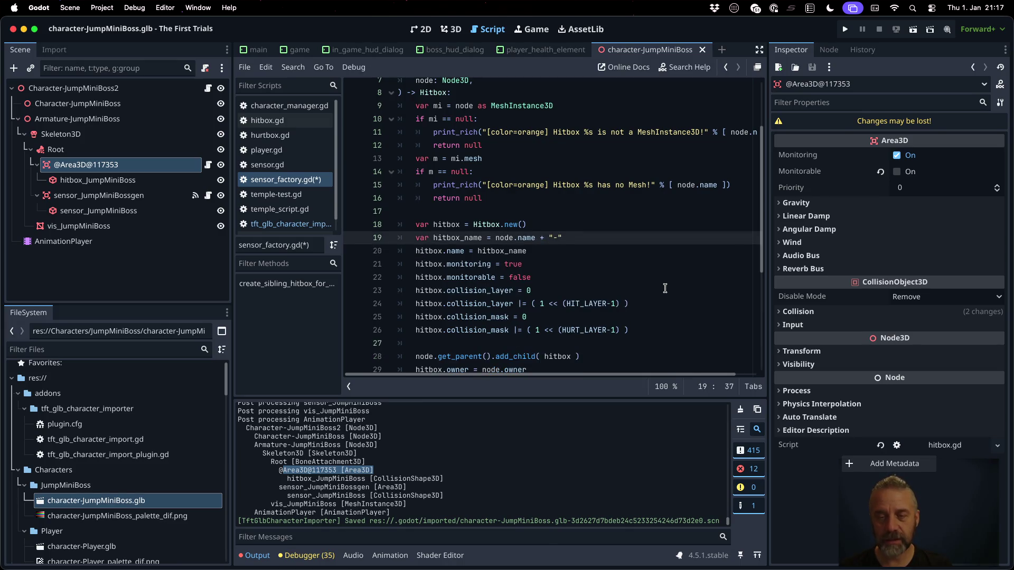
text(GEN)
text(n)
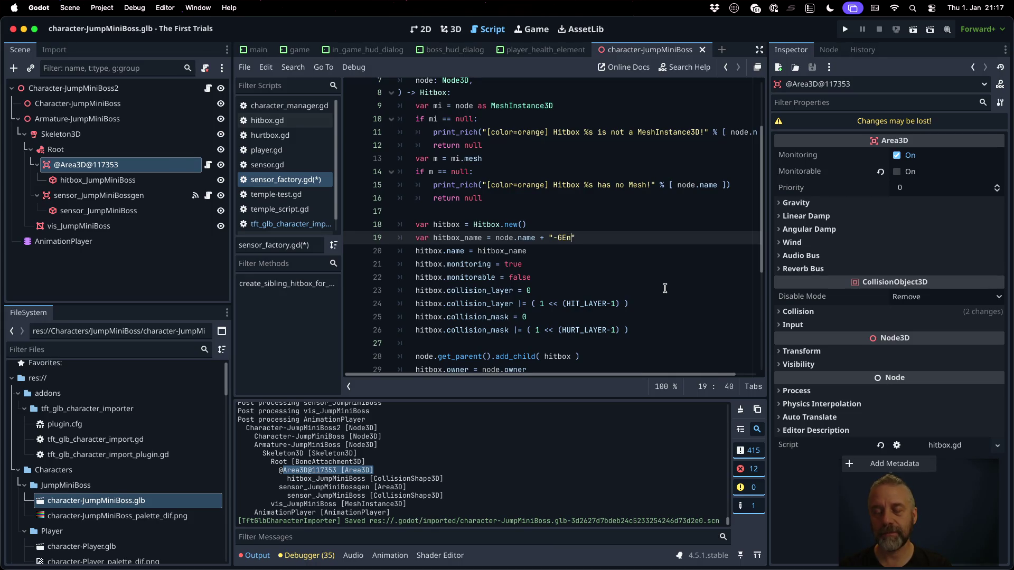
text(N)
key(super+s)
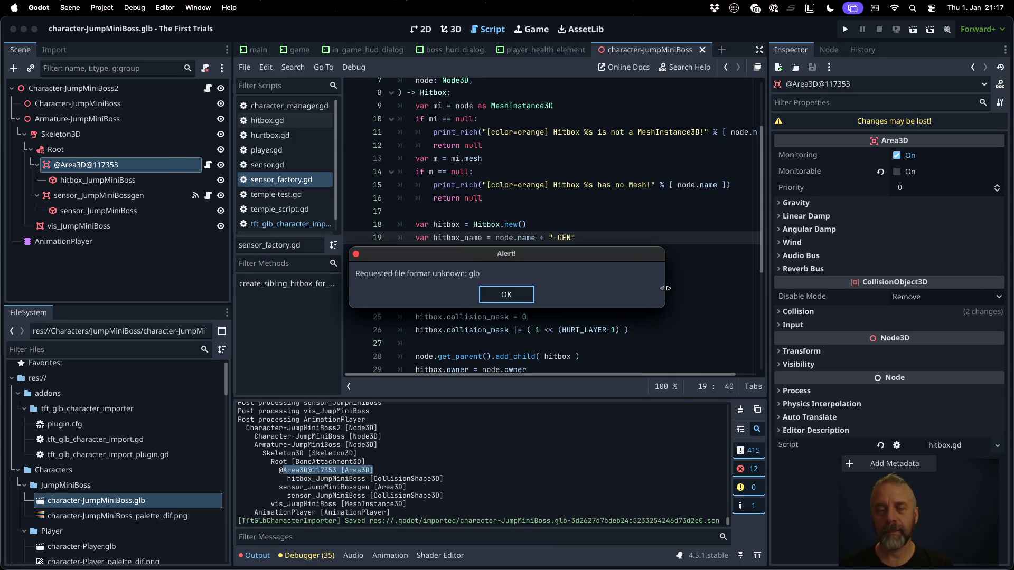
key(Return)
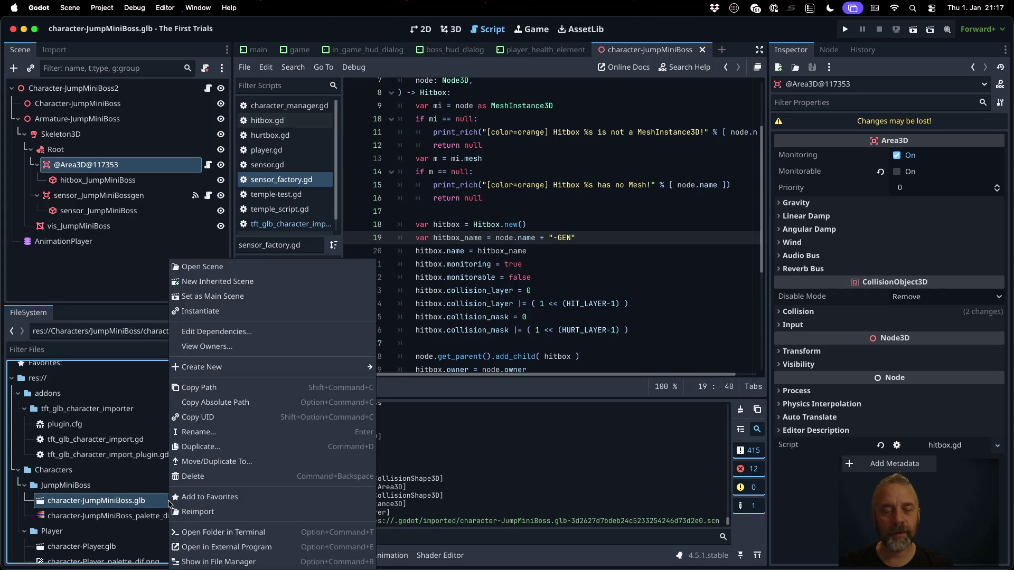
Reimport the JumpMiniBoss glb and confirm the hitbox_JumpMiniBoss-GEN node in the 3D view.
right_click(168, 499)
click(219, 511)
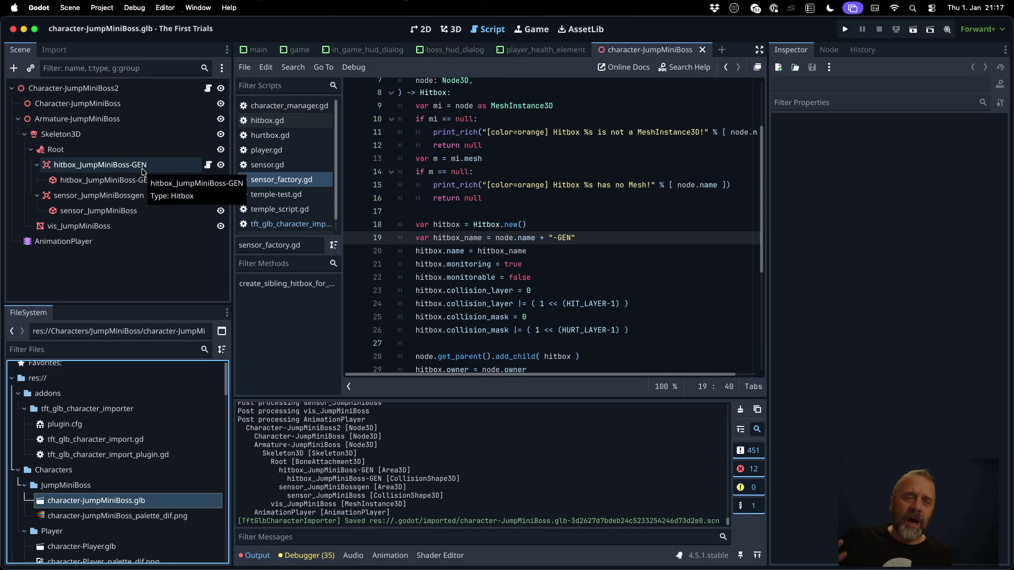
scroll(151, 510, down, 2)
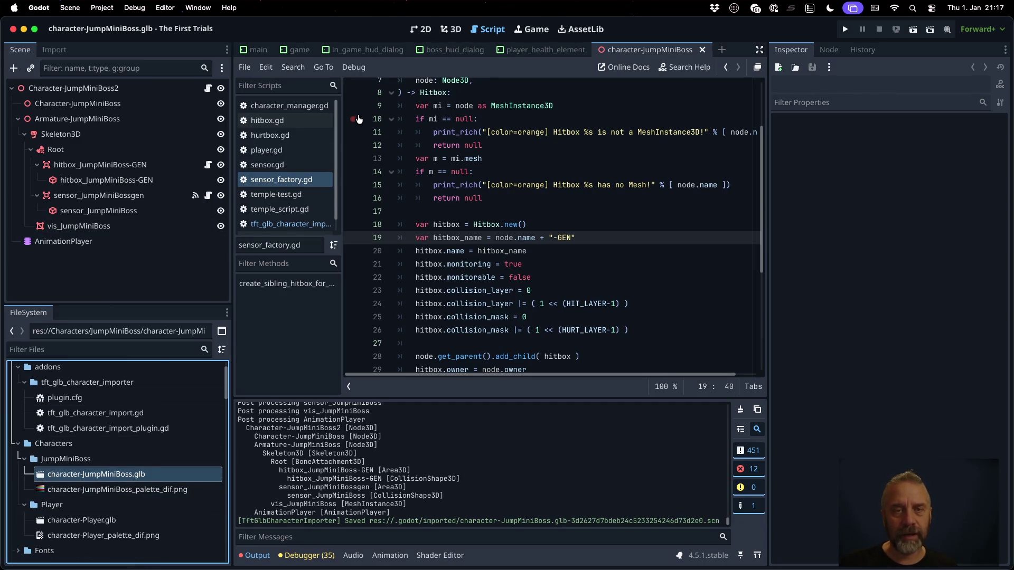
click(444, 32)
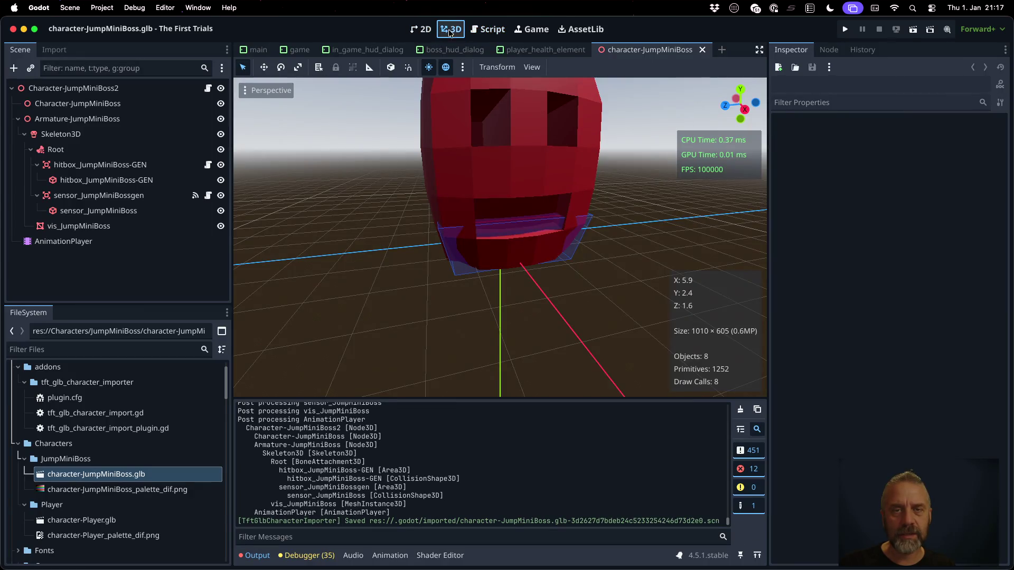
click(294, 53)
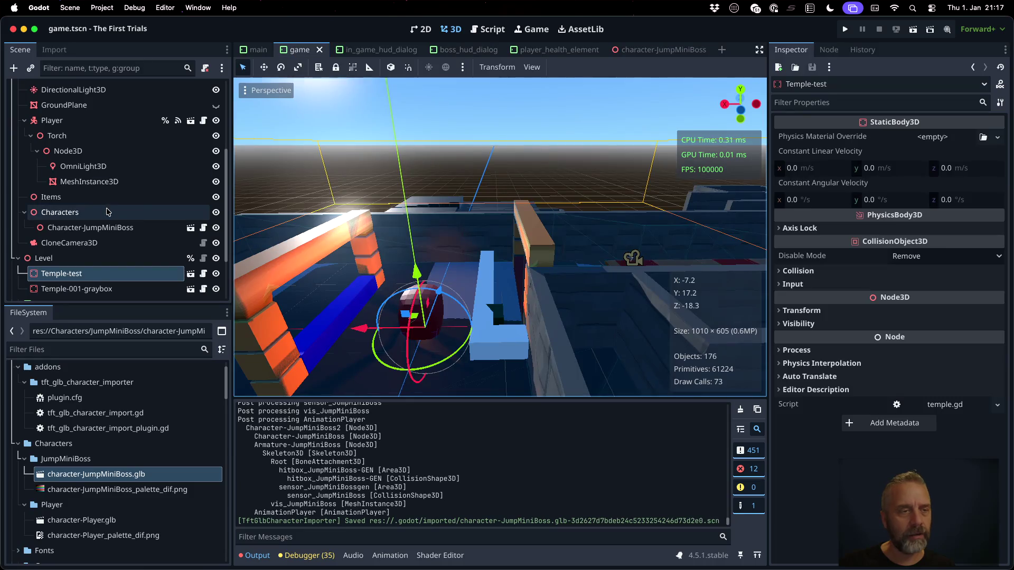
Open the character-Player.glb scene from the player tab, choosing Open Anyway.
click(190, 120)
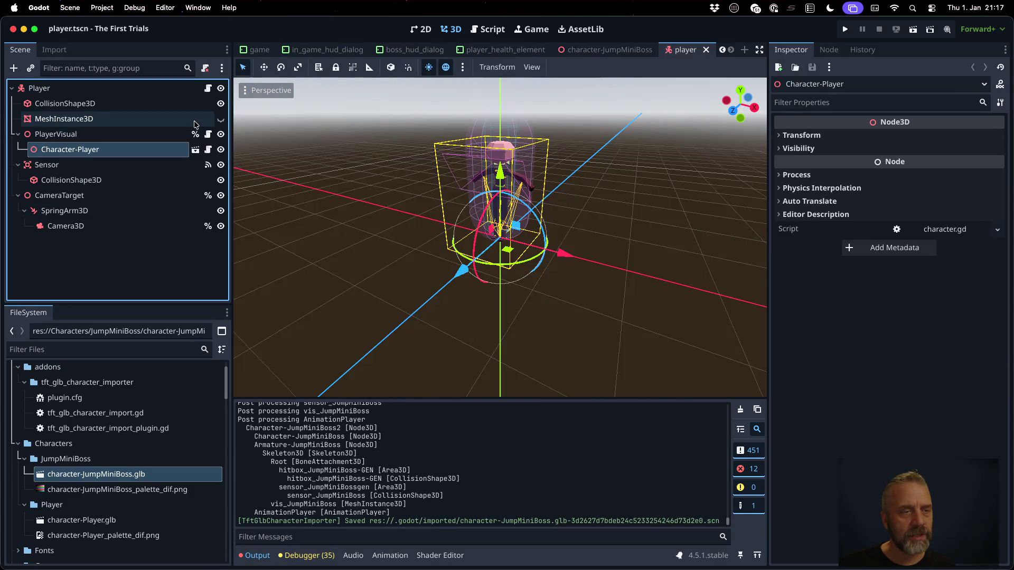
click(196, 149)
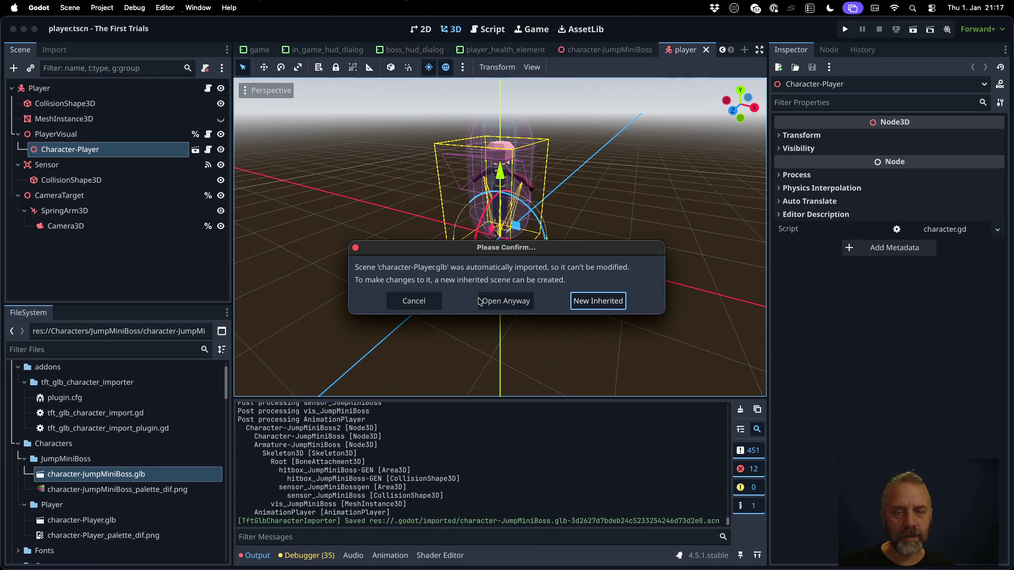
click(504, 301)
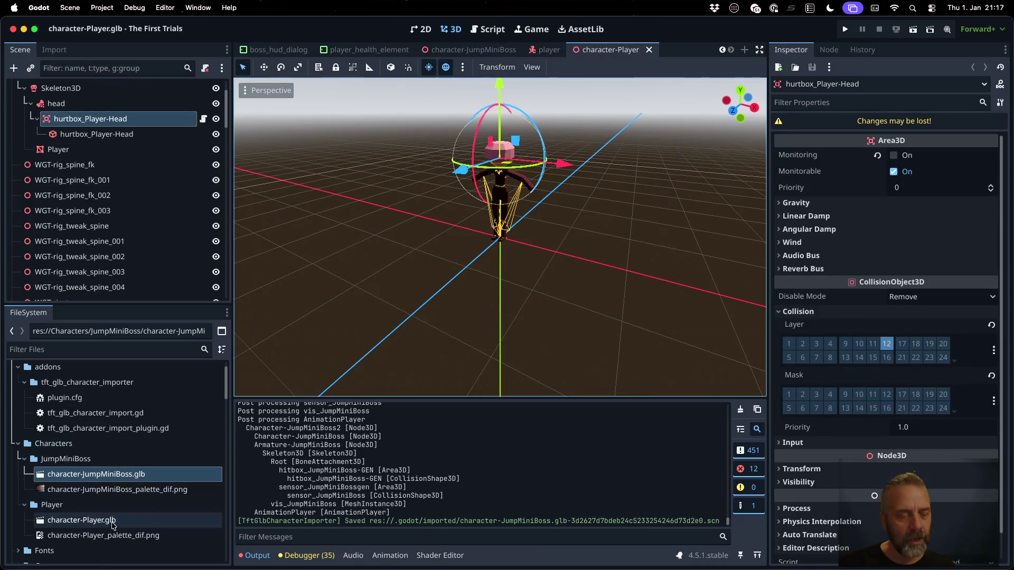
Reimport character-Player.glb, review the Output log, and return to sensor_factory.gd.
right_click(107, 523)
click(136, 512)
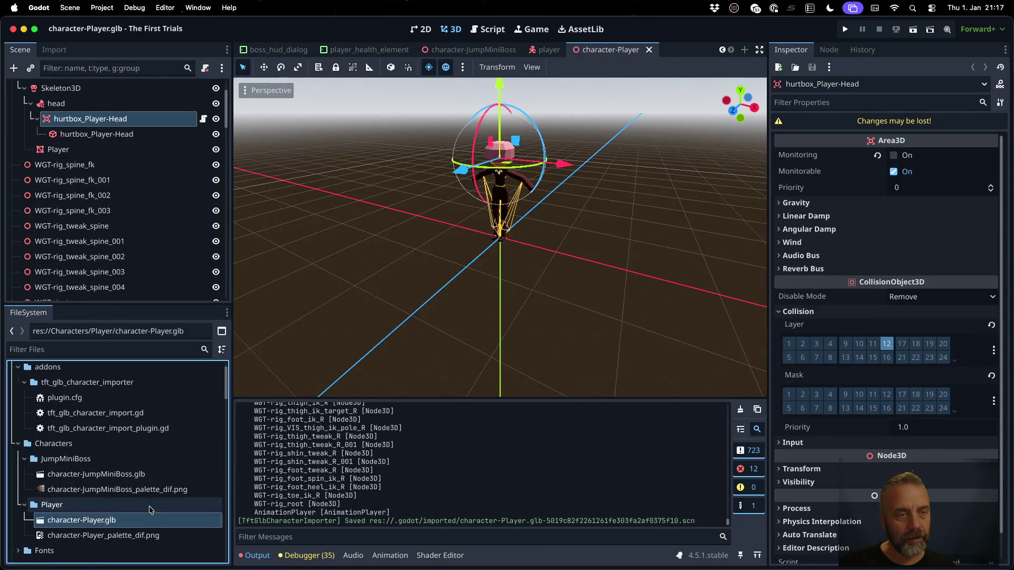
scroll(135, 212, down, 15)
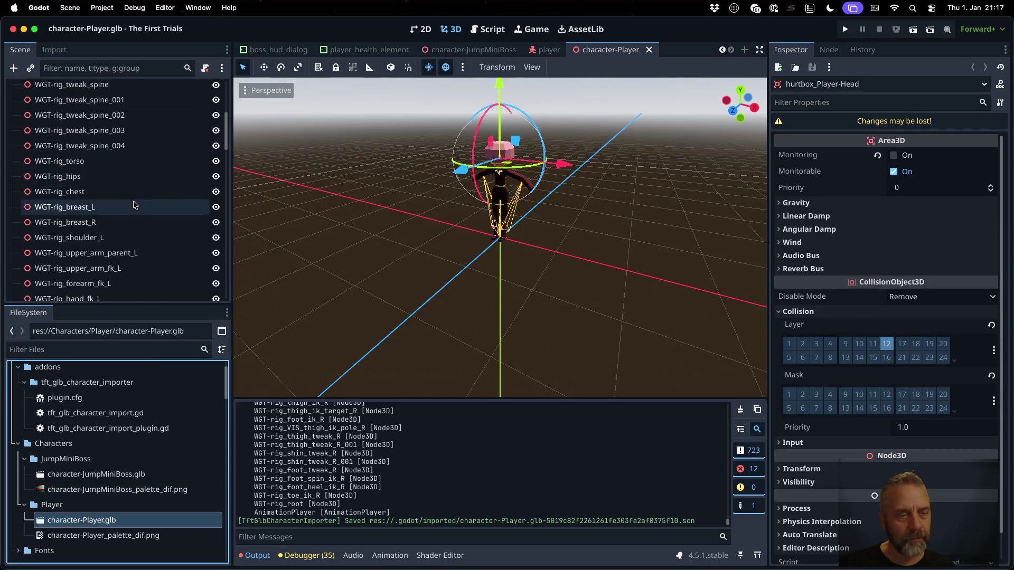
scroll(137, 229, up, 10)
scroll(377, 438, up, 5)
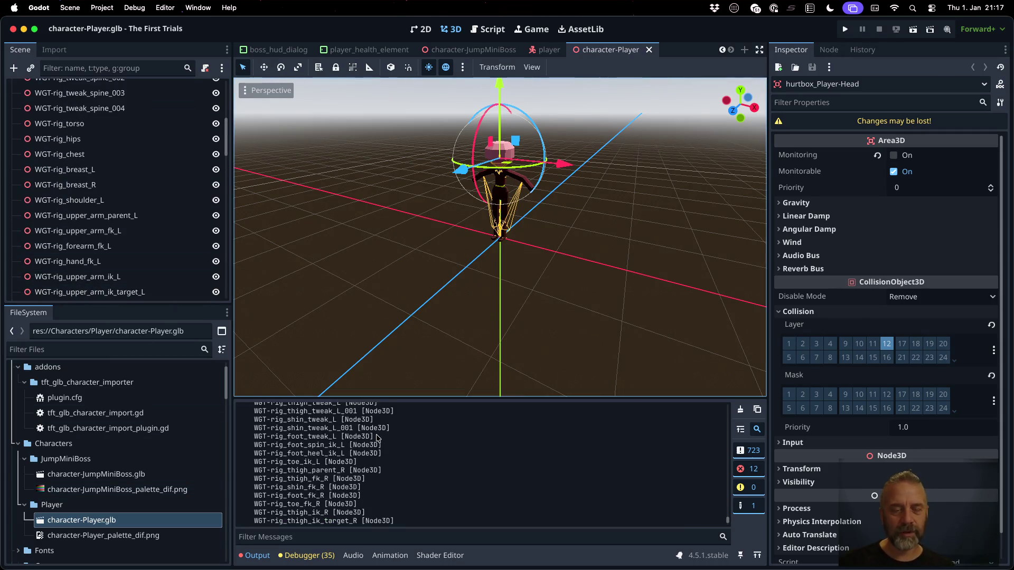
scroll(378, 438, up, 10)
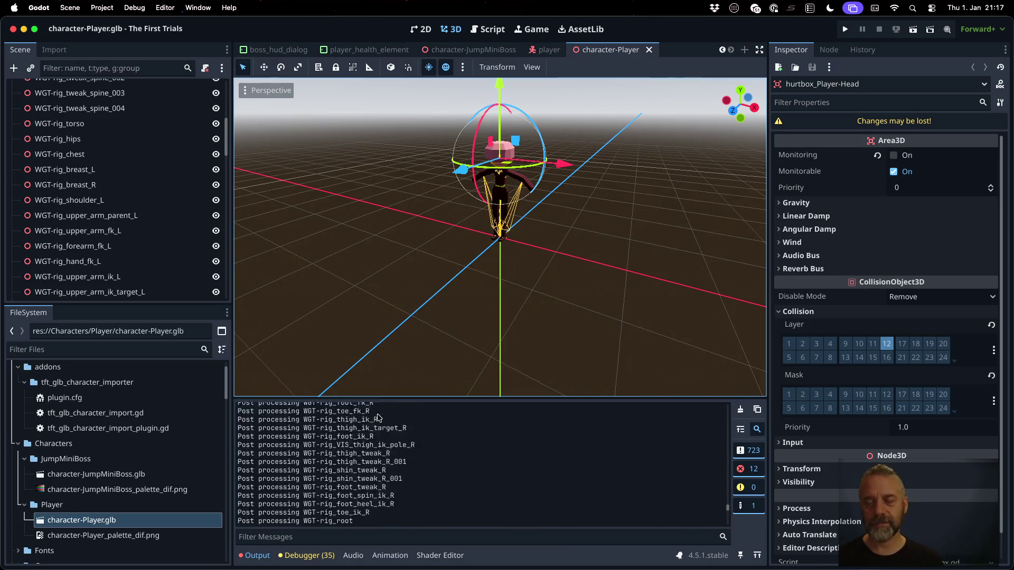
scroll(377, 418, up, 15)
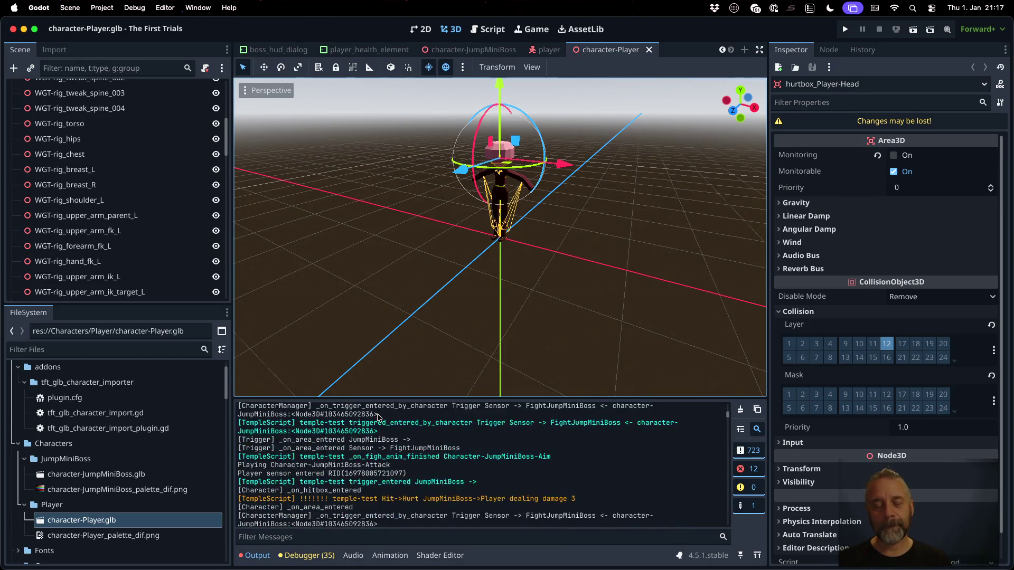
scroll(378, 418, down, 15)
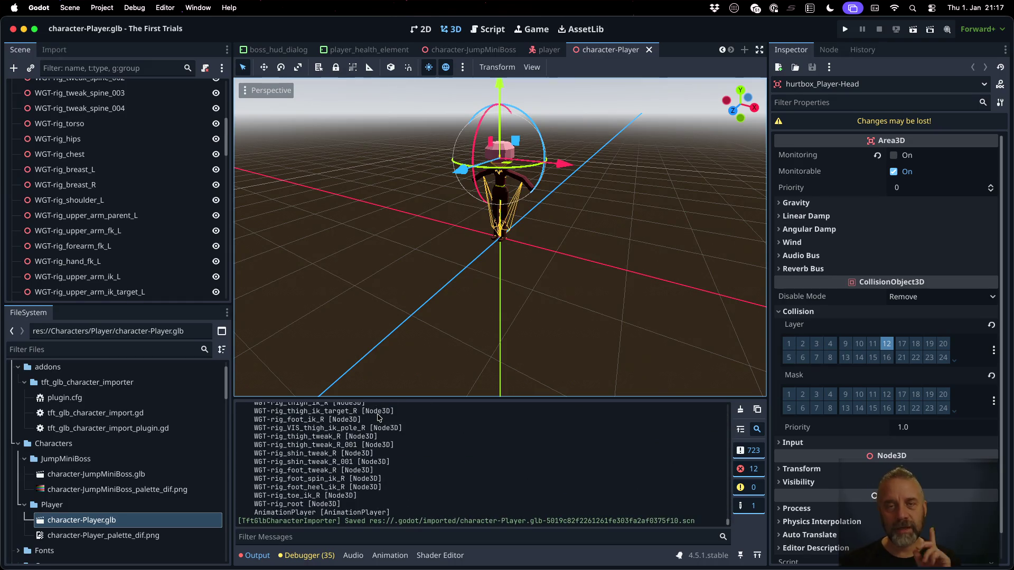
click(490, 28)
click(491, 191)
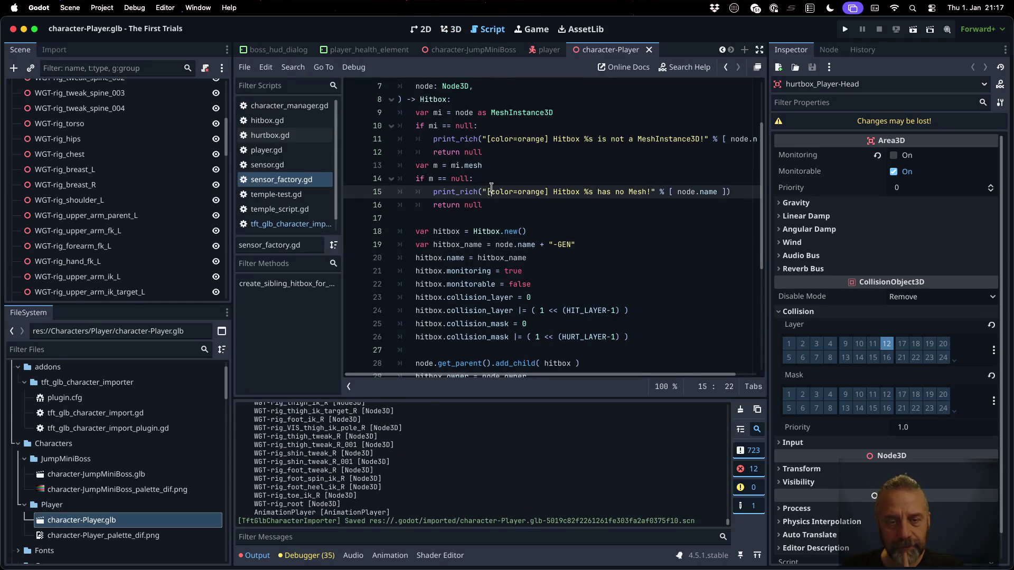
Undo an accidental duplicate signature line and add blank lines at the end of sensor_factory.gd.
scroll(587, 261, up, 2)
click(522, 152)
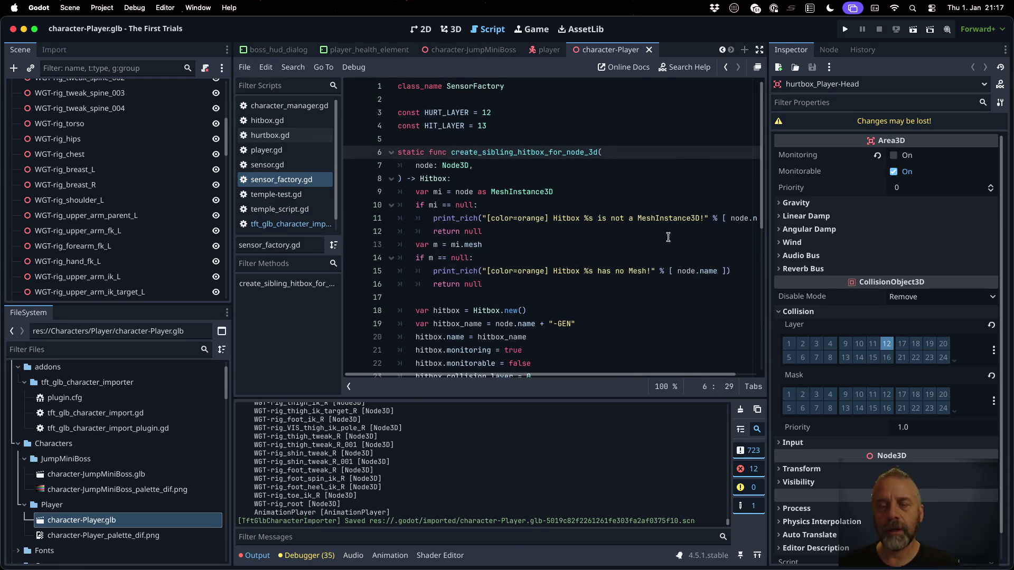
text(static func create_sibling_hitbox_for_node_3d()
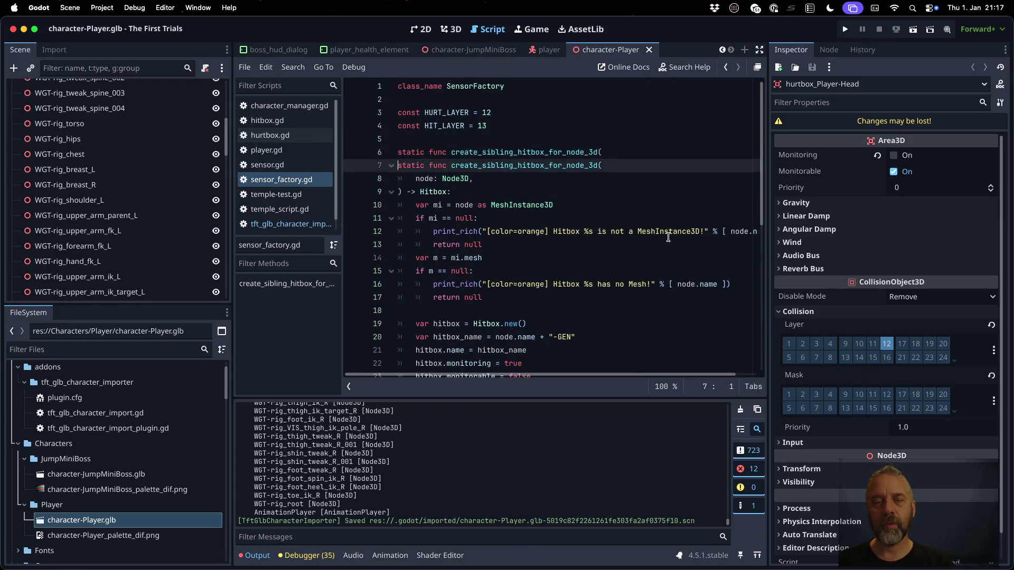
key(ctrl+z)
key(shift+Down)
key(shift+Down)
key(shift+Down)
key(super+c)
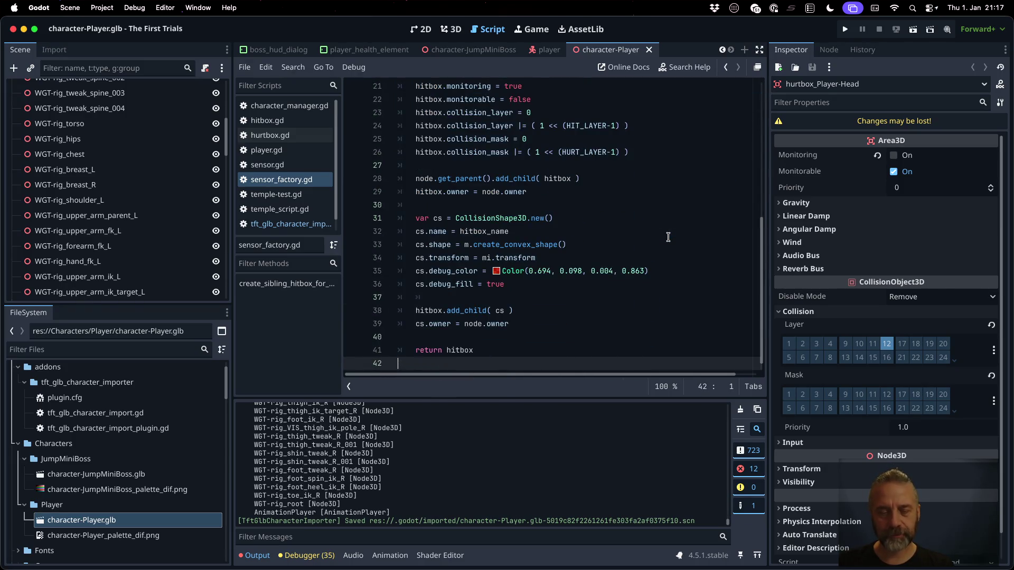
key(Return)
key(Return)
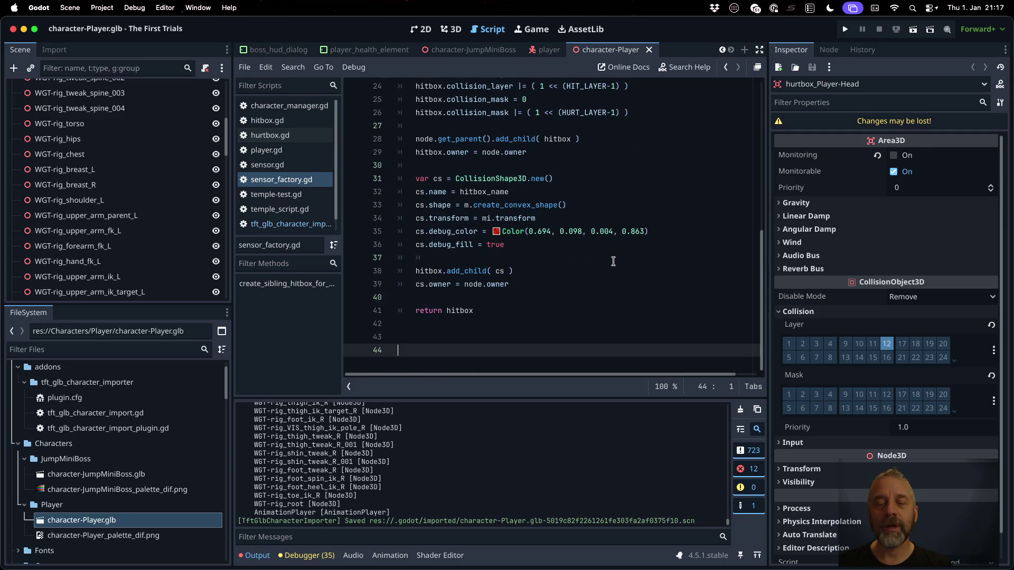
scroll(599, 261, up, 8)
scroll(599, 261, down, 8)
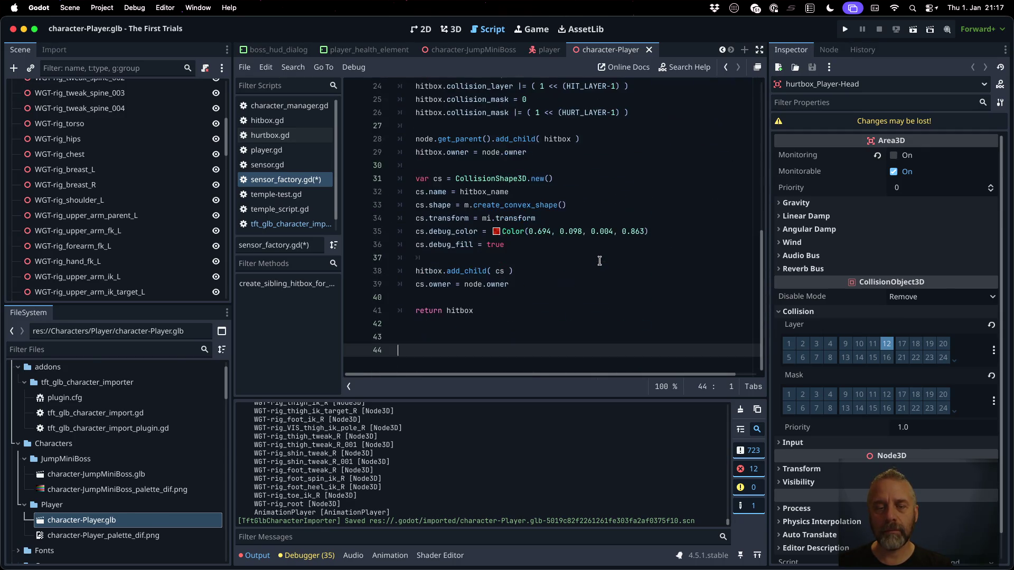
Paste a copy of create_sibling_hitbox_for_node_3d at line 43.
key(shift+Up)
key(shift+Up)
key(shift+Up)
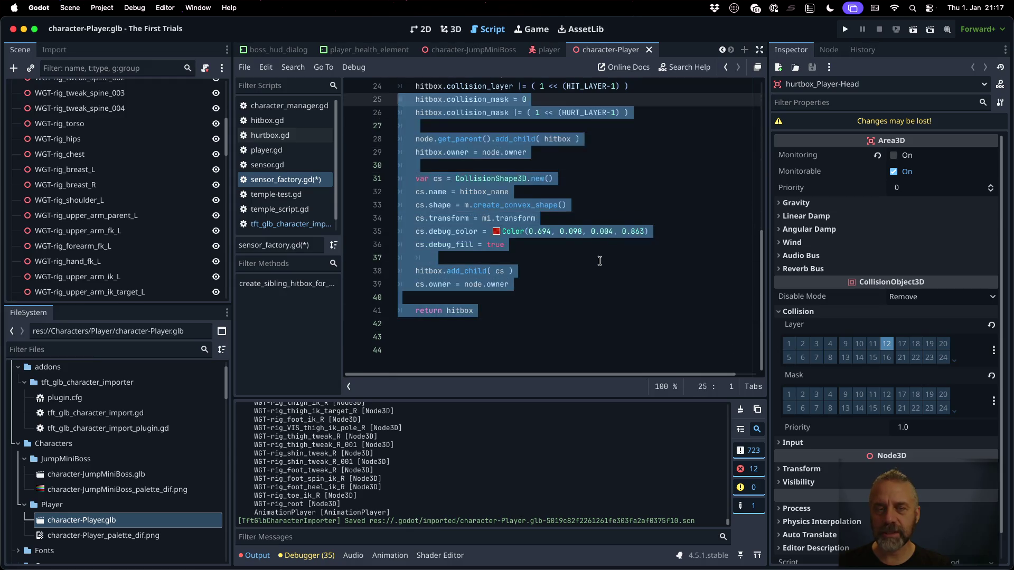
key(shift+Up)
key(shift+Up)
key(shift+Up)
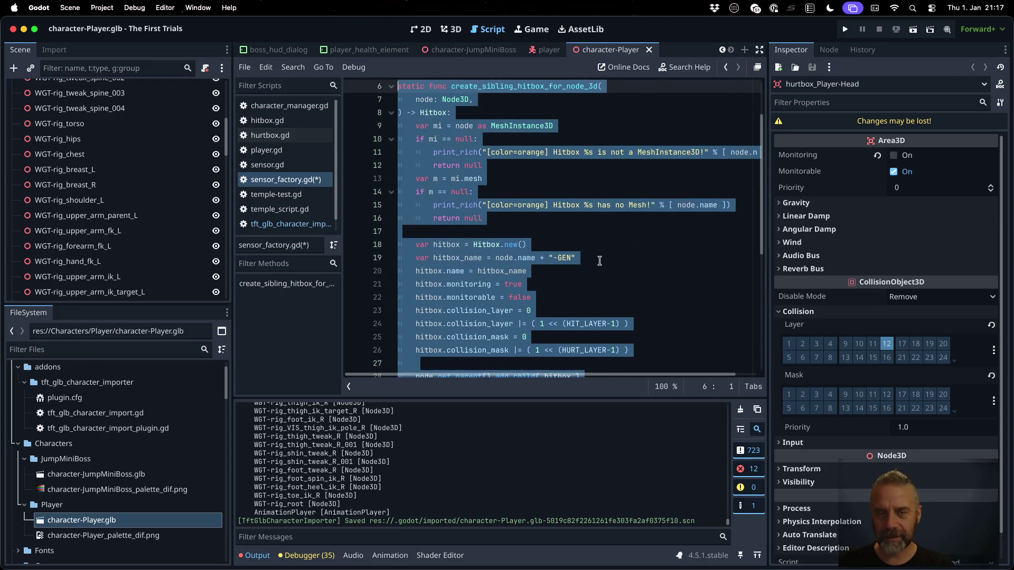
scroll(527, 287, down, 6)
click(480, 325)
key(Return)
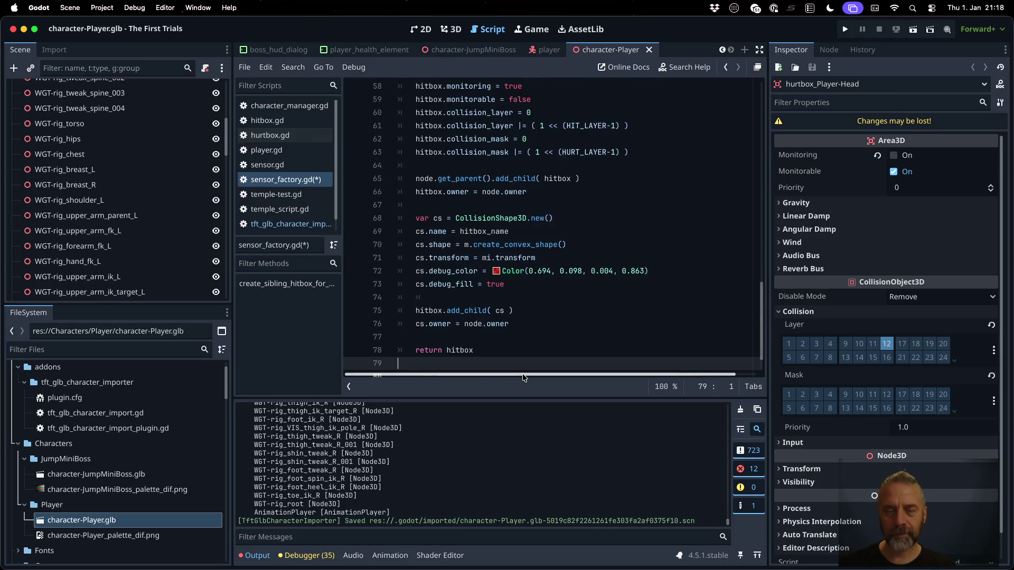
key(super+v)
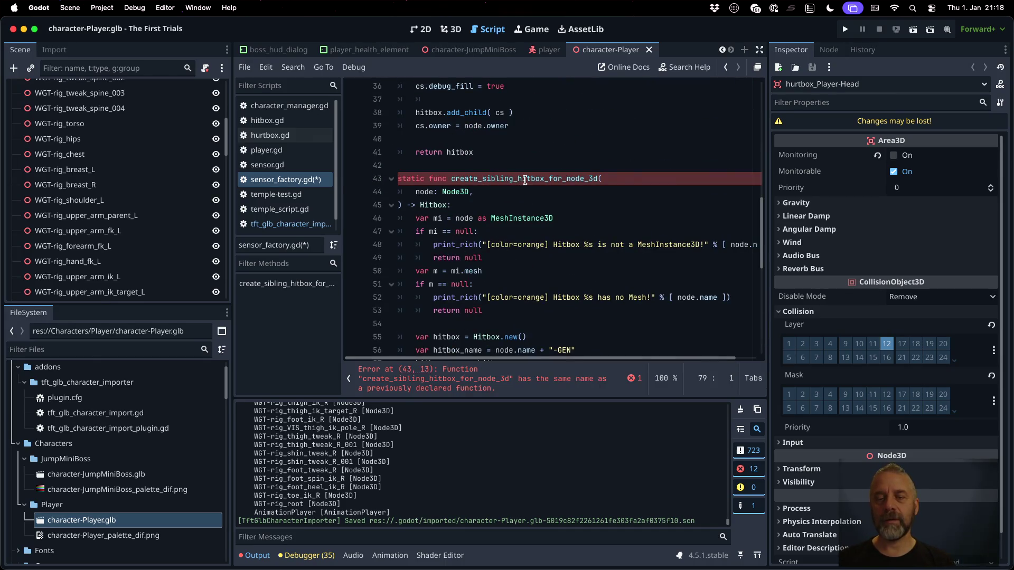
Rename the copy create_sibling_hurtbox_for_node_3d and replace Hitbox with Hurtbox on lines 48, 52, 55.
click(525, 179)
text(urt)
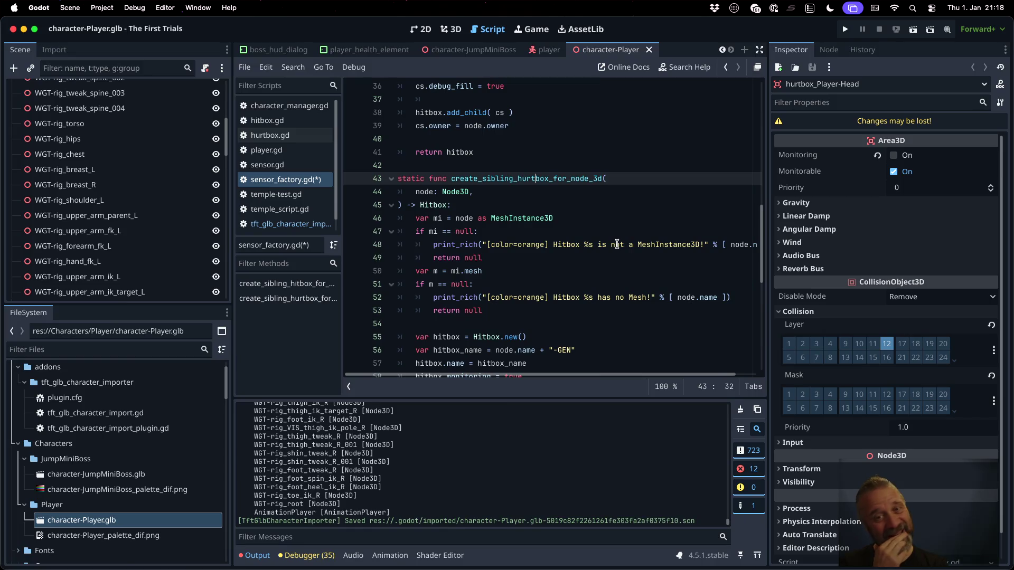
double_click(572, 243)
text(Hurtbop)
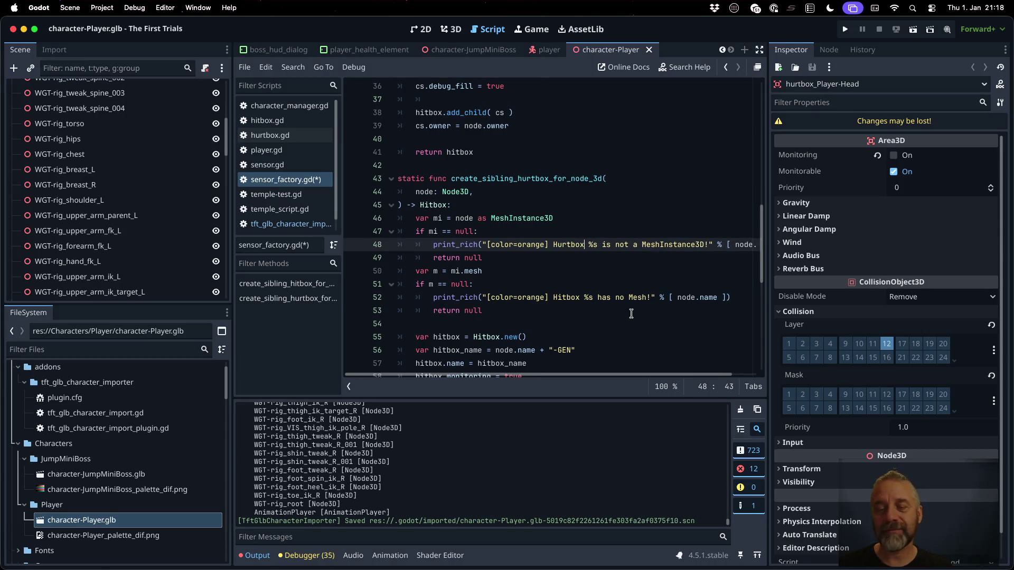
double_click(561, 244)
key(super+c)
double_click(569, 297)
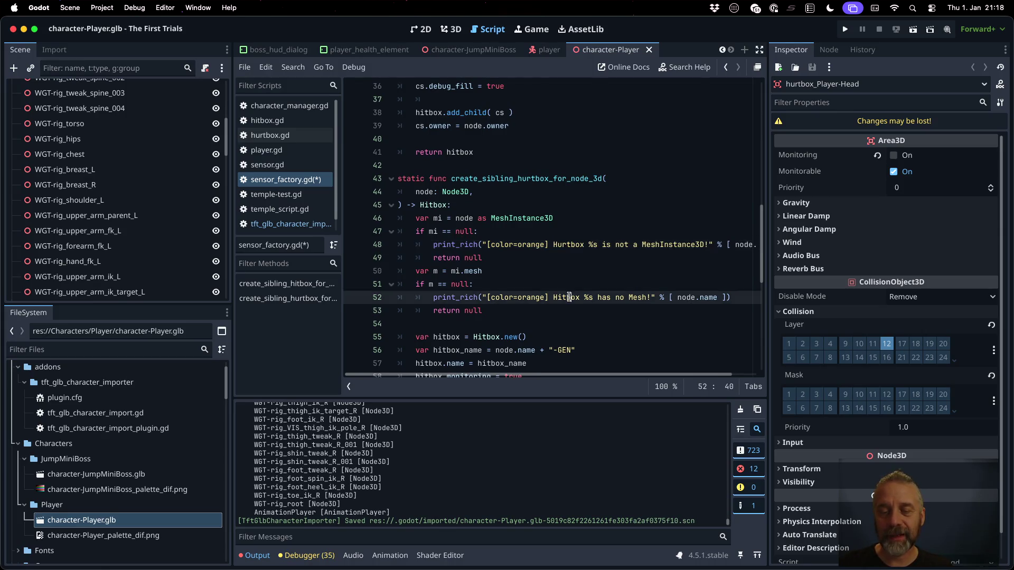
key(super+v)
double_click(494, 336)
key(super+v)
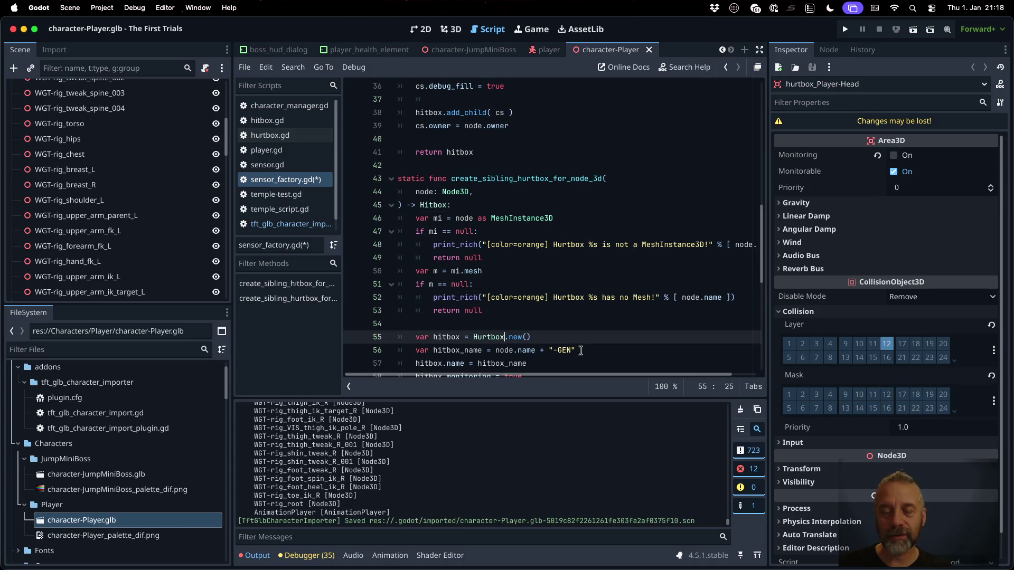
scroll(565, 334, down, 7)
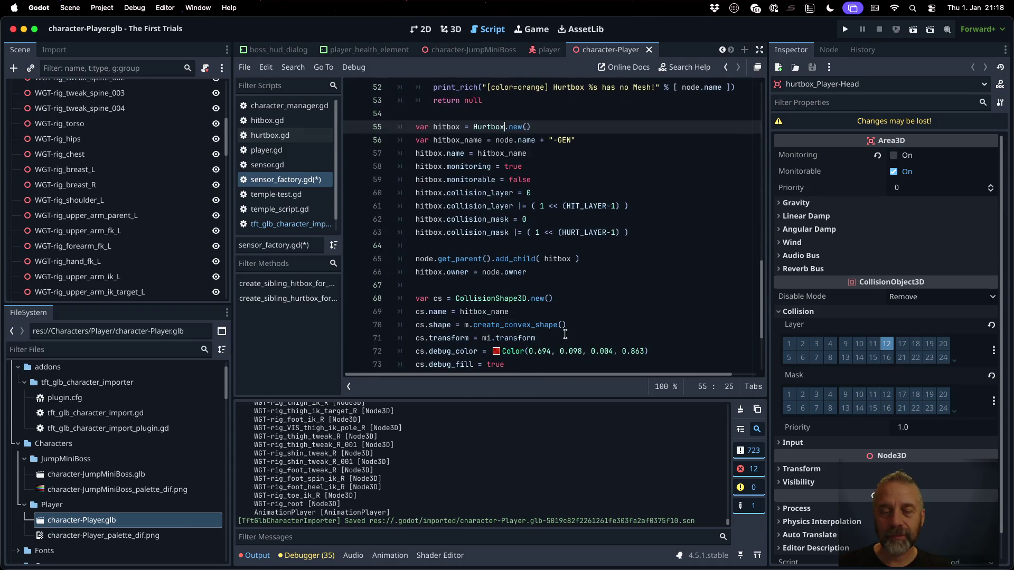
Review how hurtbox is used in tft_glb_character_import.gd for reference.
click(311, 223)
scroll(545, 279, down, 14)
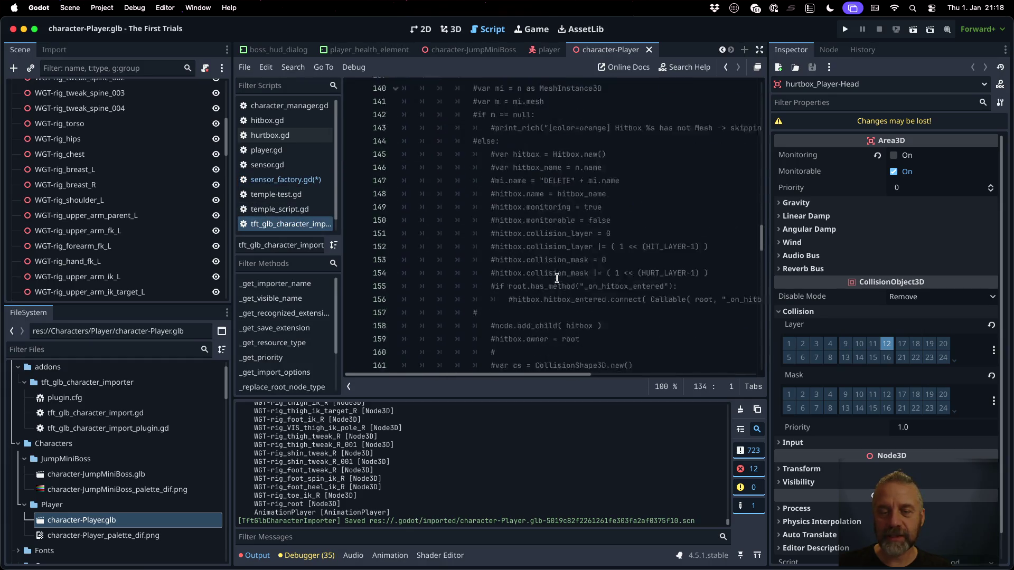
scroll(548, 246, down, 1)
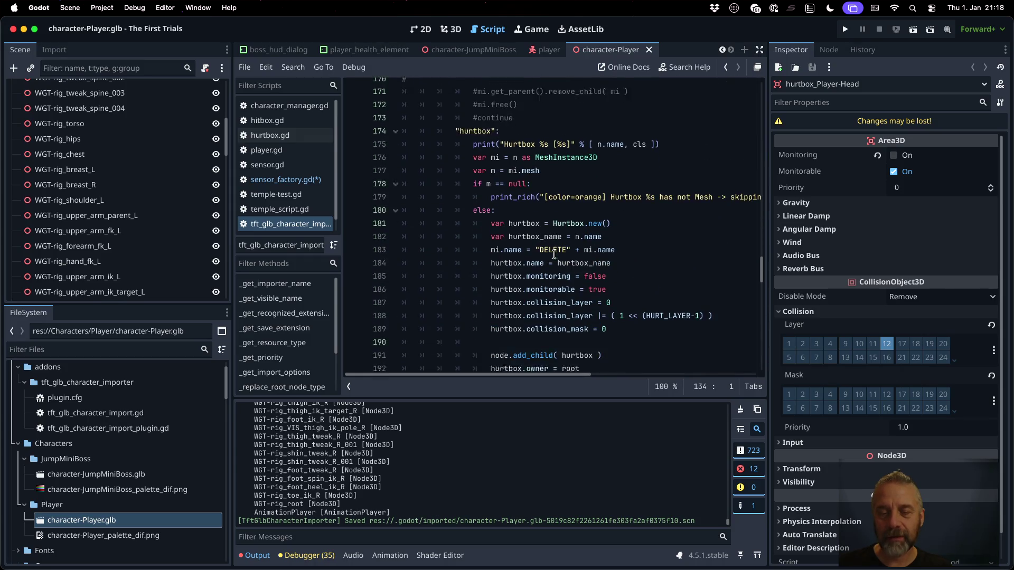
double_click(505, 258)
In sensor_factory.gd, rename the hitbox variable to hurtbox on lines 55–66.
click(285, 180)
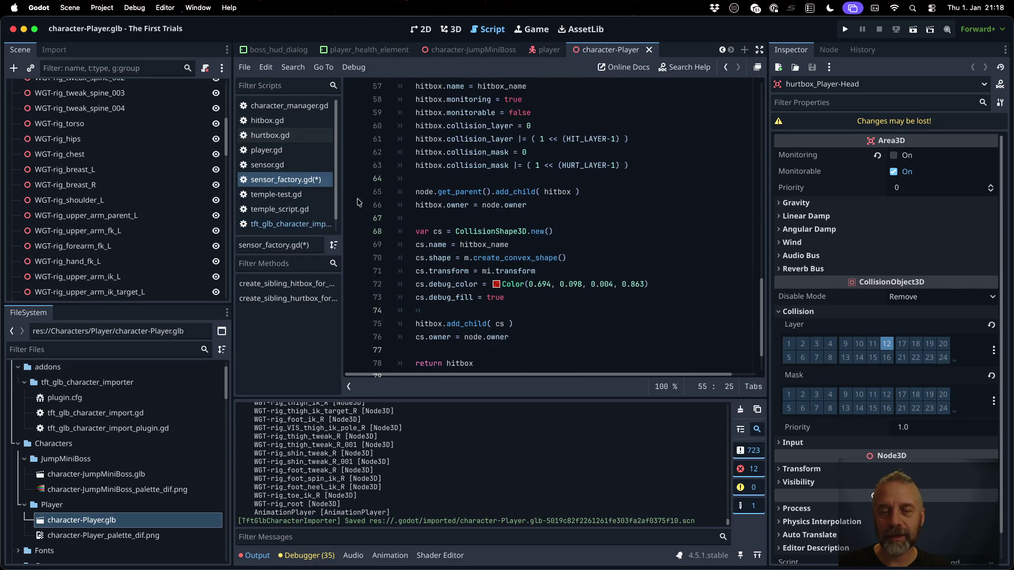
scroll(458, 257, up, 3)
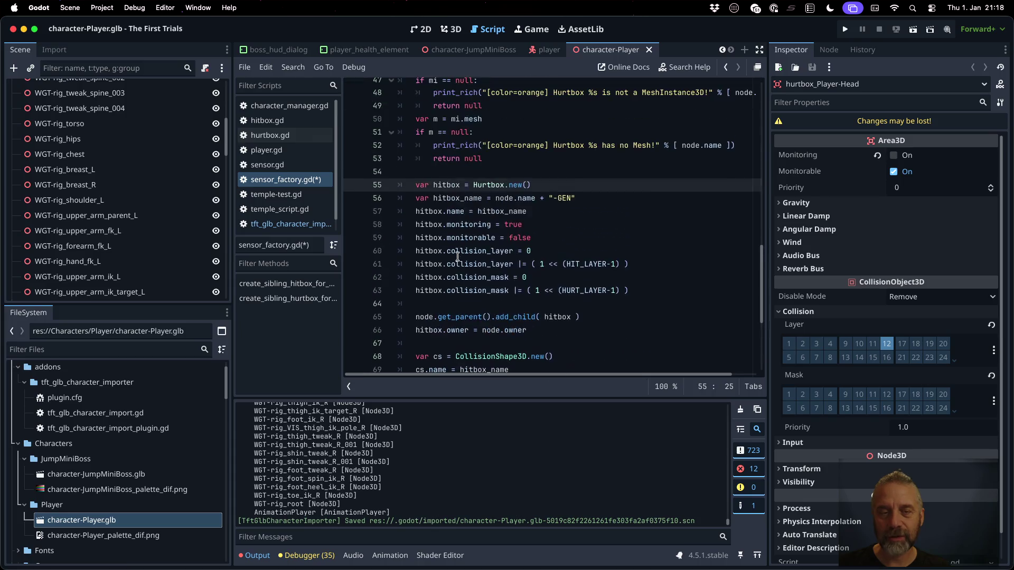
double_click(443, 185)
text(hurtbox)
double_click(427, 211)
text(hurtbox)
double_click(428, 224)
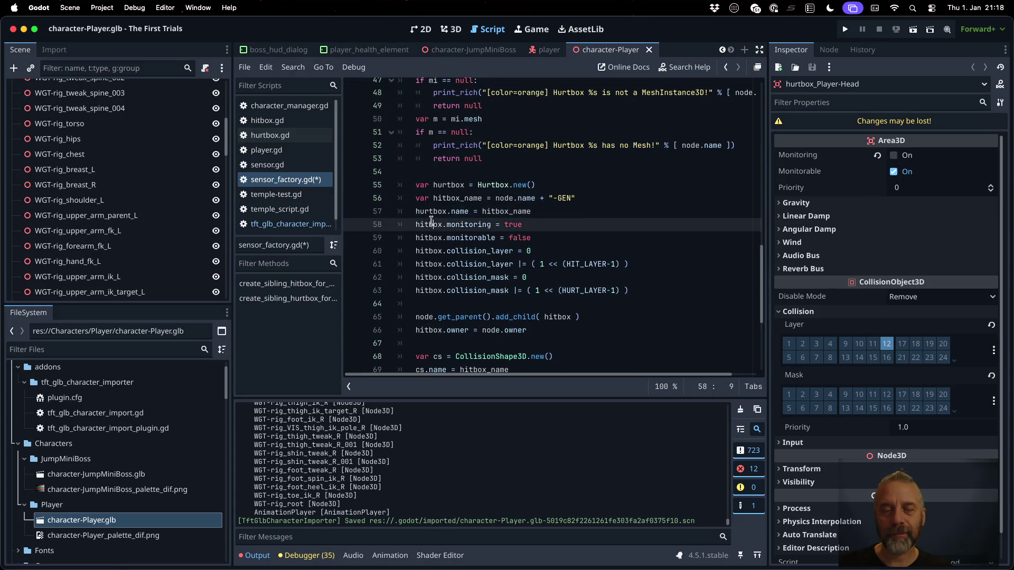
text(hurtbox)
double_click(430, 238)
text(hurtbox)
double_click(430, 251)
text(hurtbox)
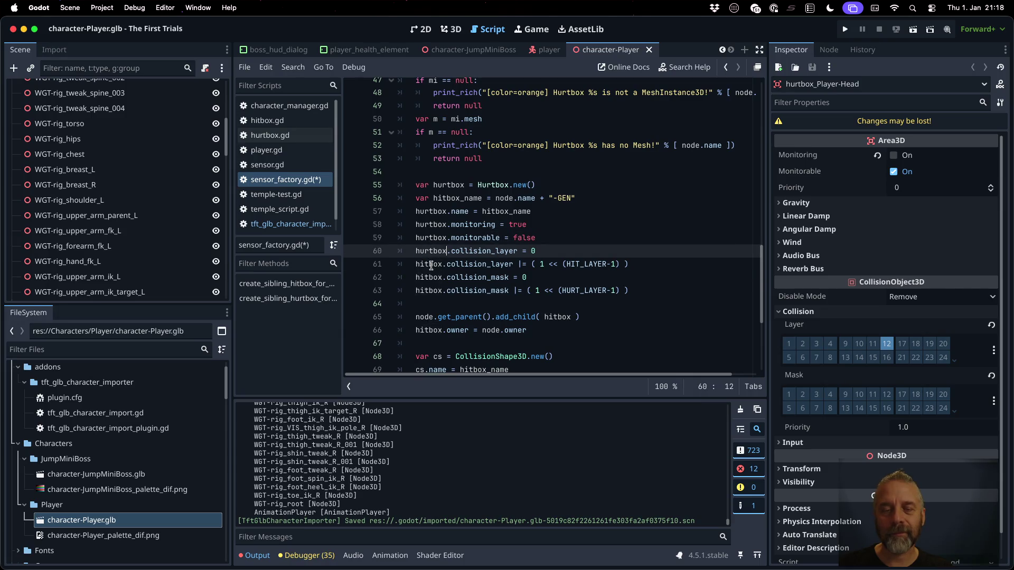
double_click(430, 264)
text(hurtbox)
double_click(430, 278)
text(hurtbox)
double_click(430, 290)
text(hurtbox)
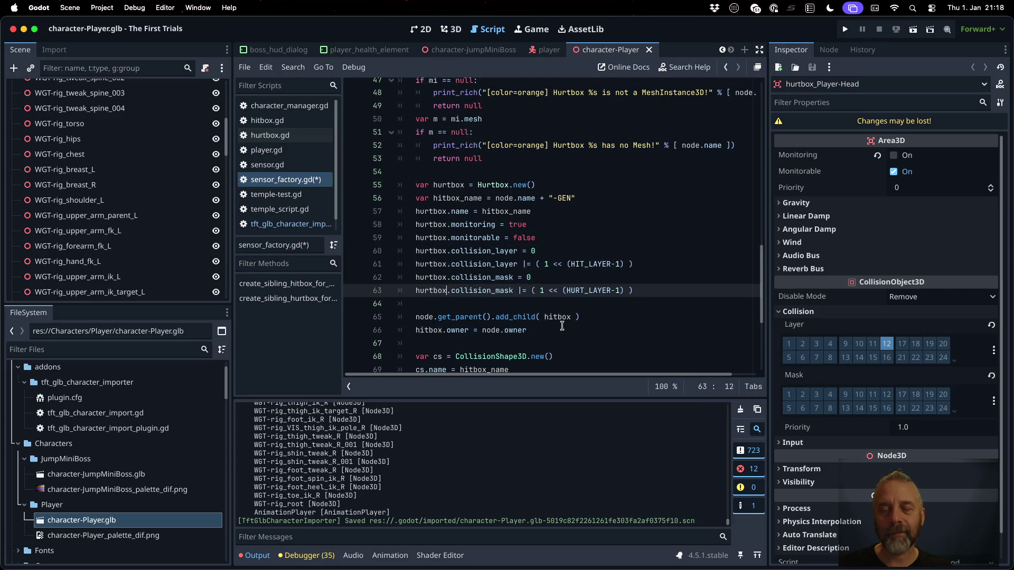
double_click(558, 317)
text(hurtbox)
double_click(429, 329)
text(hurtbox)
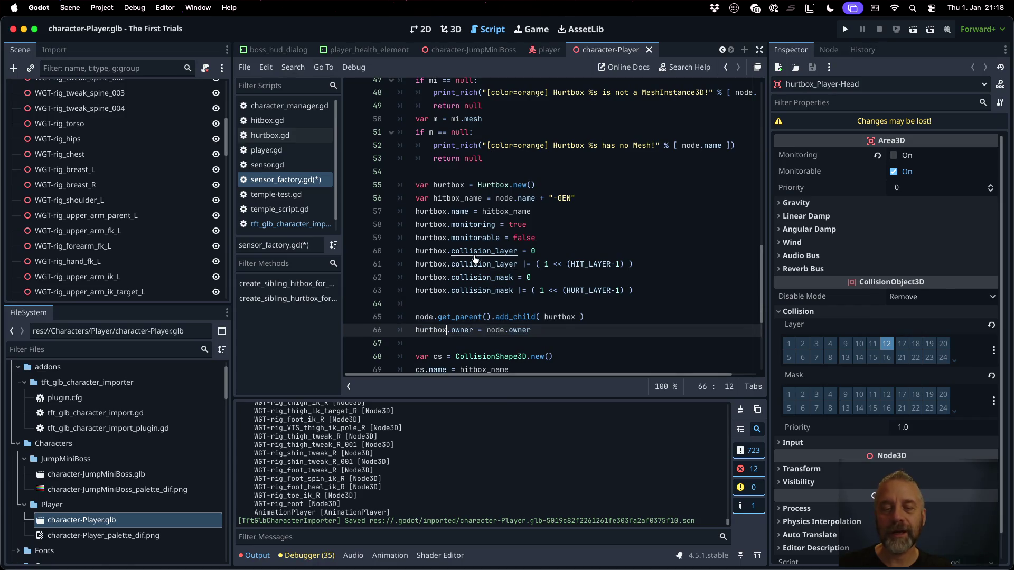
Rename hitbox_name to hurtbox_name on lines 56–57 and save the script.
double_click(459, 198)
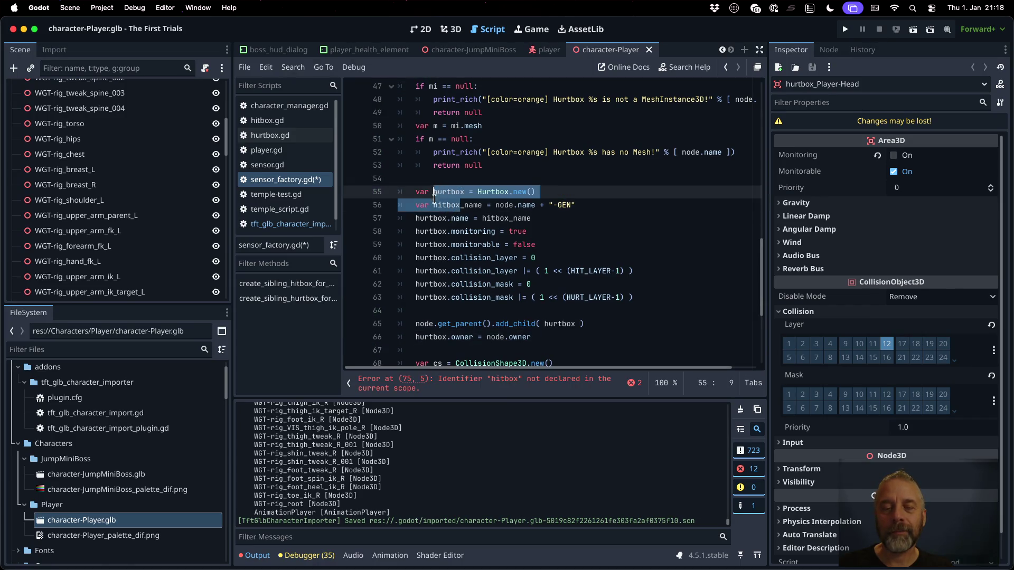
text(hurtbox)
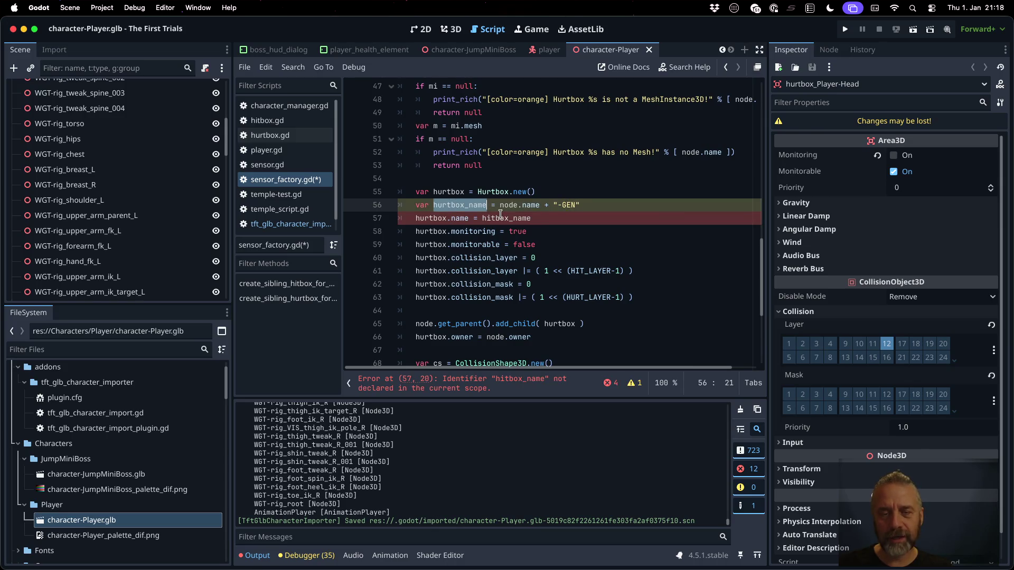
double_click(502, 218)
text(hurtbox_name)
key(ctrl+s)
key(Return)
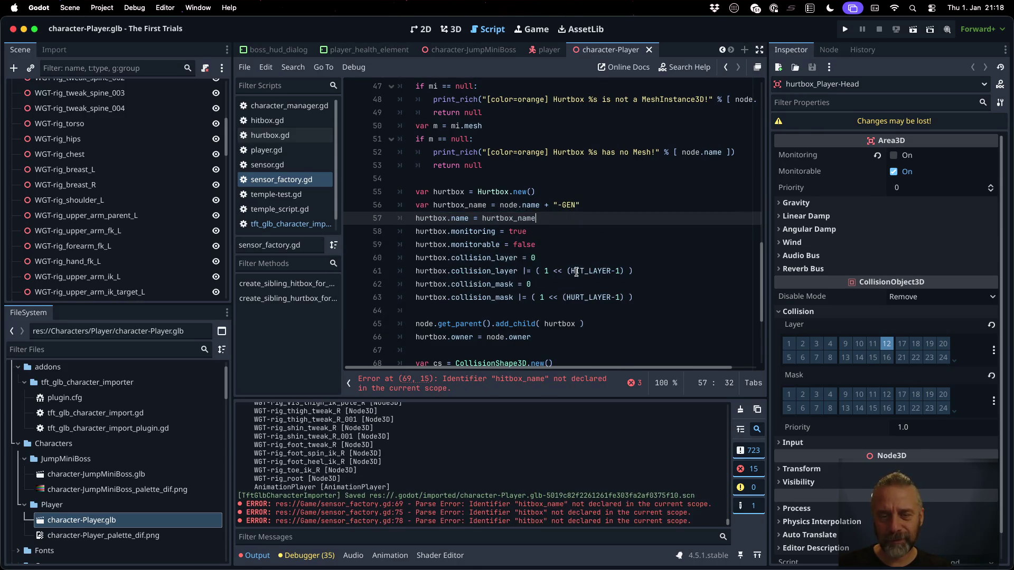
Change the remaining hitbox references on lines 69, 75 and 78 to hurtbox_name.
scroll(575, 272, down, 2)
scroll(549, 291, down, 1)
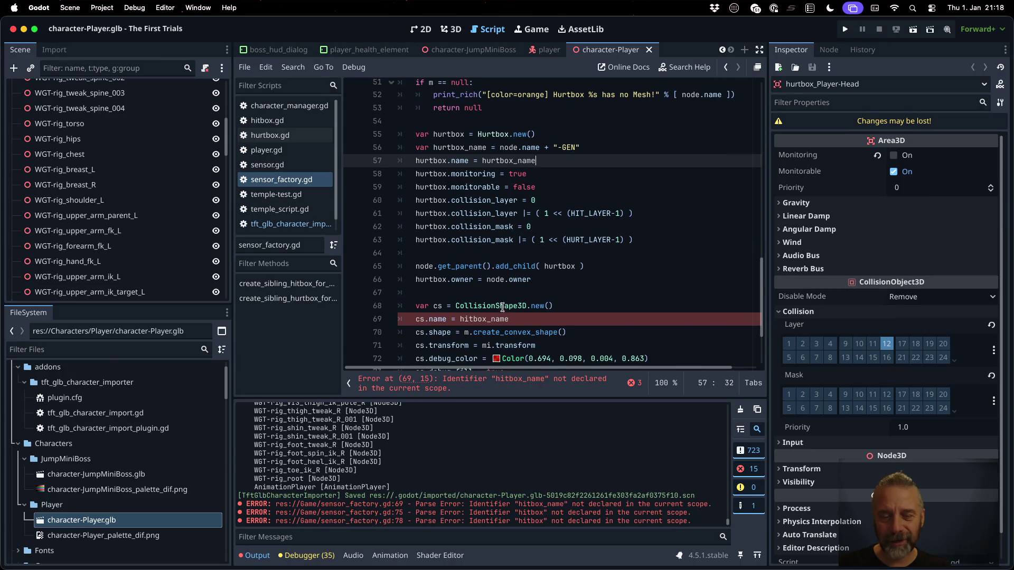
double_click(589, 320)
text(hurtbox_name)
scroll(616, 296, down, 3)
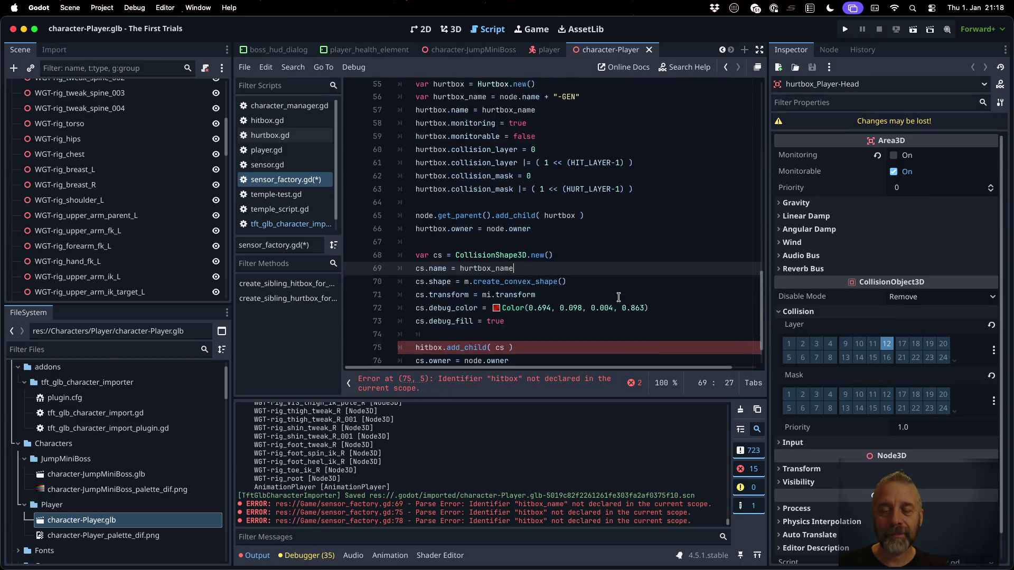
double_click(434, 328)
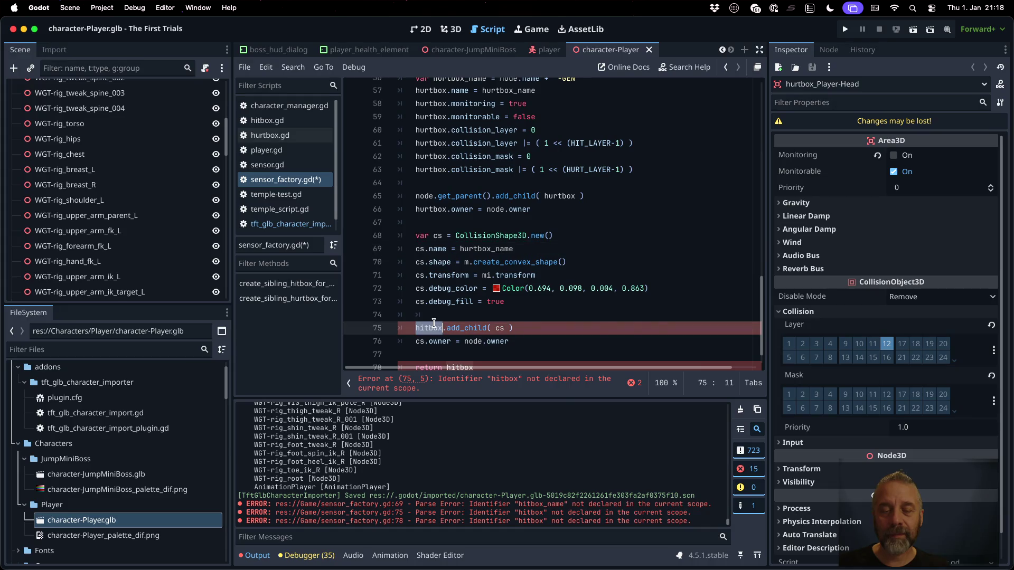
text(hurtbox_name)
scroll(623, 310, down, 1)
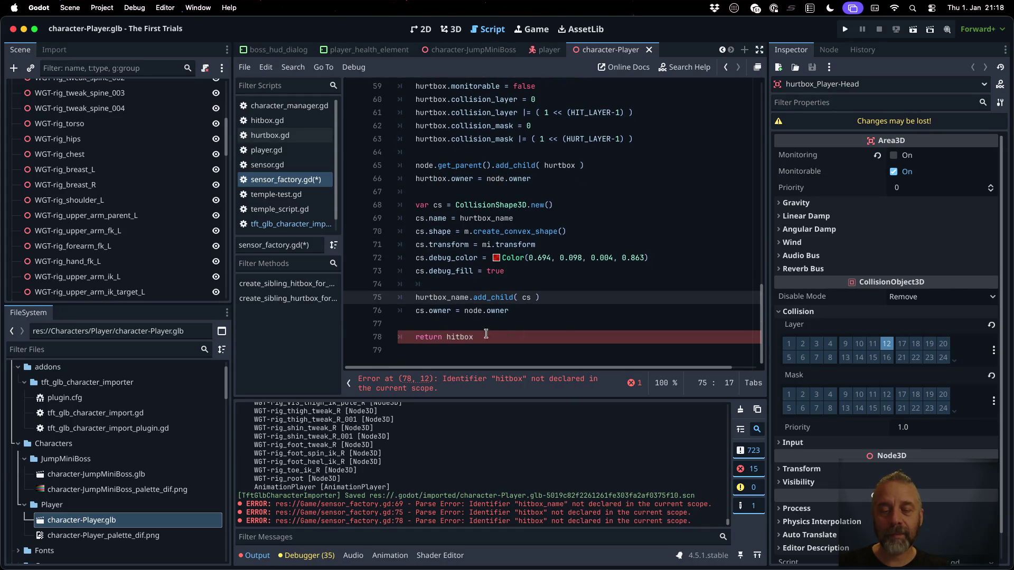
double_click(457, 336)
text(hurtbox_name)
Set the function's return type to Hurtbox and save sensor_factory.gd.
scroll(620, 307, up, 10)
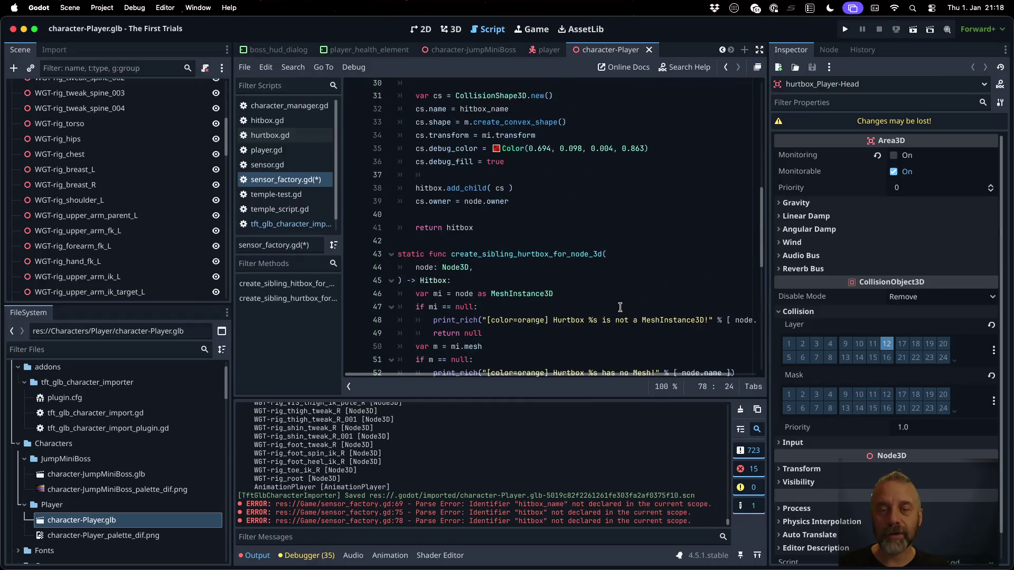
double_click(422, 281)
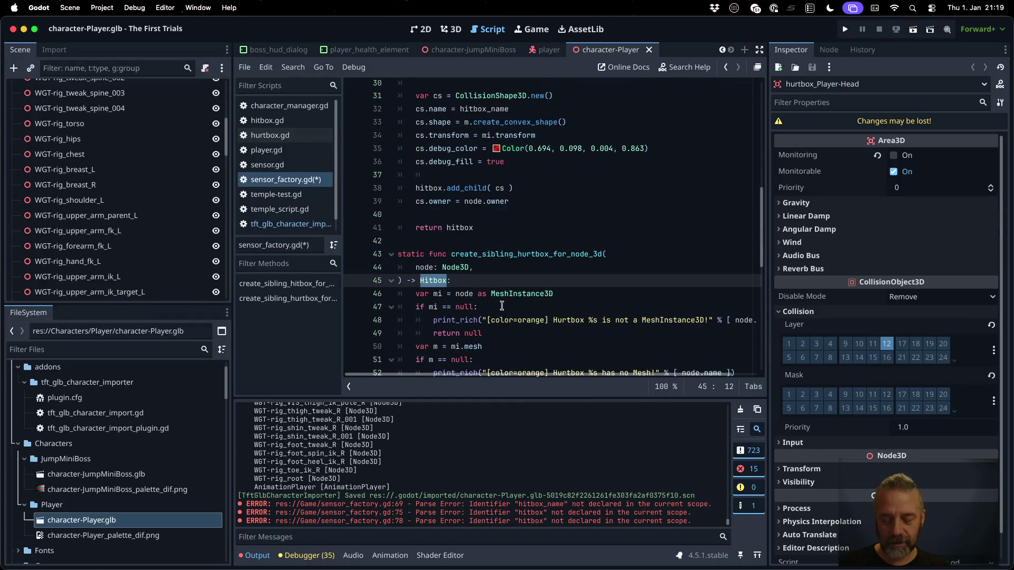
text(Hurtbox)
key(super+s)
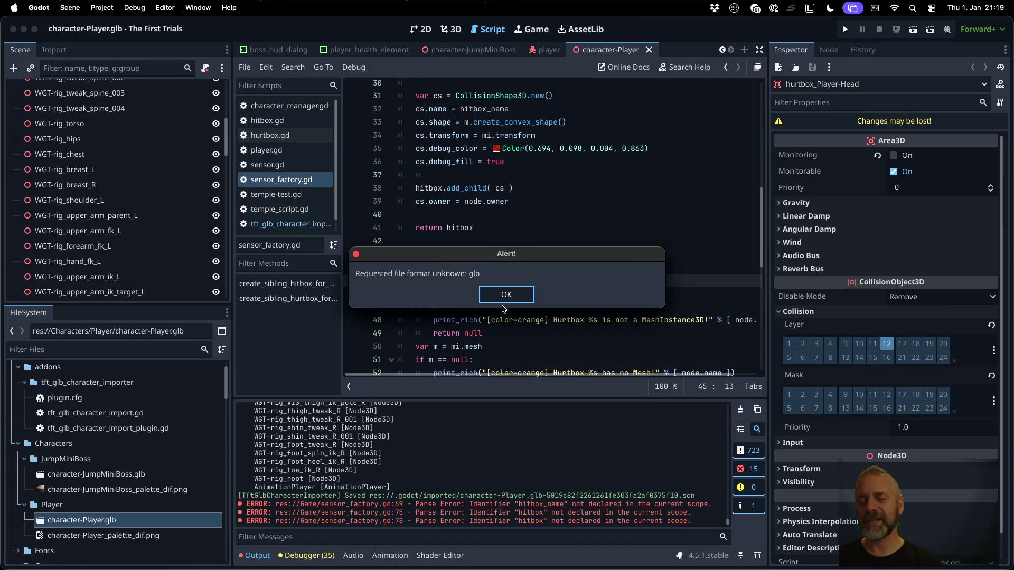
click(514, 294)
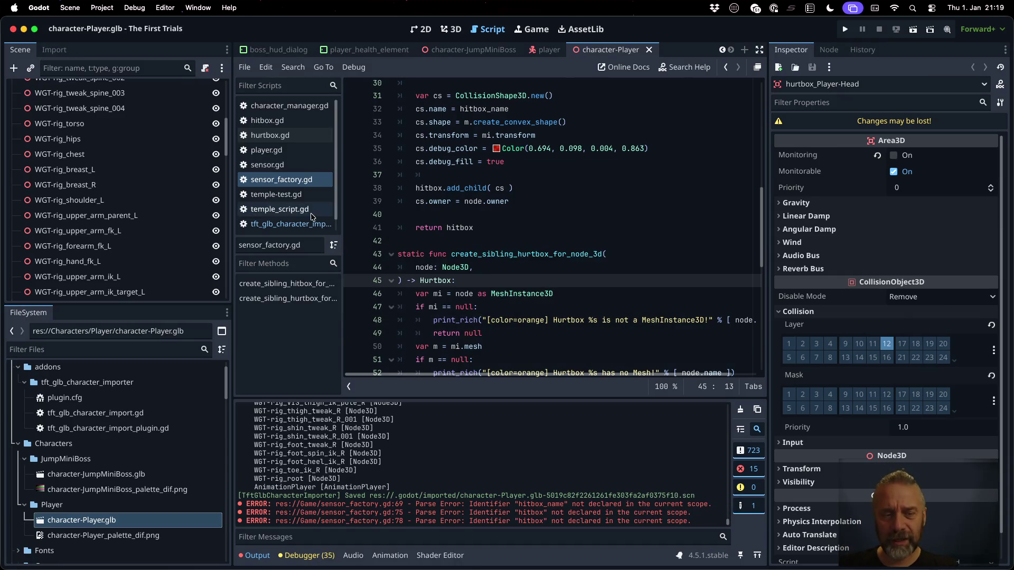
Compare the importer's HURT_LAYER usage against sensor_factory.gd.
click(291, 224)
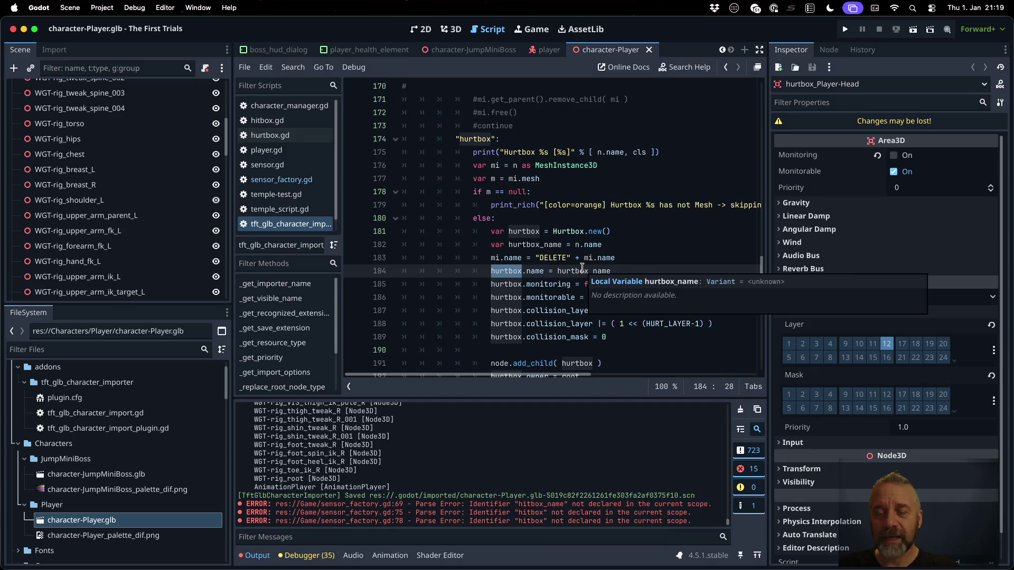
scroll(582, 268, down, 1)
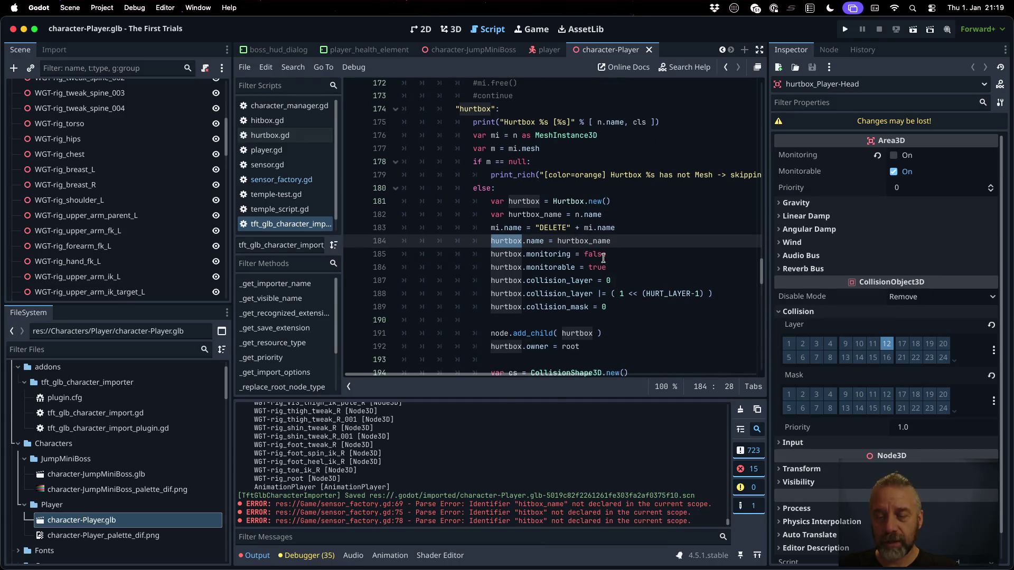
double_click(663, 294)
key(ctrl+c)
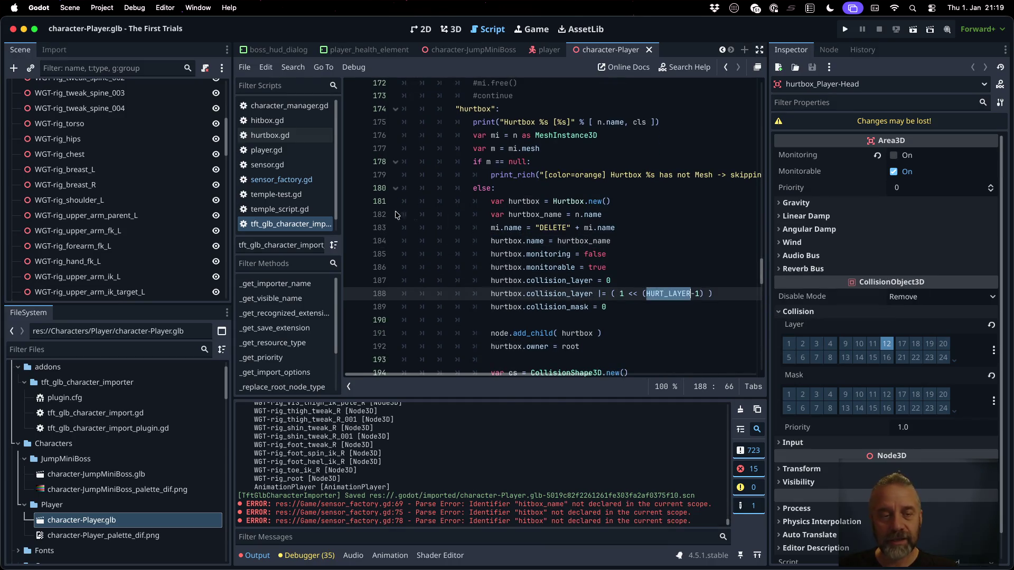
click(299, 180)
scroll(636, 275, down, 3)
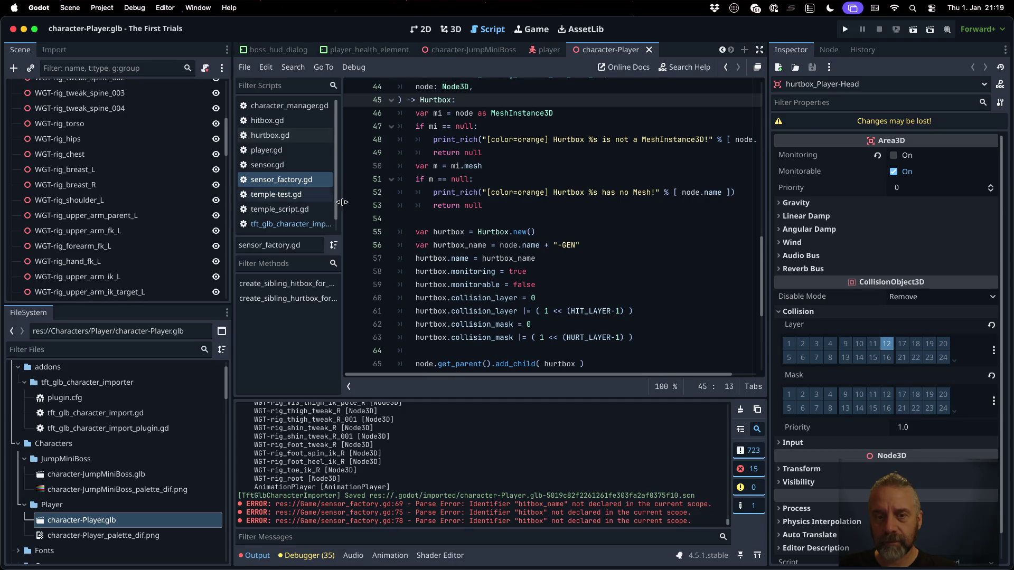
click(287, 223)
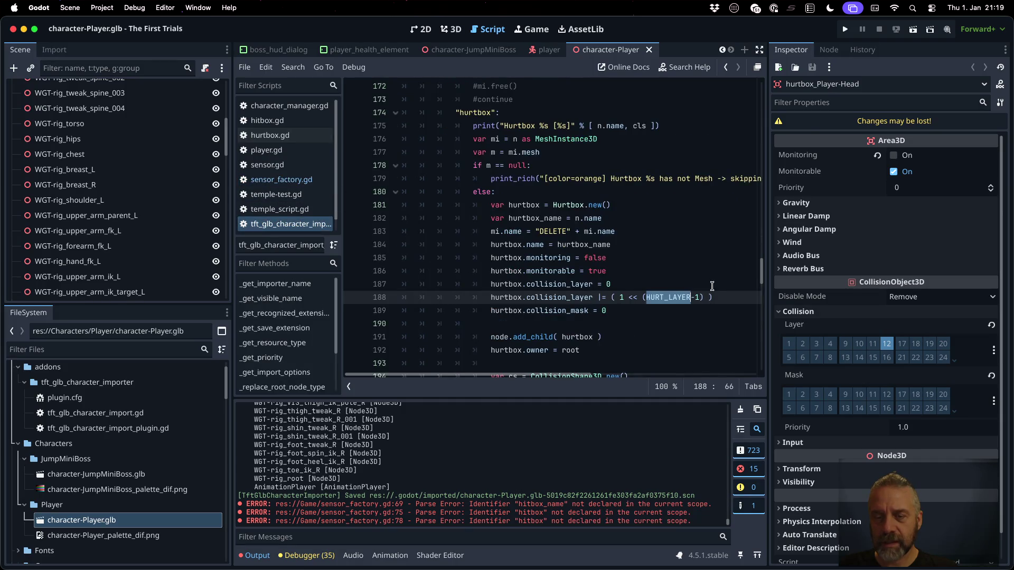
click(300, 181)
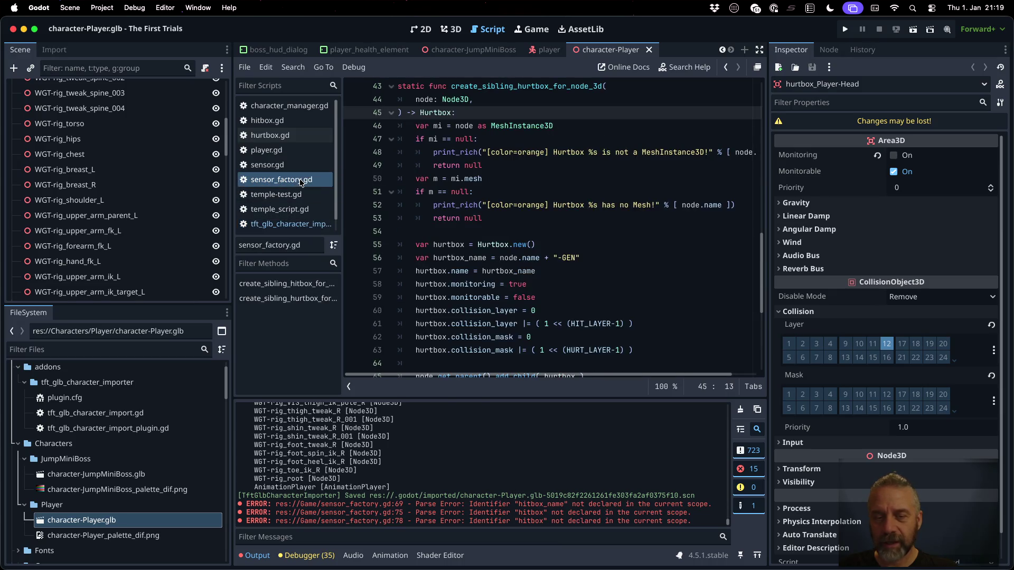
Switch the collision layer to HURT_LAYER, delete the collision mask line, and save.
double_click(597, 323)
key(ctrl+v)
key(Down)
key(Down)
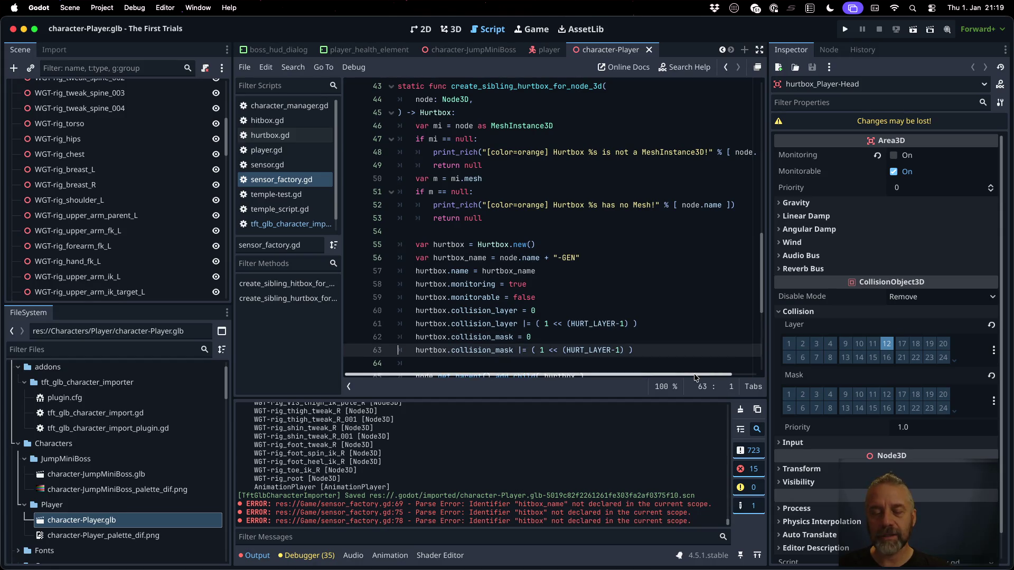
key(shift+Down)
key(Delete)
key(ctrl+s)
key(Return)
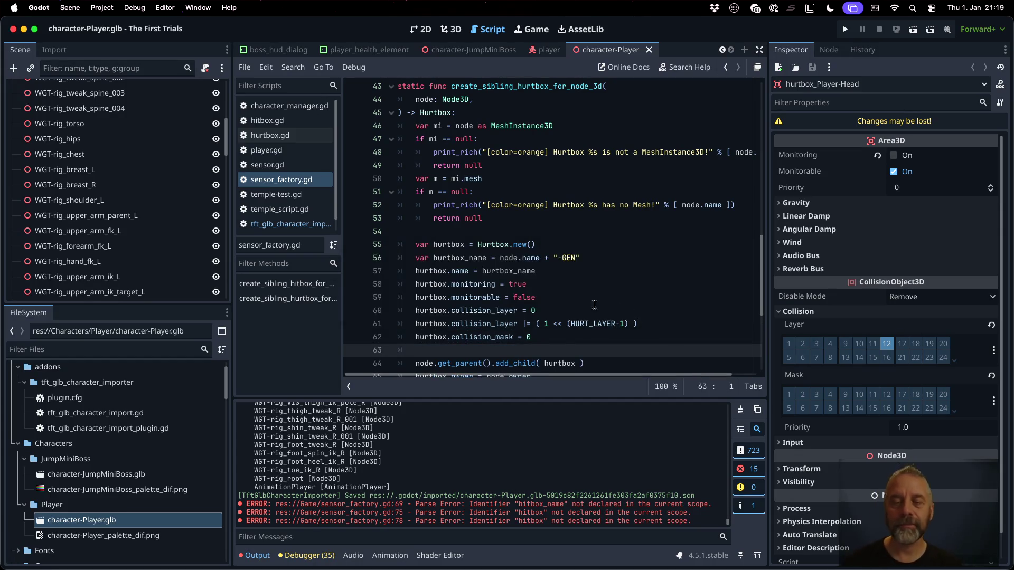
Set monitoring to false and monitorable to true, then save.
double_click(521, 280)
text(fals)
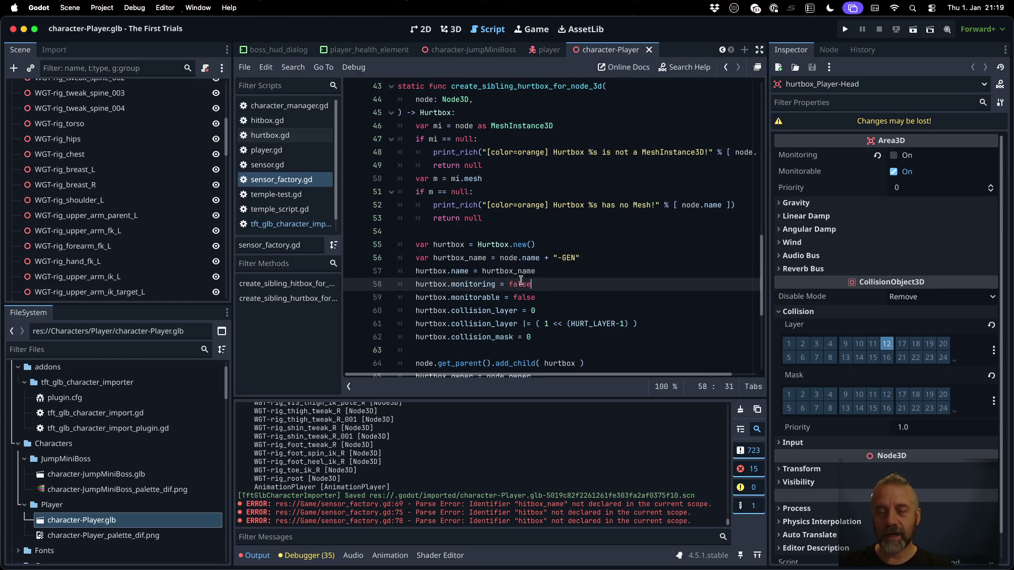
key(Down)
key(ctrl+shift+Right)
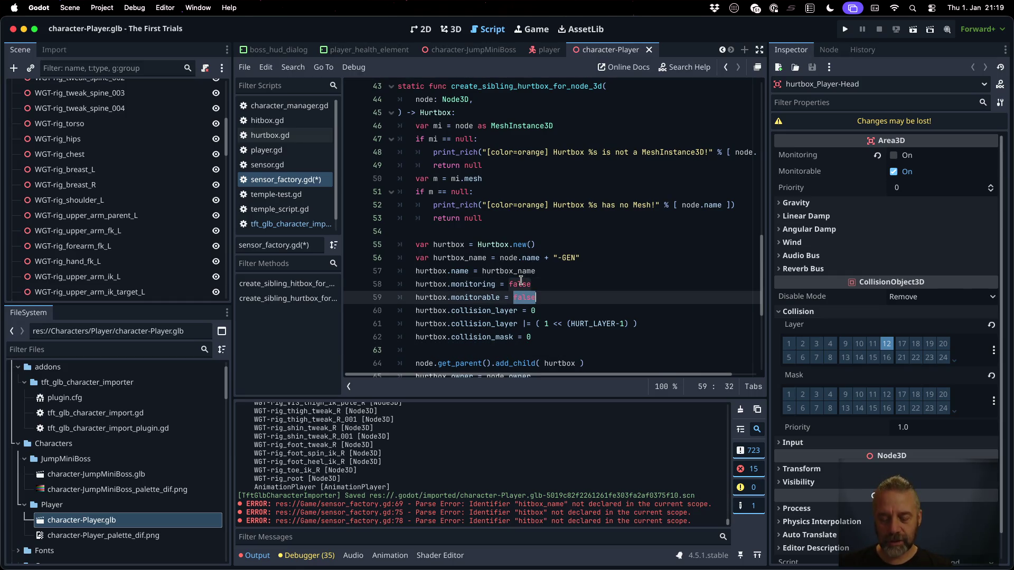
text(tru)
scroll(522, 281, down, 5)
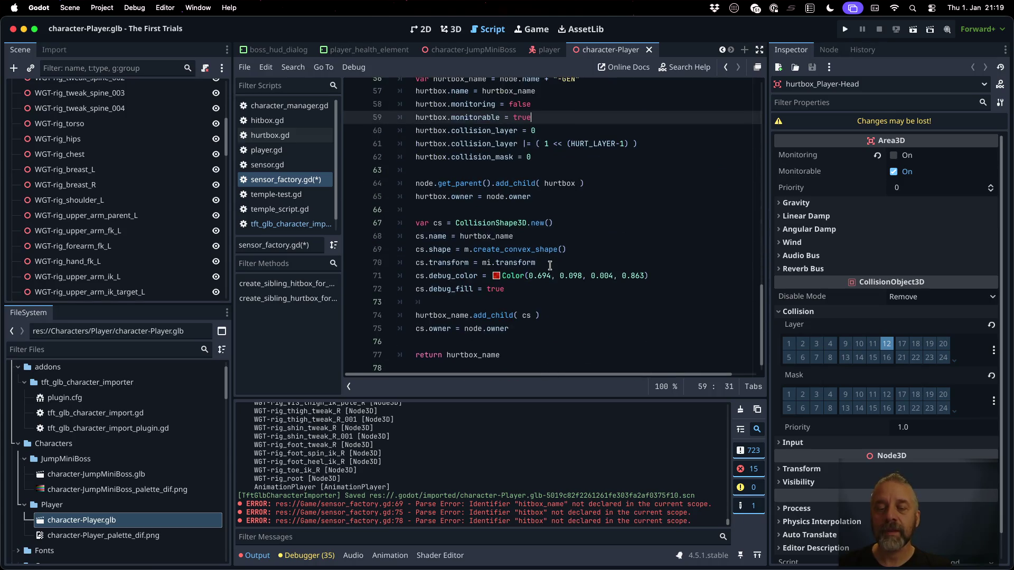
key(super+s)
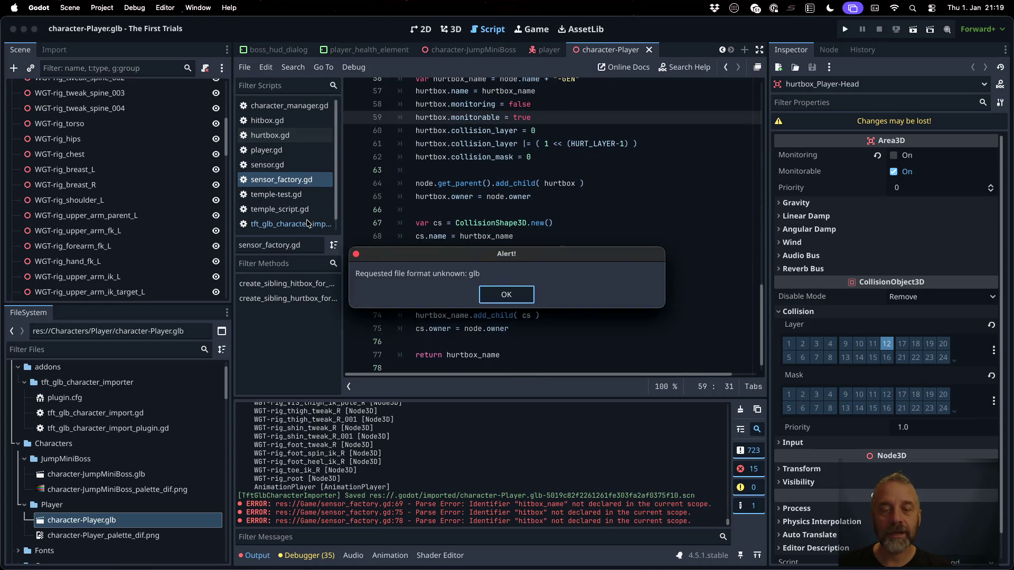
click(481, 288)
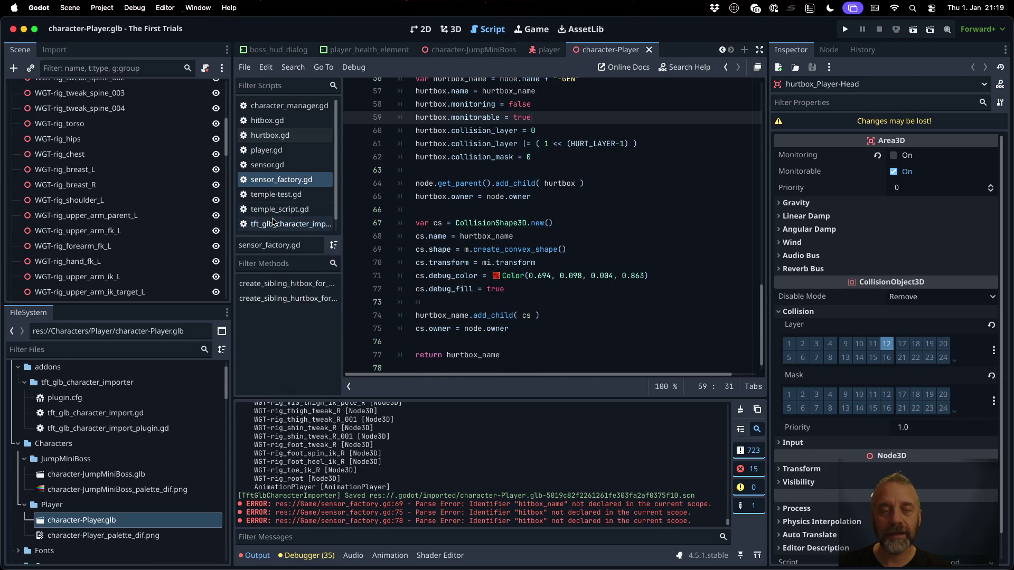
Replace the red debug colour line with the importer's orange Color (0.686, 0.474, 0.132, 0.863) and save.
scroll(639, 303, down, 5)
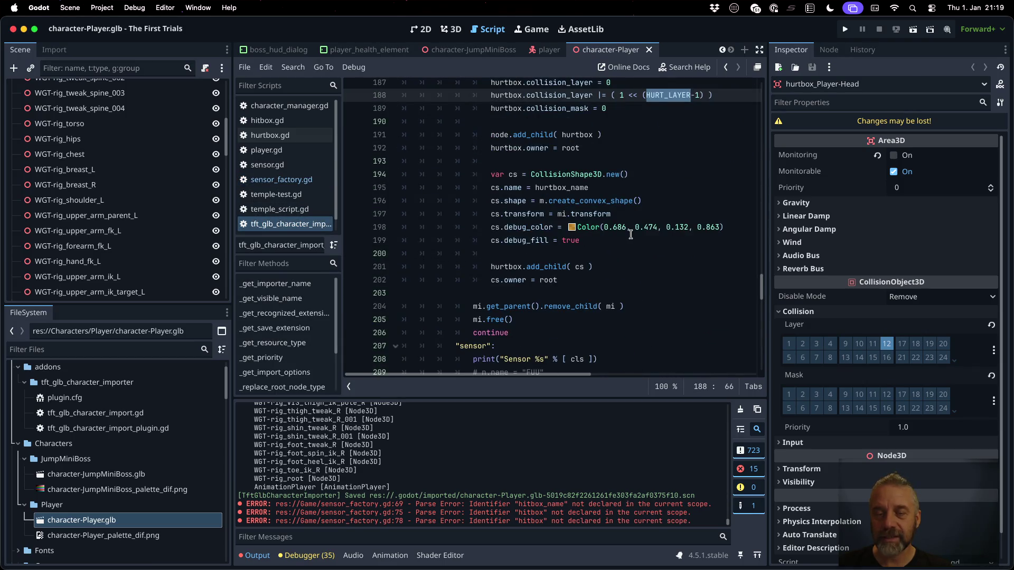
click(568, 227)
key(super+shift+Left)
key(super+c)
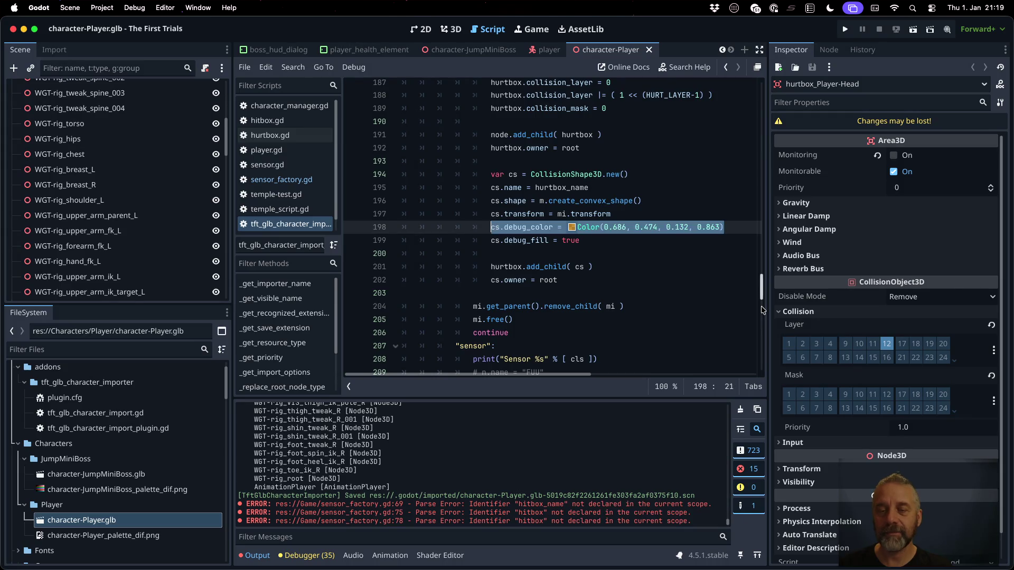
click(280, 180)
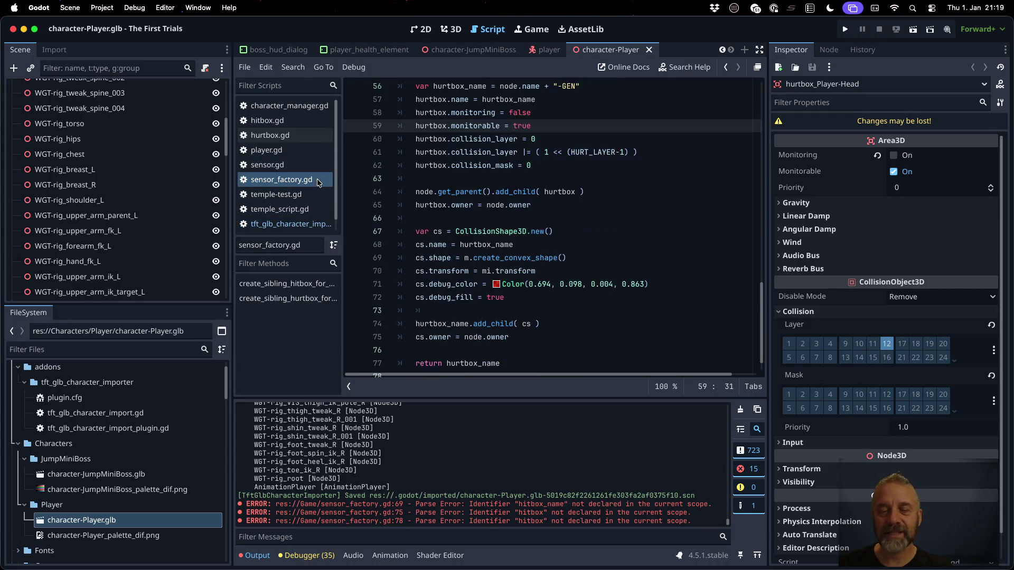
click(692, 284)
key(super+shift+Left)
key(super+v)
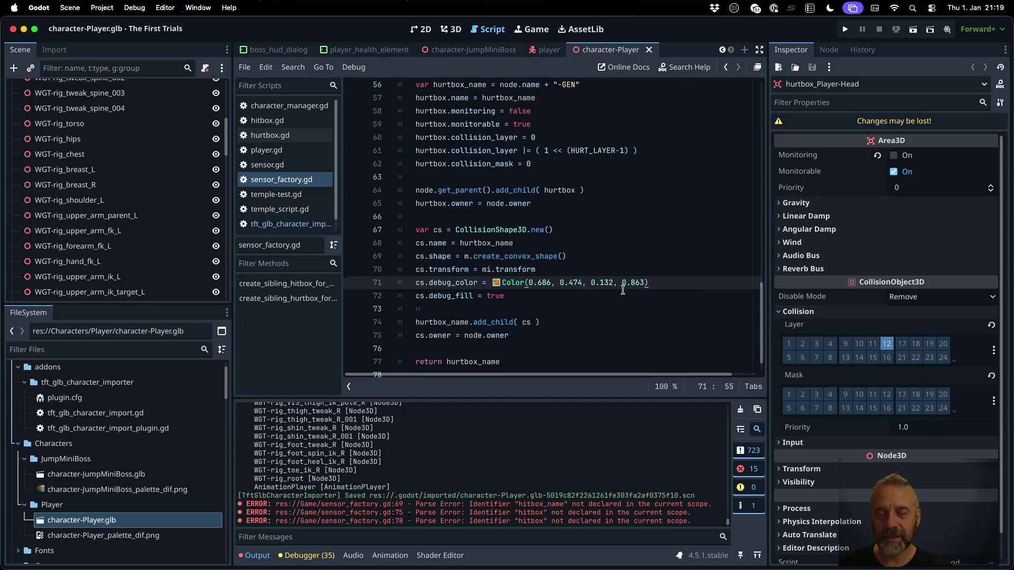
scroll(623, 290, down, 1)
scroll(623, 290, up, 10)
scroll(623, 290, down, 2)
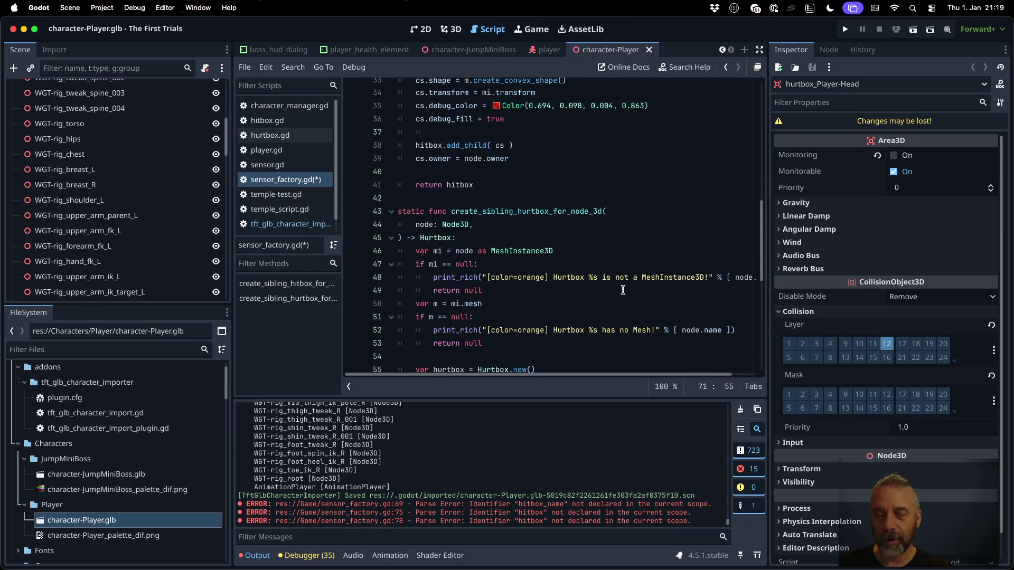
key(super+s)
key(Return)
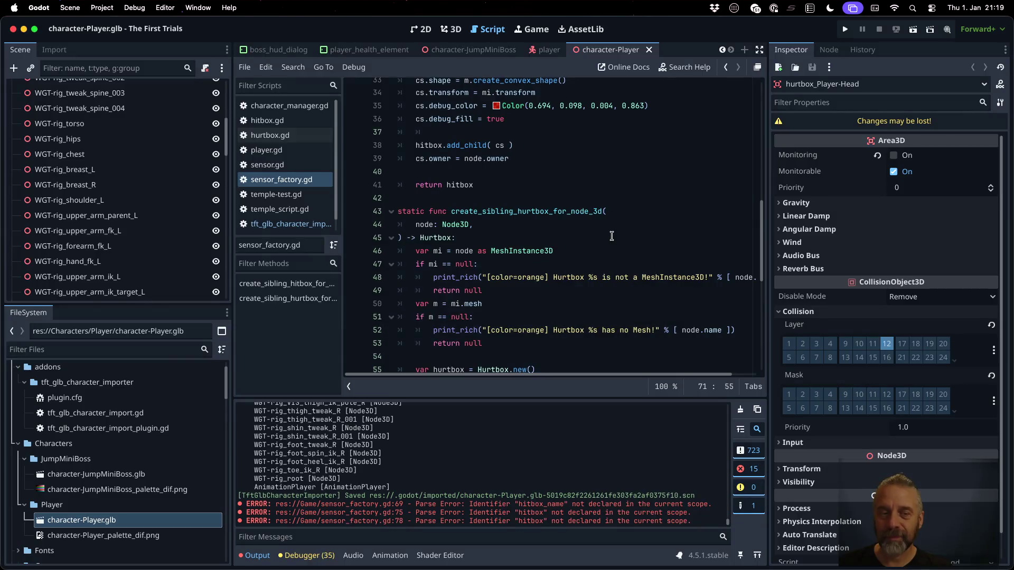
Return to tft_glb_character_import.gd and scroll up.
click(317, 225)
scroll(603, 266, up, 13)
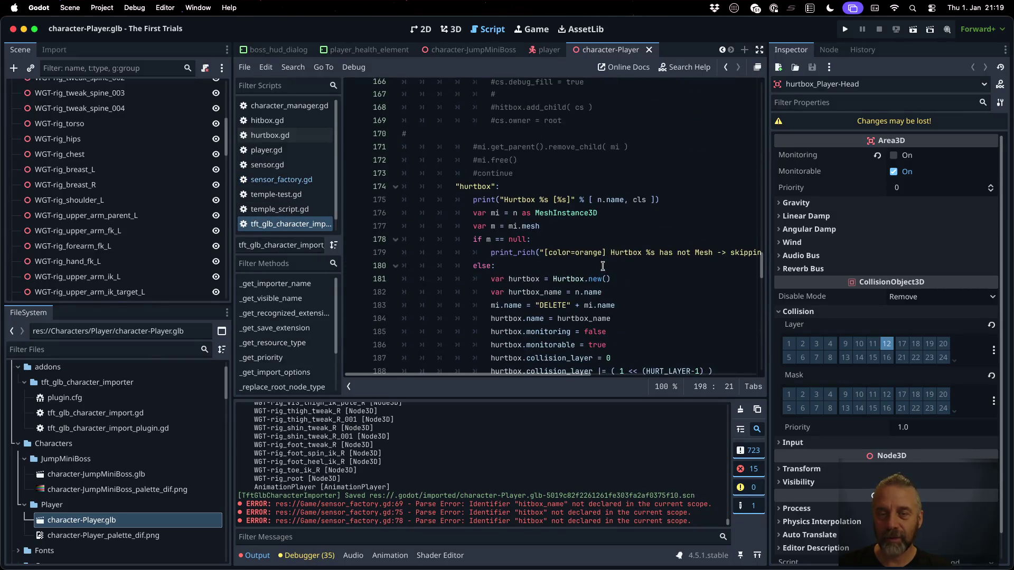
scroll(603, 266, up, 6)
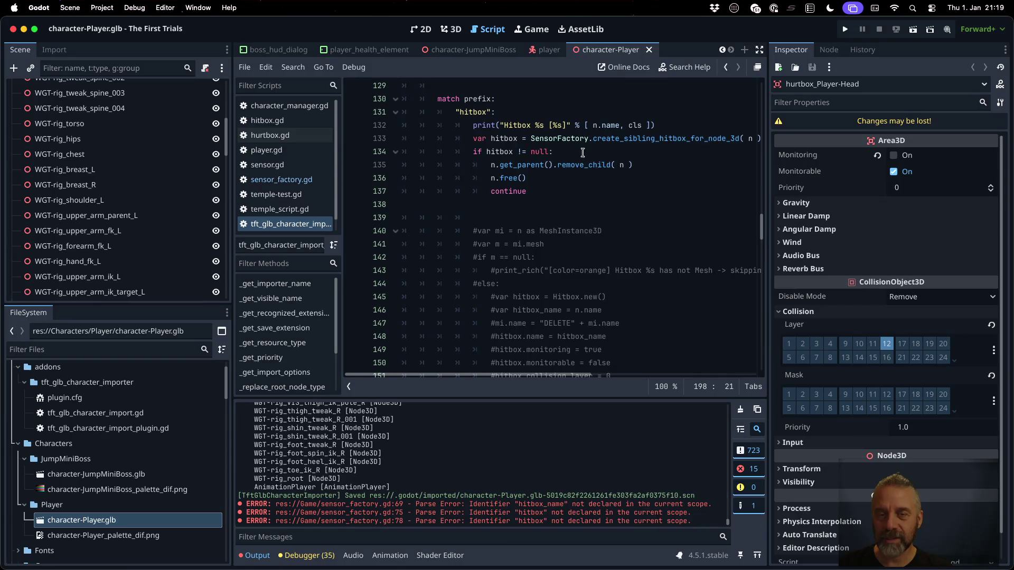
Copy the SensorFactory hitbox call block into the importer's hurtbox branch.
click(575, 125)
key(Down)
key(Home)
key(shift+Down)
key(shift+Down)
key(shift+Down)
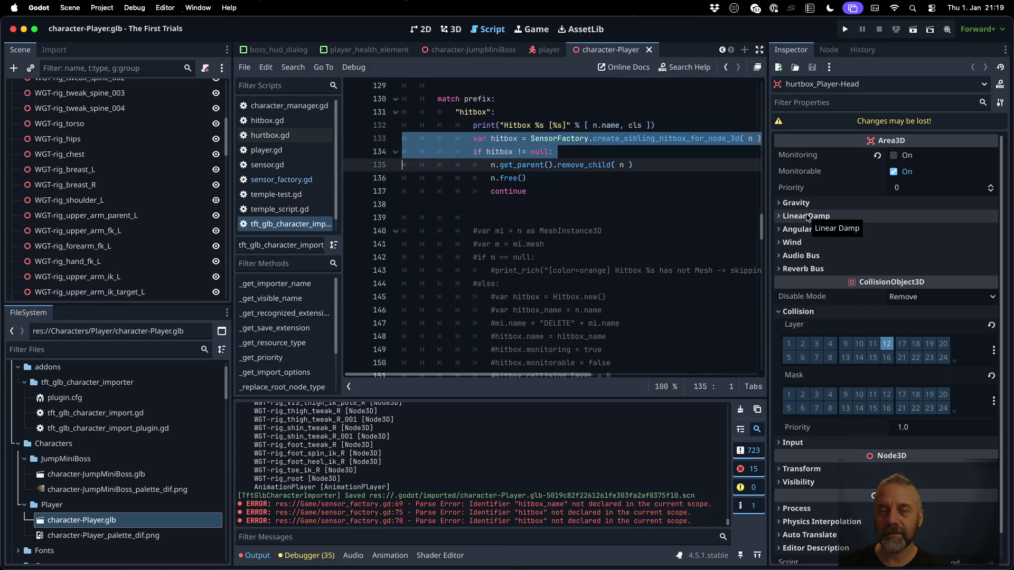
scroll(615, 328, down, 9)
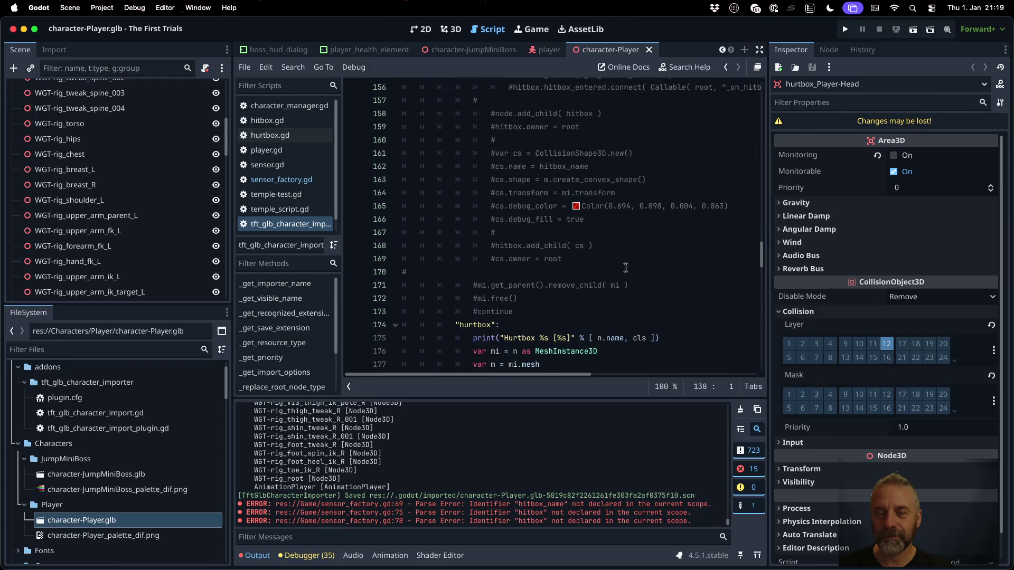
click(653, 341)
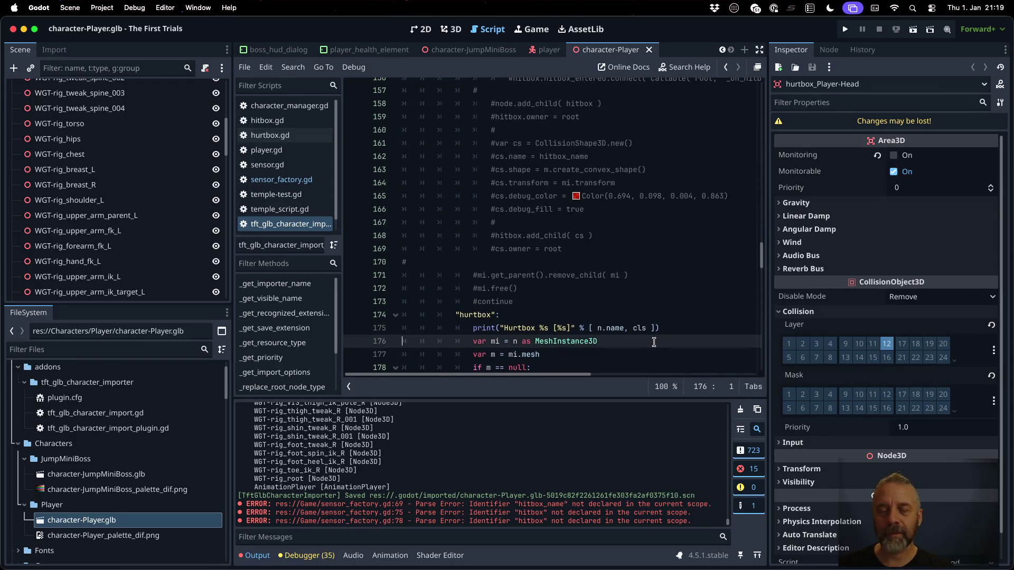
text(var hitbox = SensorFactory.create_sibling_hitbox_for_node_3d( n ) 				if hitbox != null: 					n.get_parent().remove_child( n ) 					n.free() 					continue)
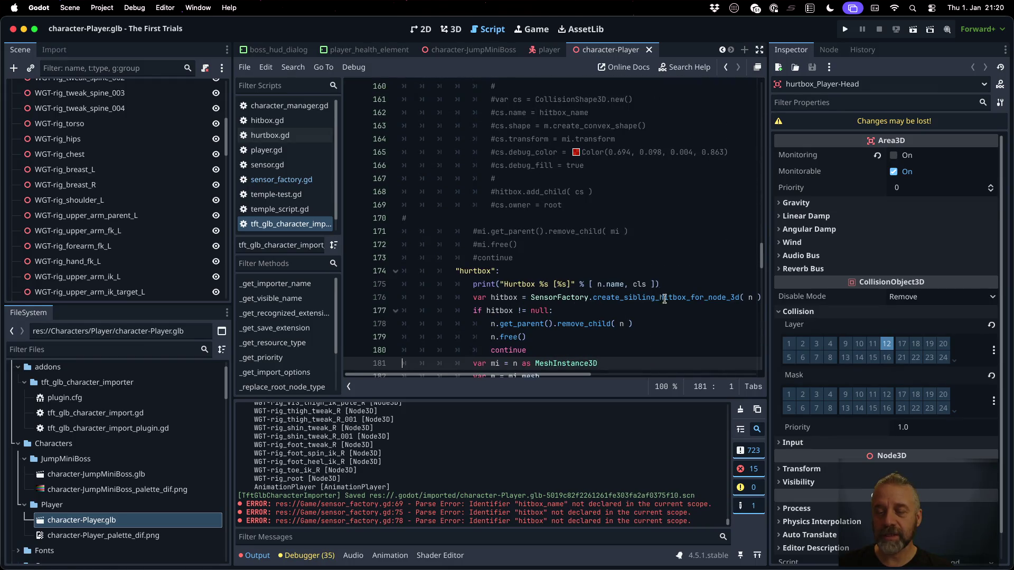
Adapt the pasted block to call the hurtbox factory function and use a hurtbox variable.
click(673, 297)
key(BackSpace)
key(BackSpace)
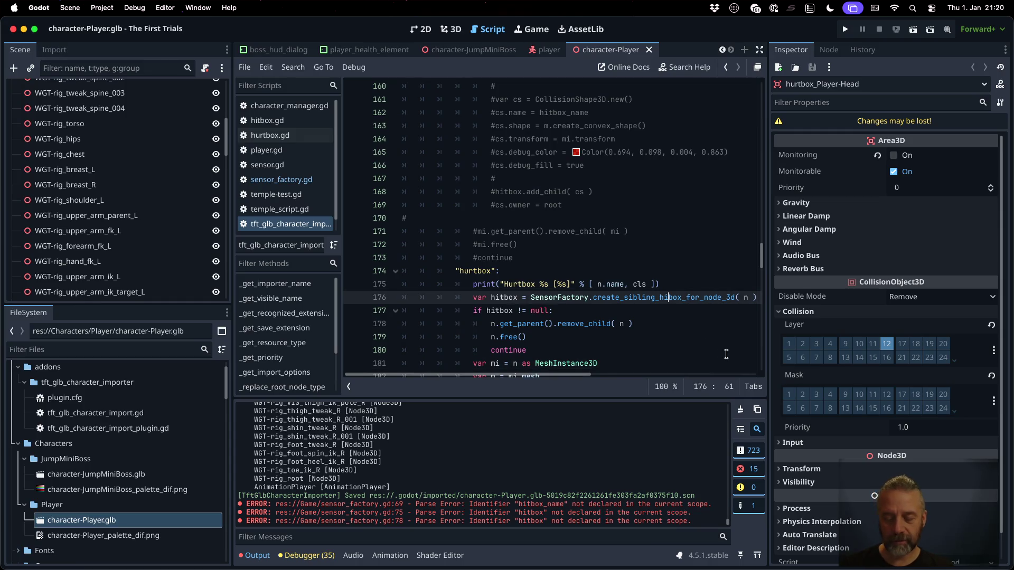
text(urt)
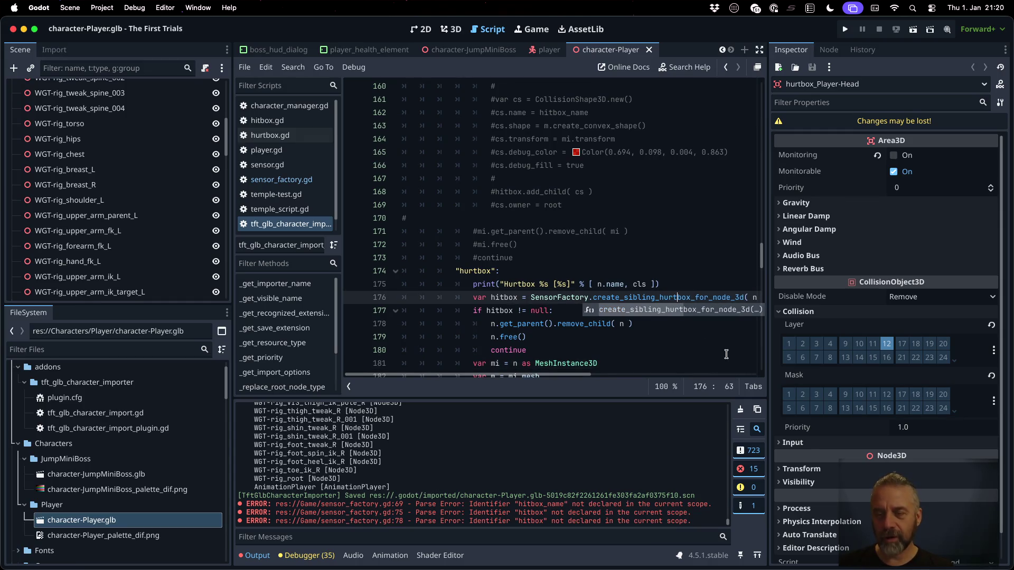
double_click(507, 291)
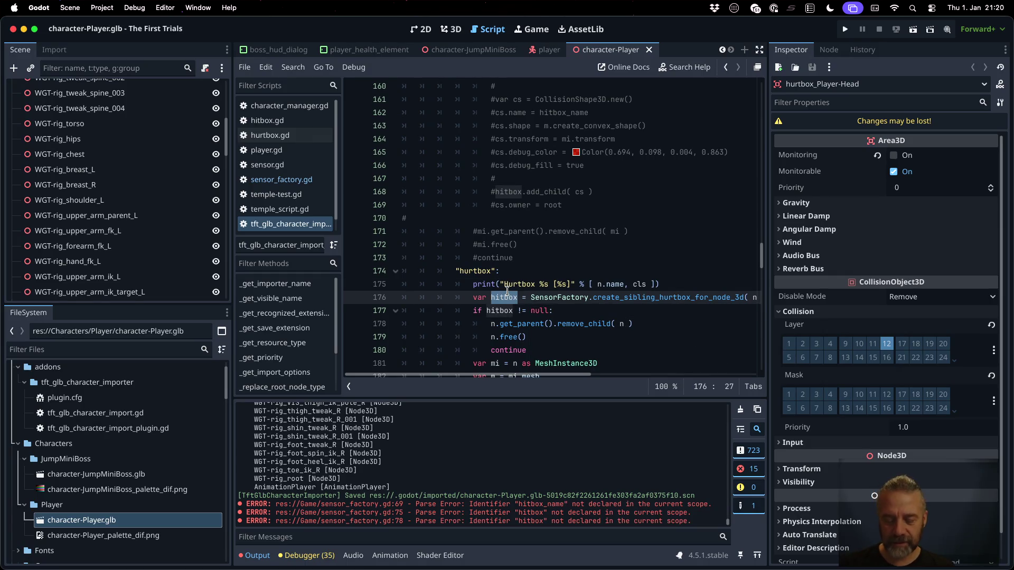
text(hurtbox)
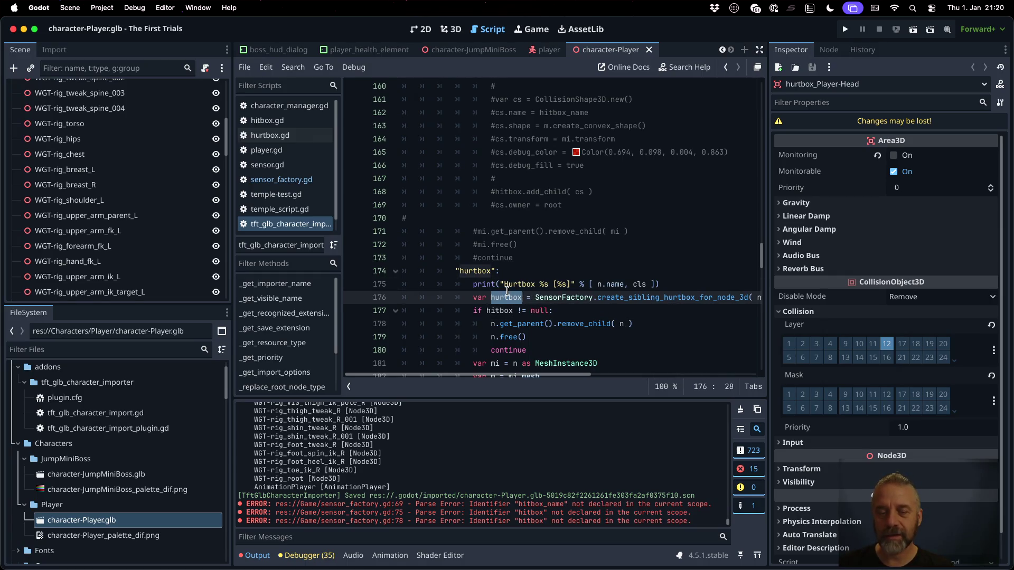
double_click(501, 311)
text(hurtbox)
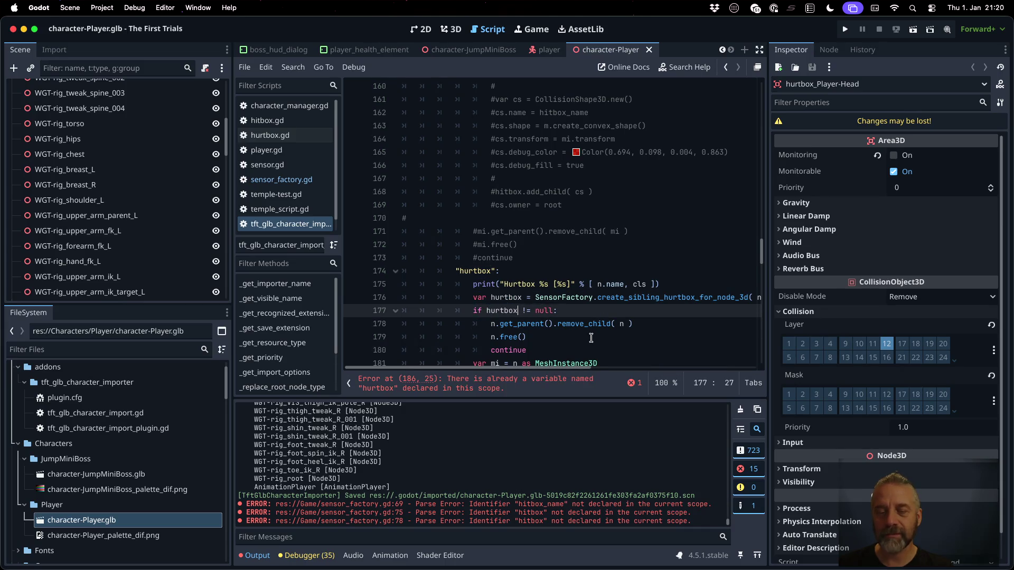
Comment out the old hurtbox-building code and save the importer script.
scroll(590, 337, down, 2)
triple_click(590, 338)
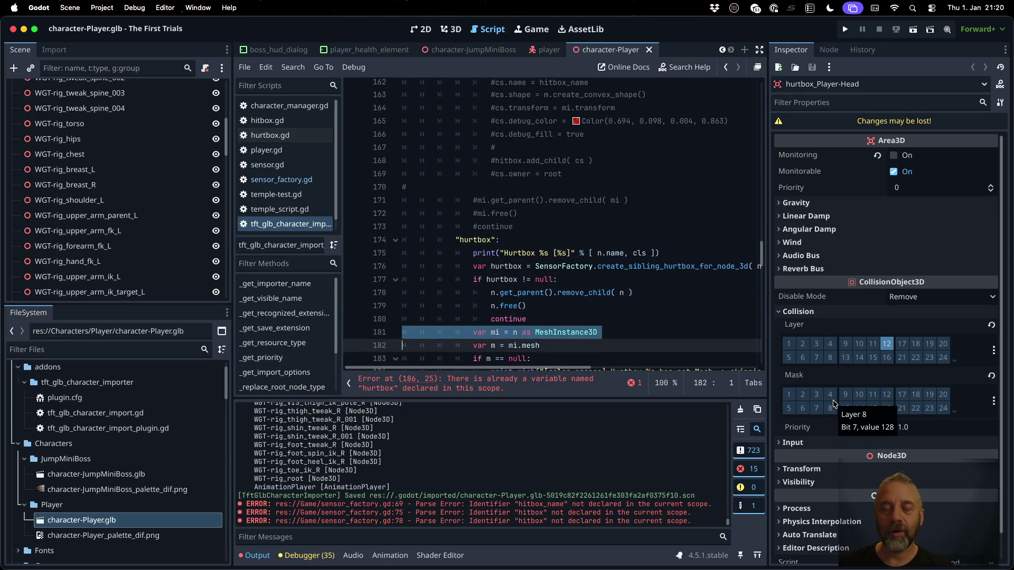
key(shift+Down)
key(shift+Down)
key(shift+Down)
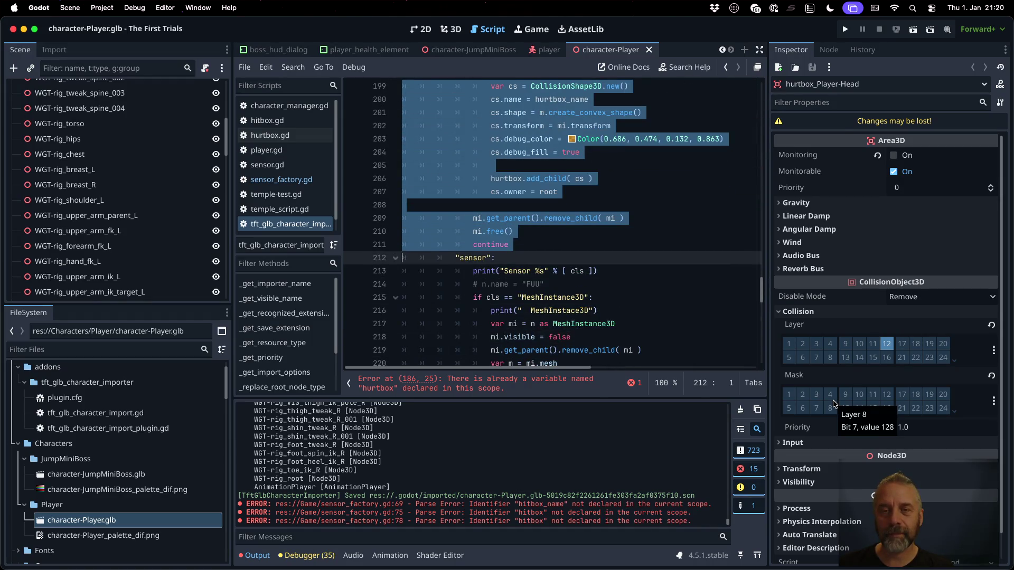
key(ctrl+k)
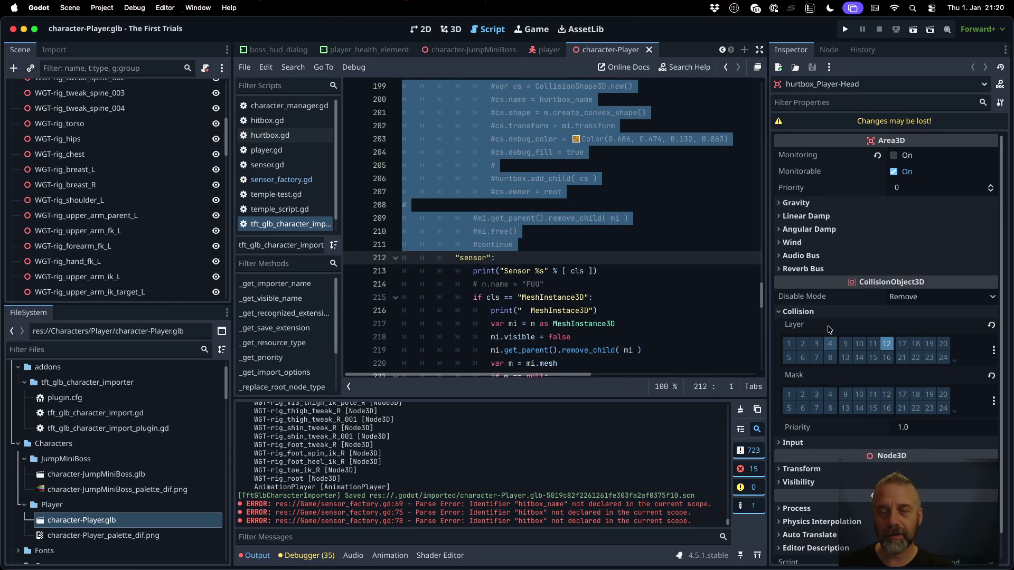
key(ctrl+s)
Reimport character-Player.glb from the FileSystem dock.
scroll(601, 250, up, 15)
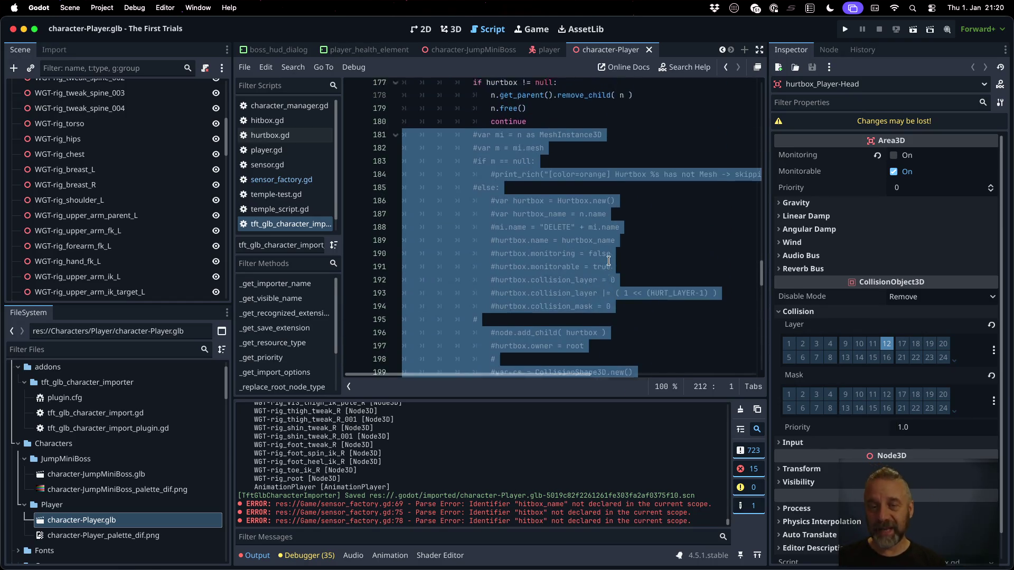
scroll(608, 261, up, 3)
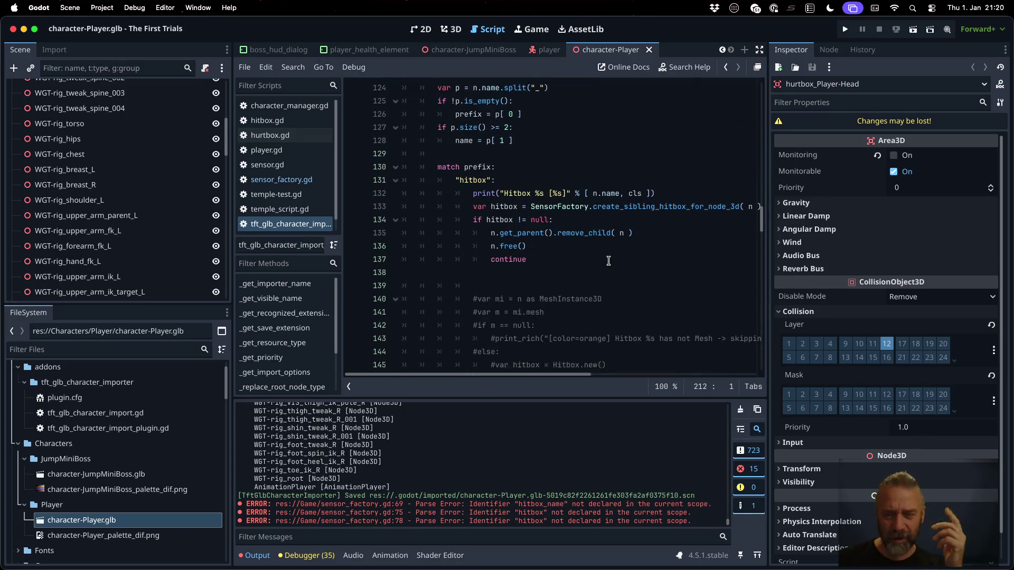
scroll(608, 260, down, 10)
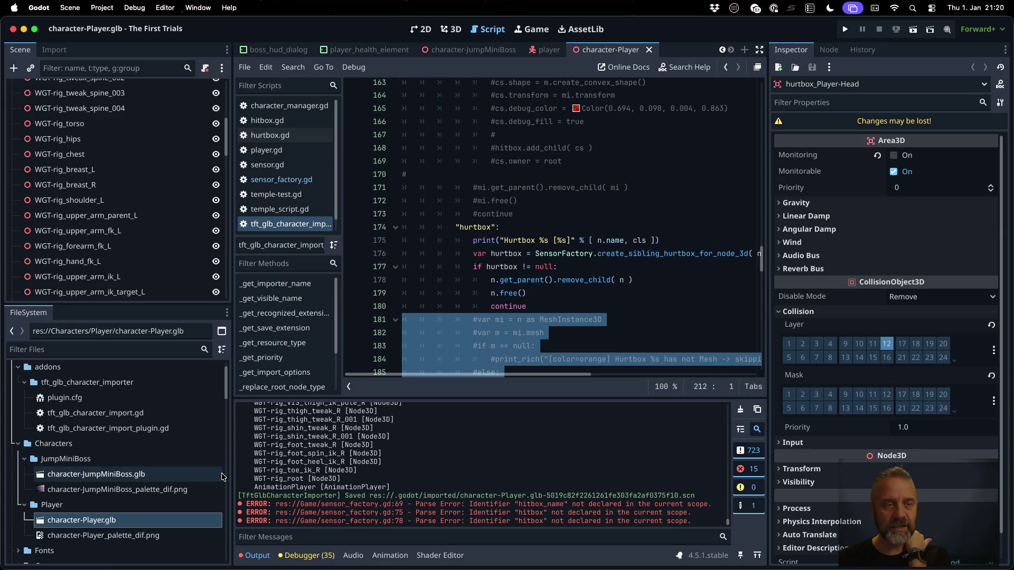
scroll(148, 226, up, 5)
click(97, 182)
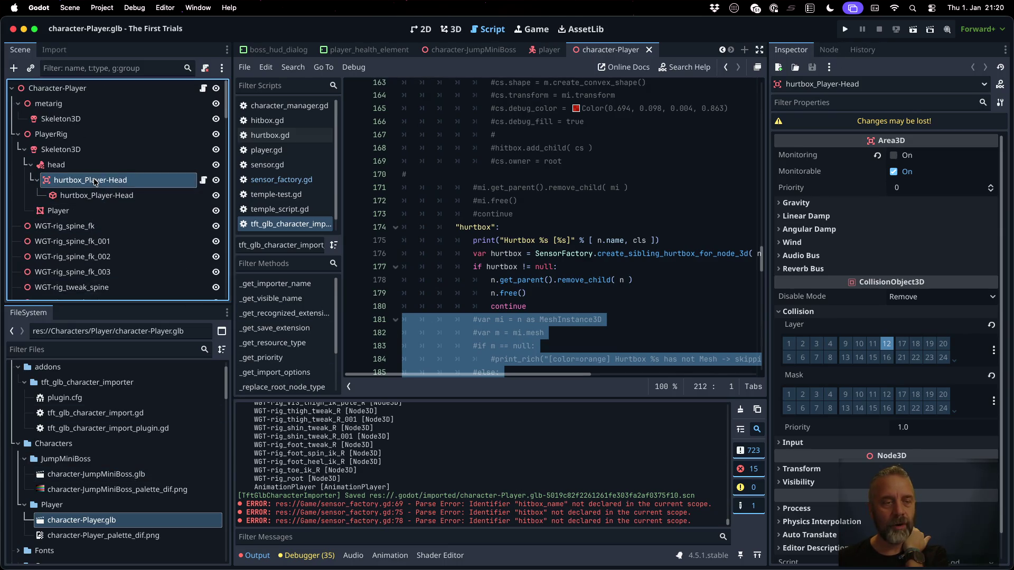
right_click(119, 522)
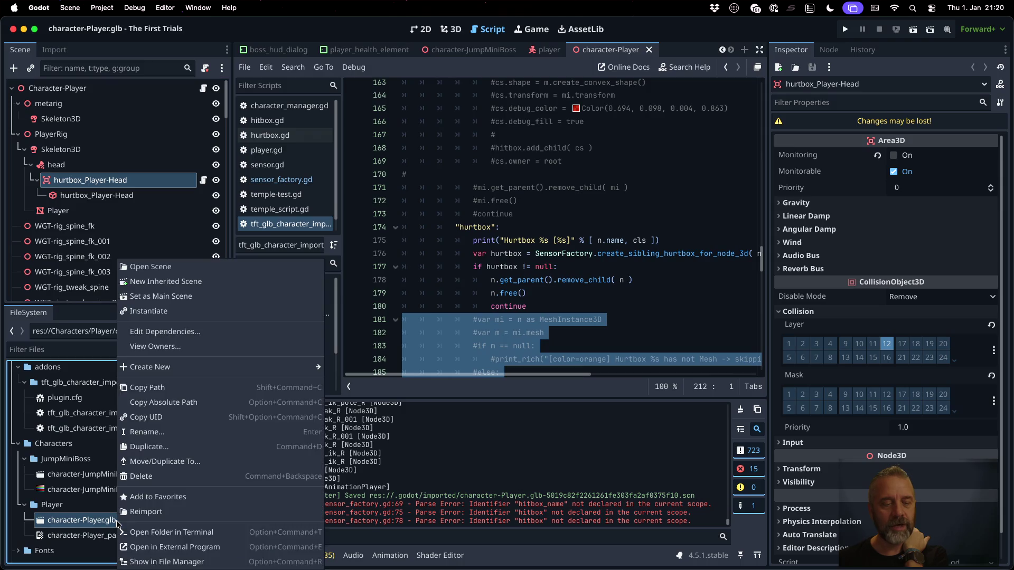
click(161, 510)
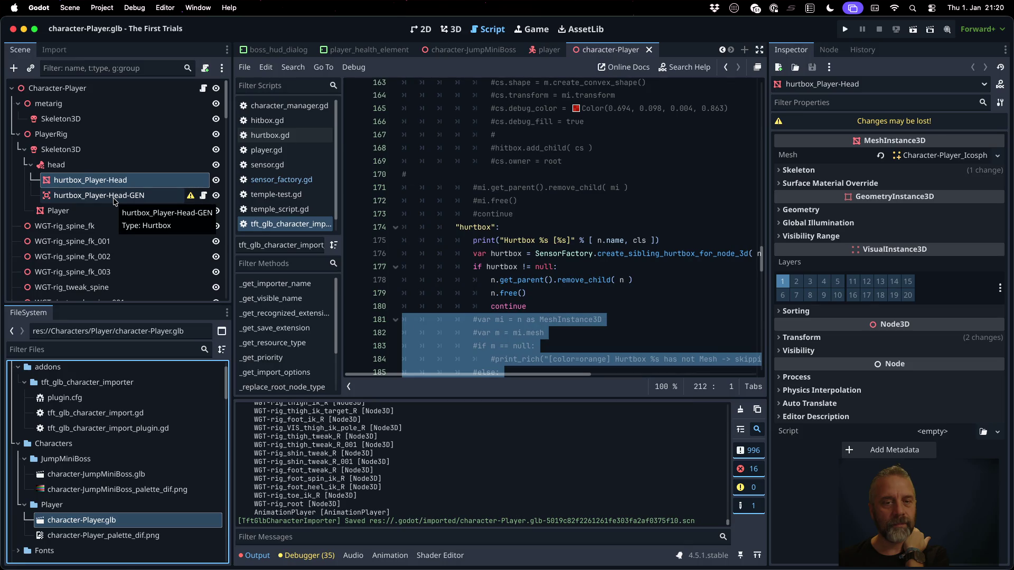
Find the sensor_factory.gd:74 error in the Output log and select add_child.
scroll(459, 436, up, 10)
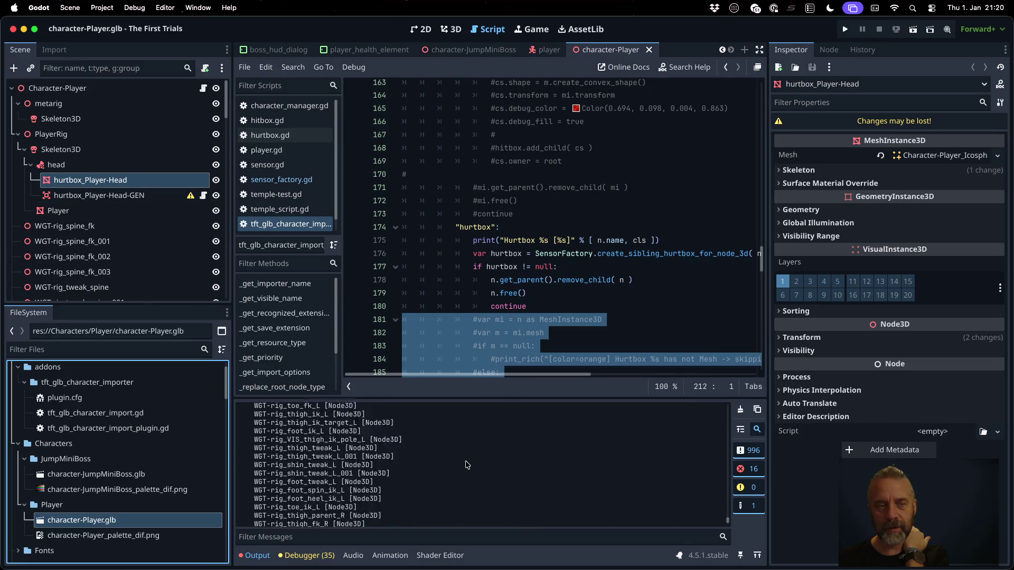
scroll(466, 465, up, 10)
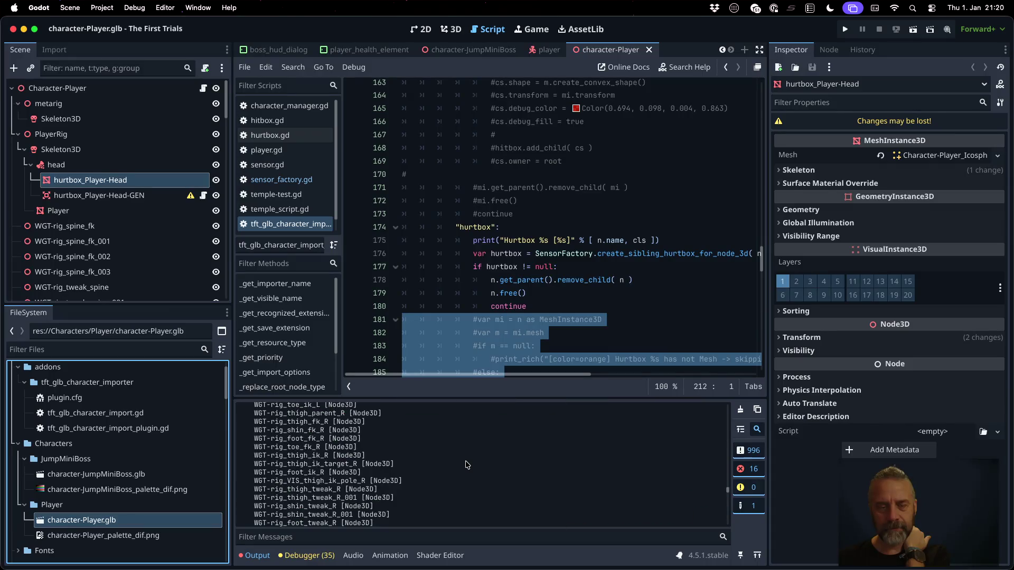
scroll(467, 470, down, 10)
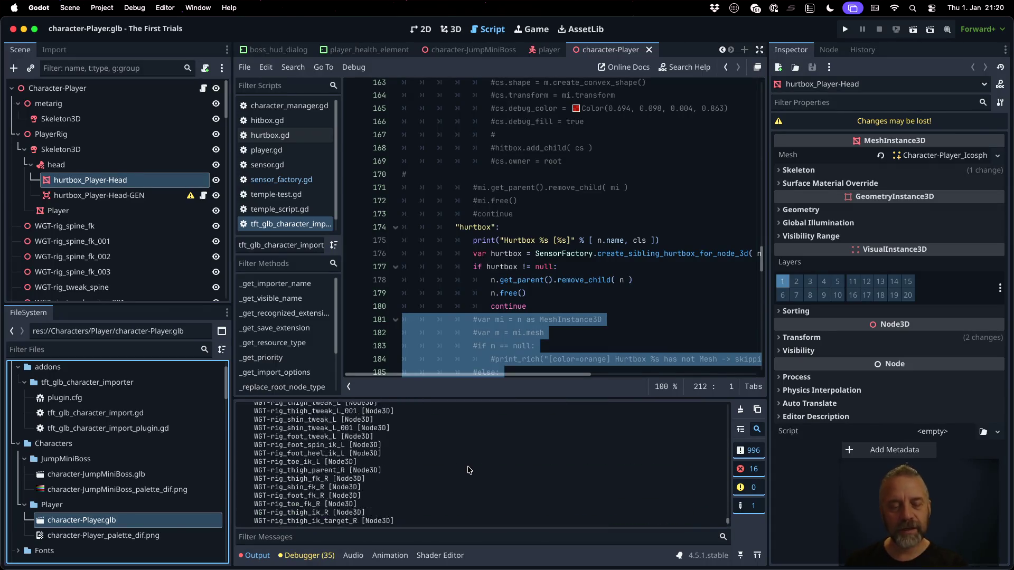
scroll(467, 470, up, 5)
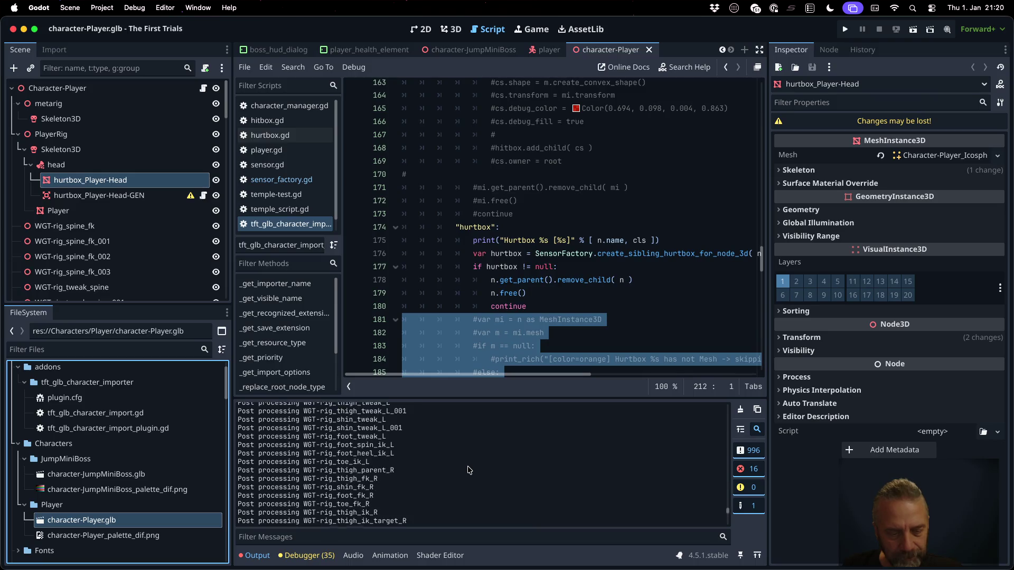
scroll(467, 470, up, 5)
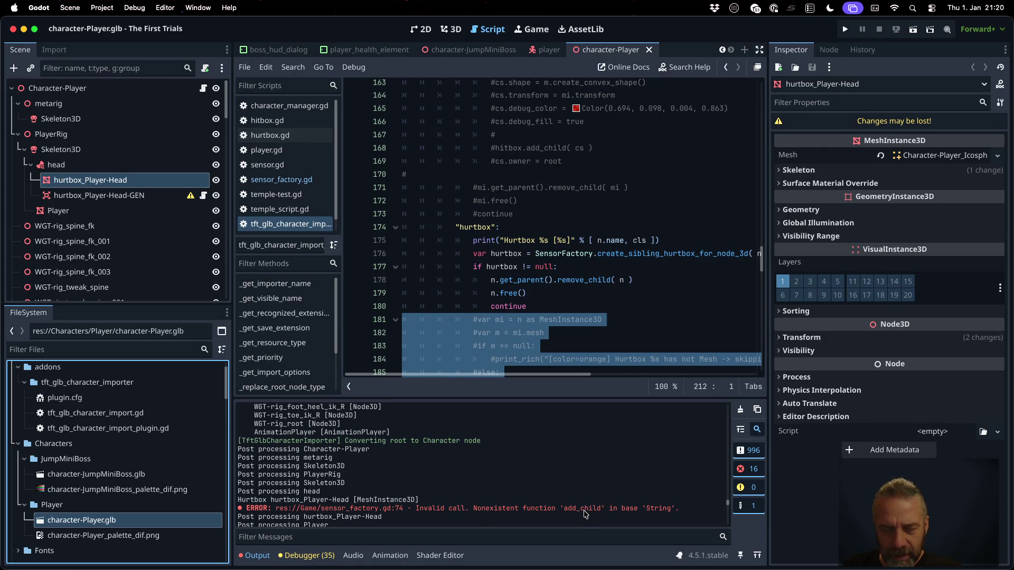
double_click(582, 508)
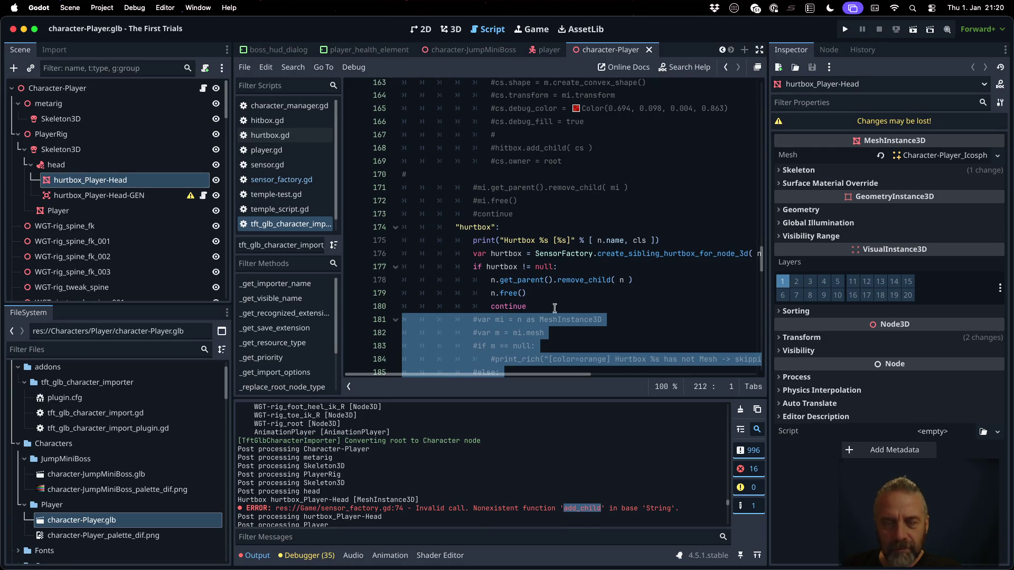
Change line 74 of sensor_factory.gd to hurtbox.add_child( cs ) and save.
click(312, 182)
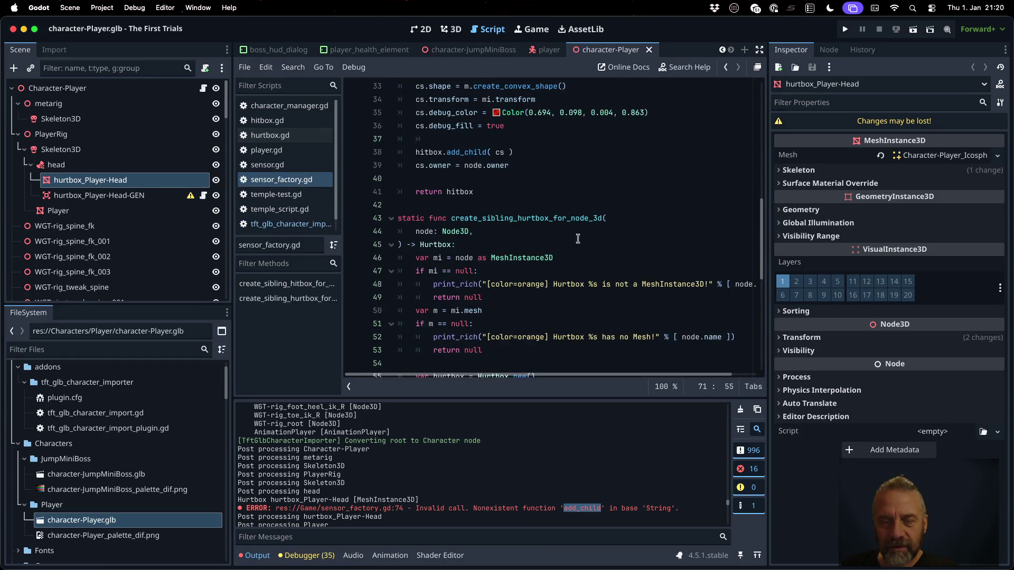
scroll(582, 241, down, 8)
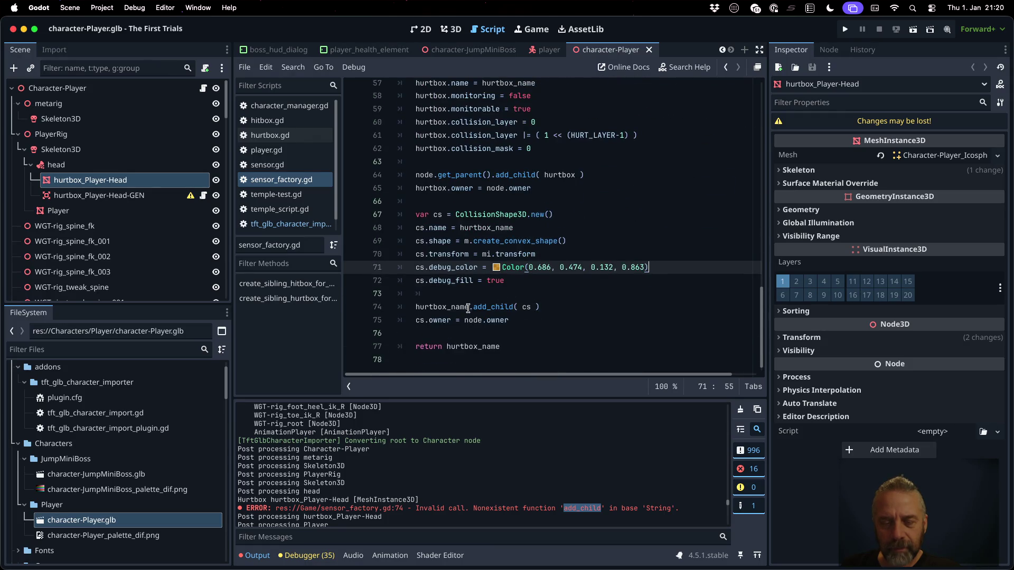
drag(467, 308, 460, 309)
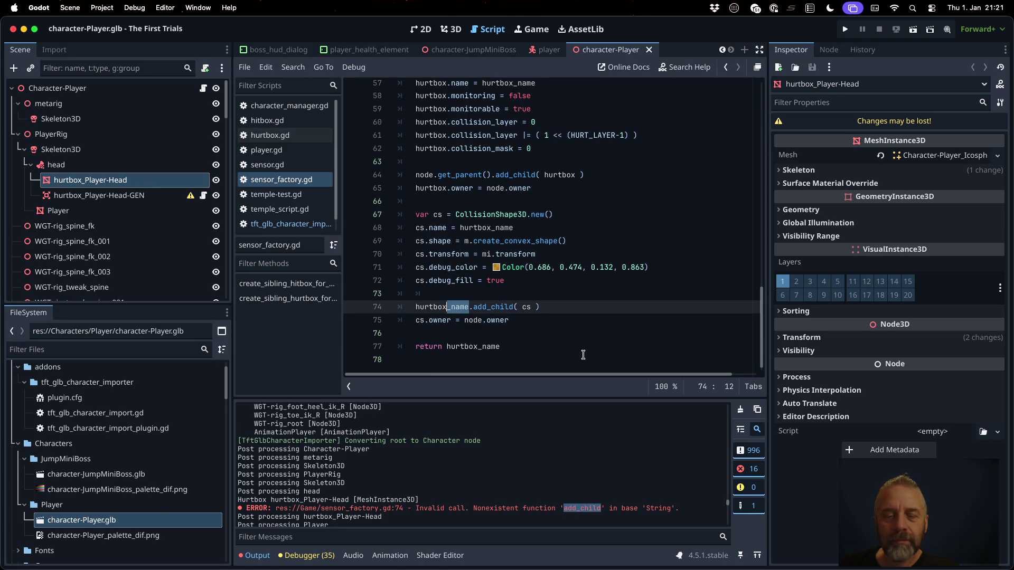
key(BackSpace)
key(super+s)
key(Return)
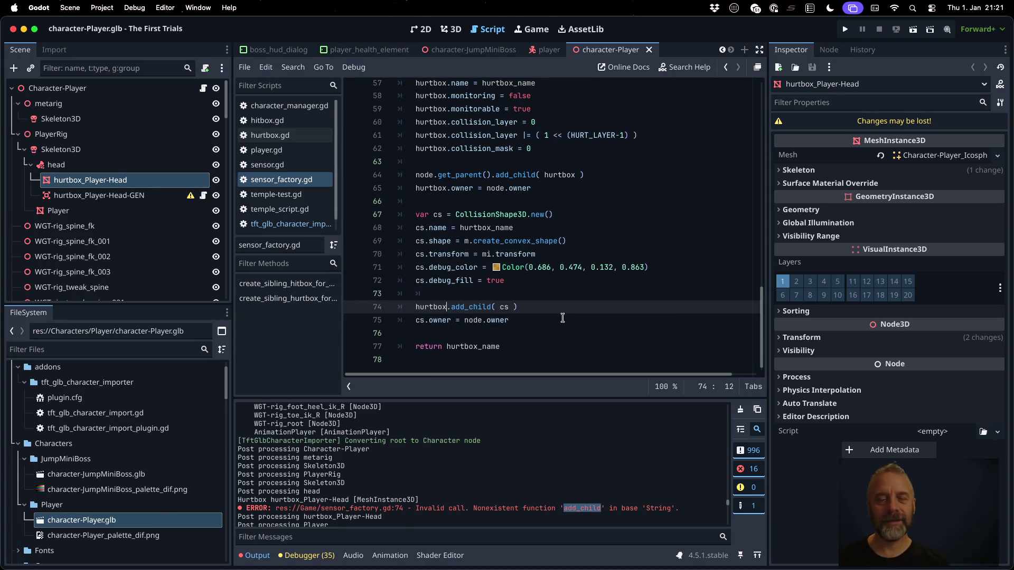
Make line 77 return hurtbox instead of hurtbox_name and reimport character-Player.glb.
right_click(110, 520)
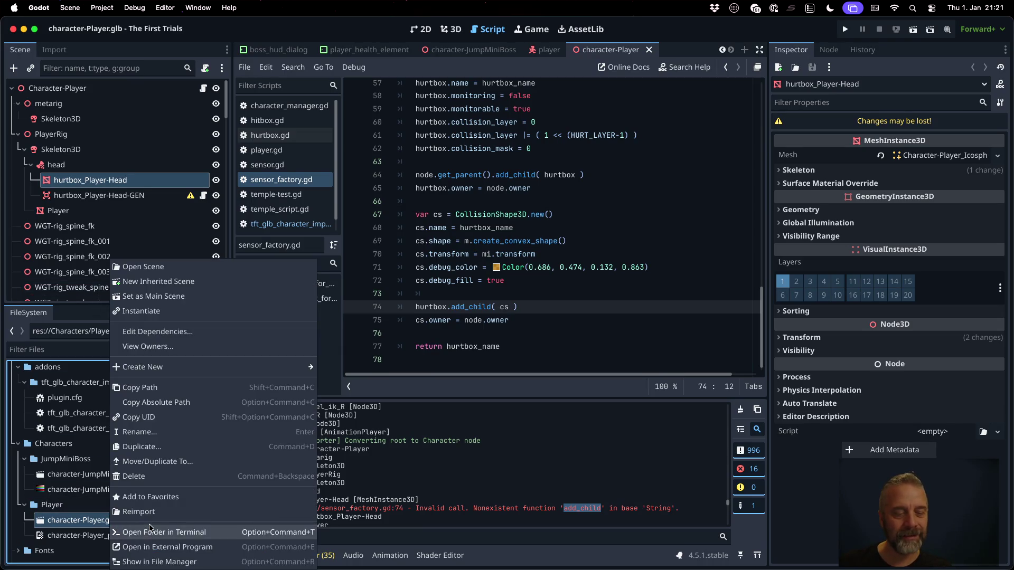
click(148, 515)
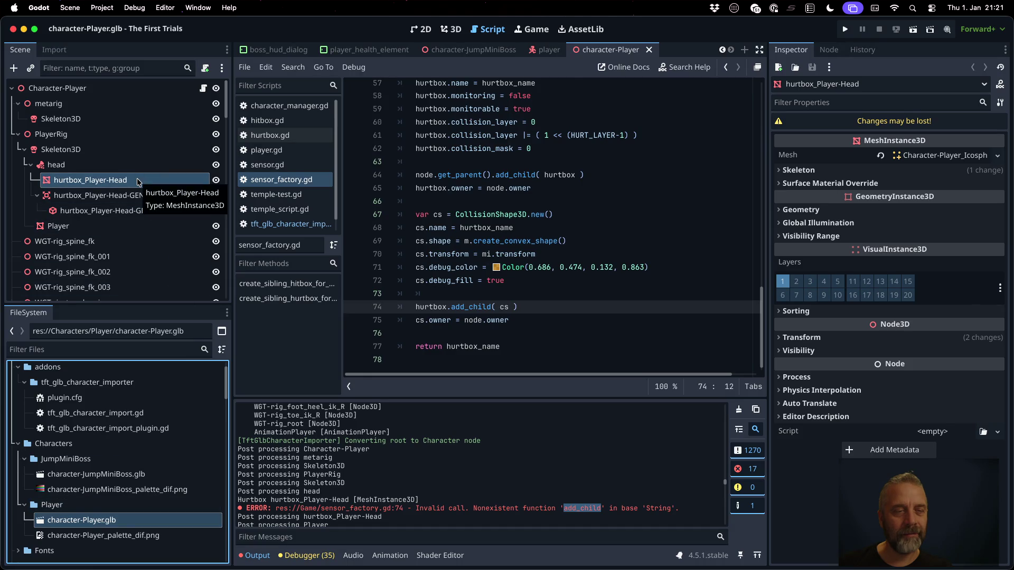
click(479, 347)
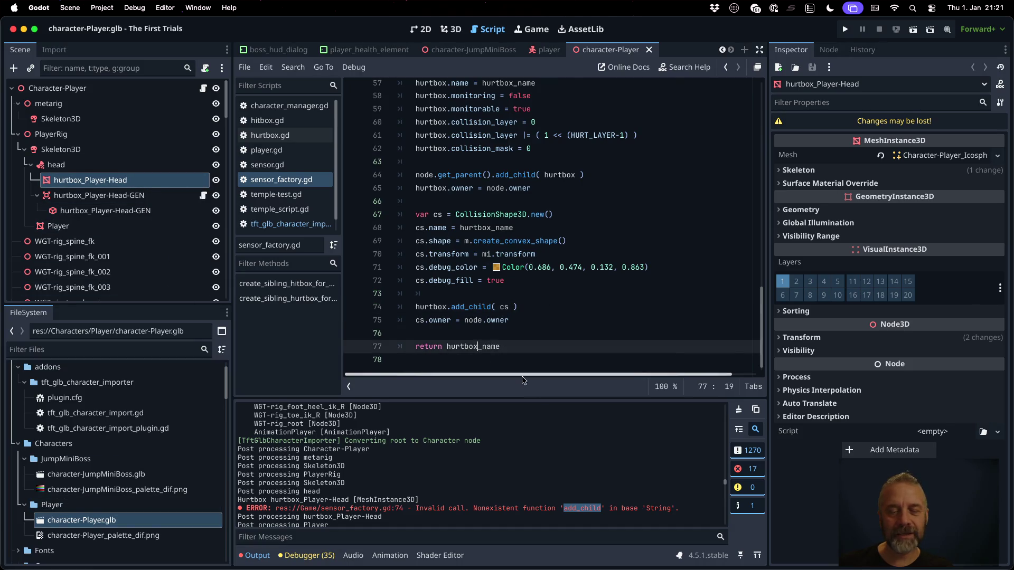
key(BackSpace)
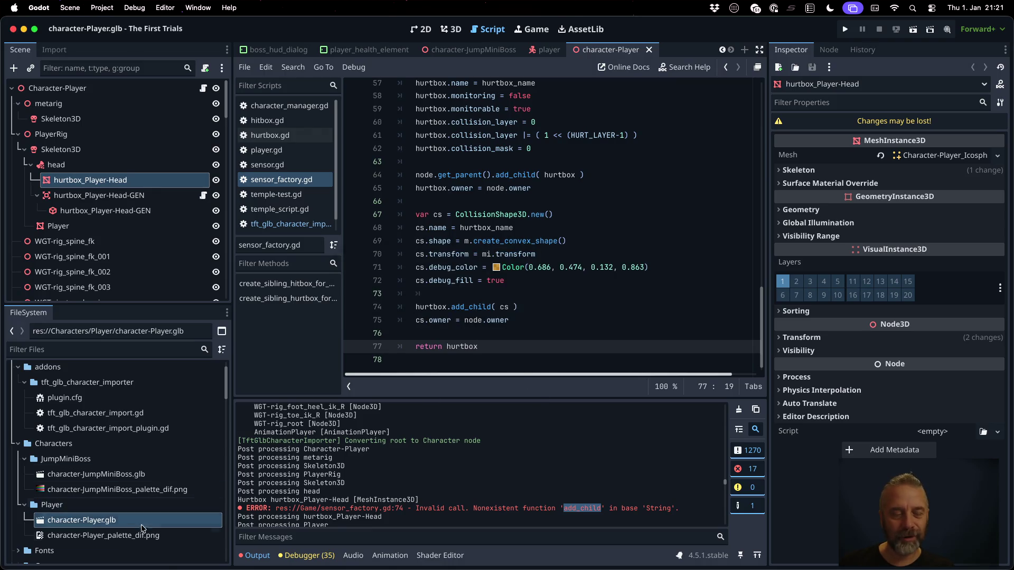
right_click(117, 520)
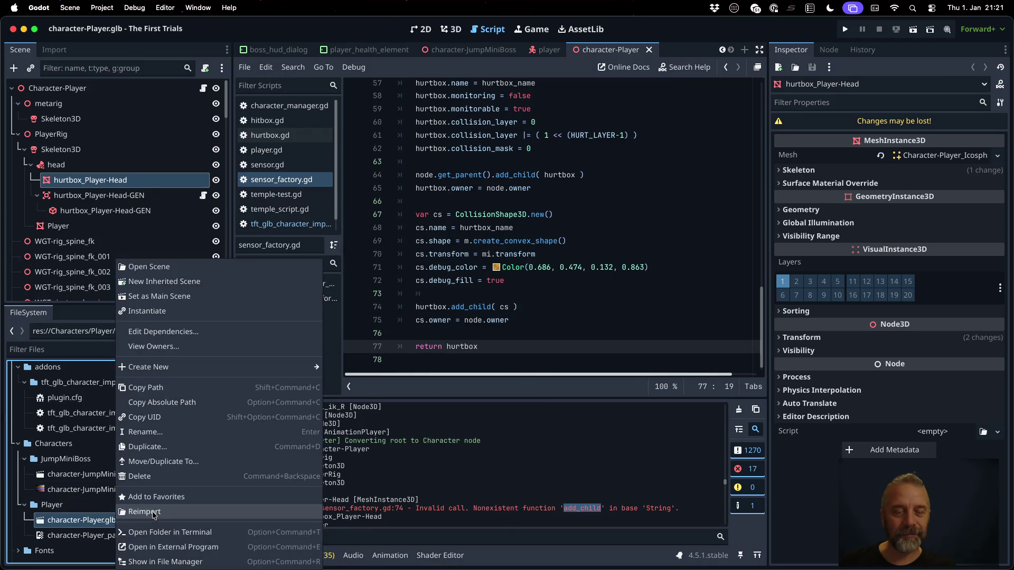
click(153, 513)
Inspect the generated hurtbox_Player-Head-GEN area and its collision shape, then run the game.
click(146, 181)
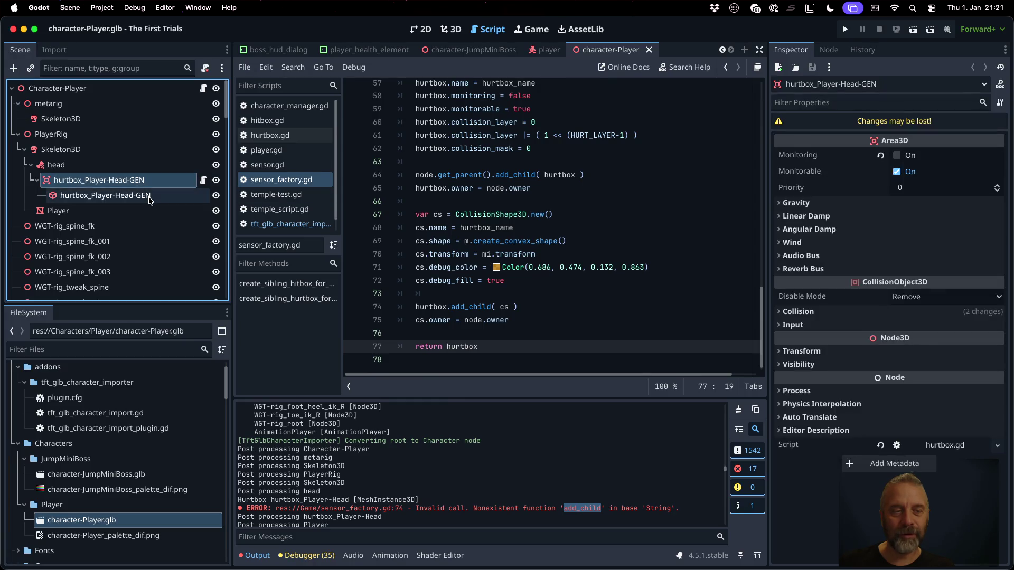
click(150, 197)
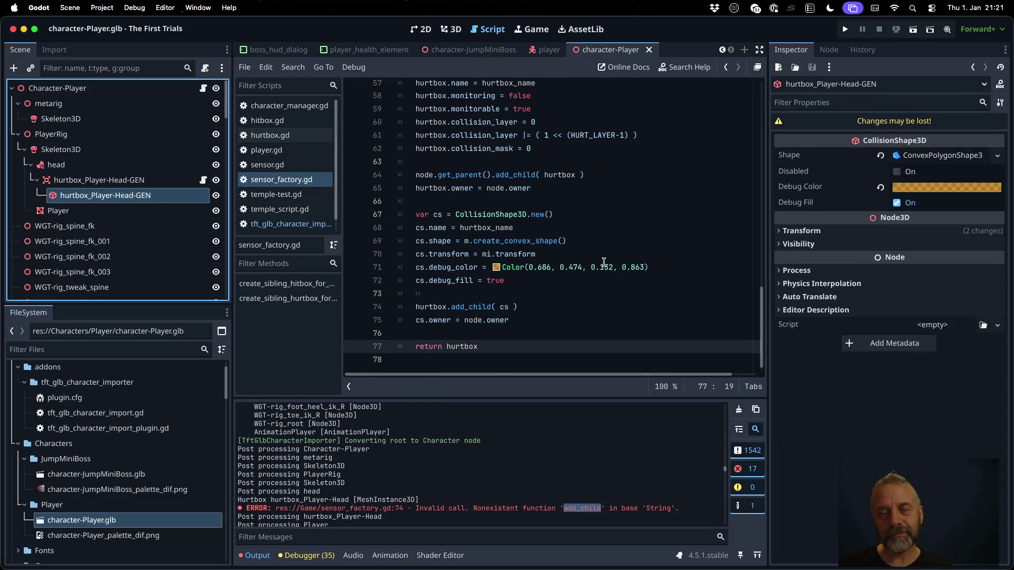
scroll(603, 262, up, 6)
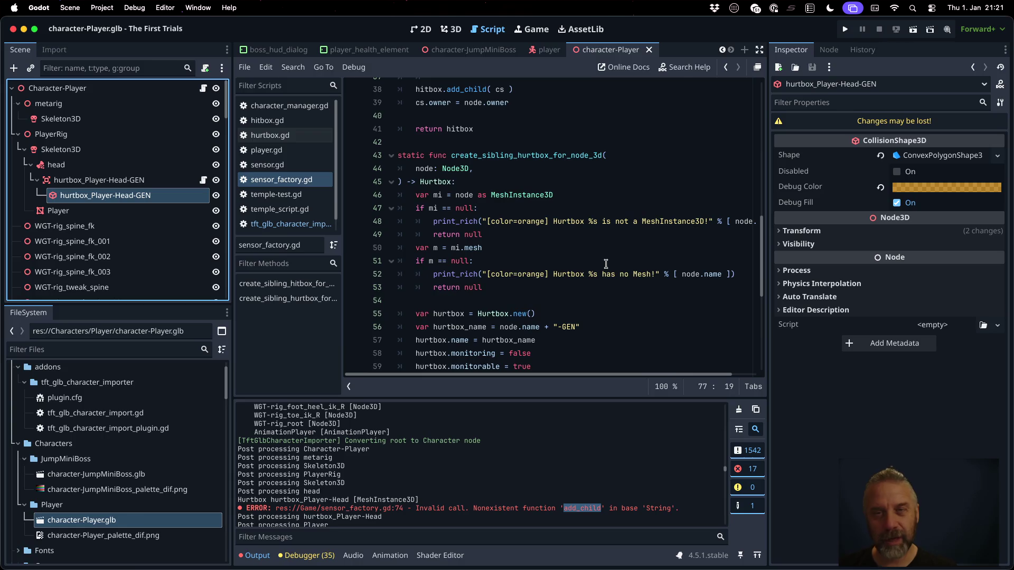
click(845, 30)
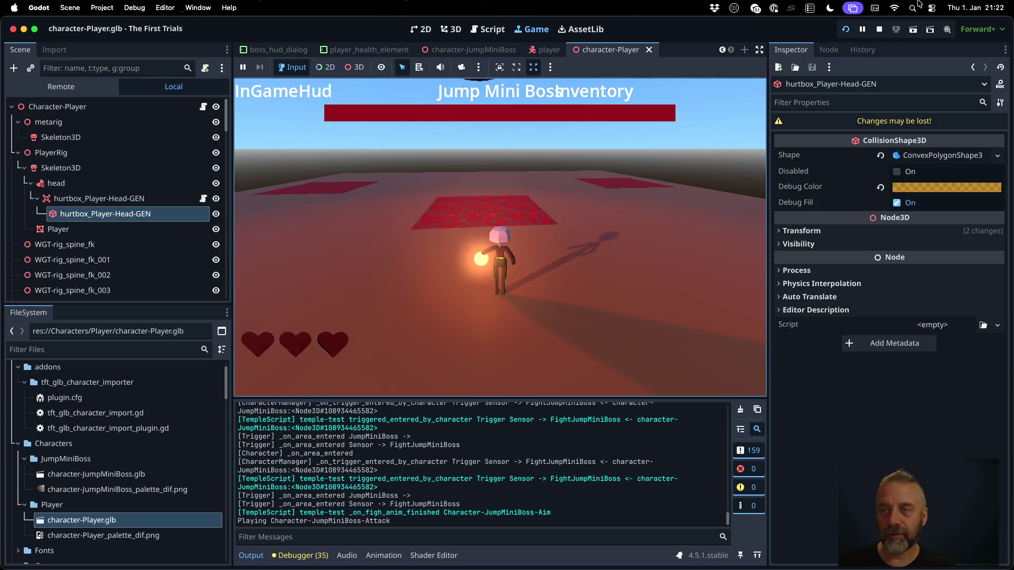
click(878, 28)
click(510, 265)
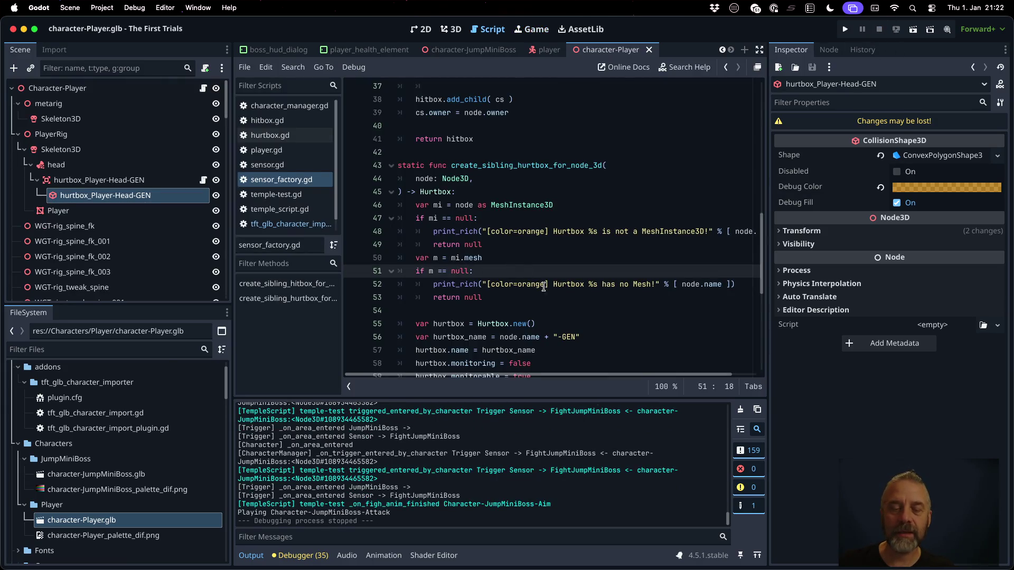
In the hitbox function, add a line renaming the source node with a "-LOADED" suffix.
scroll(547, 287, down, 2)
click(544, 271)
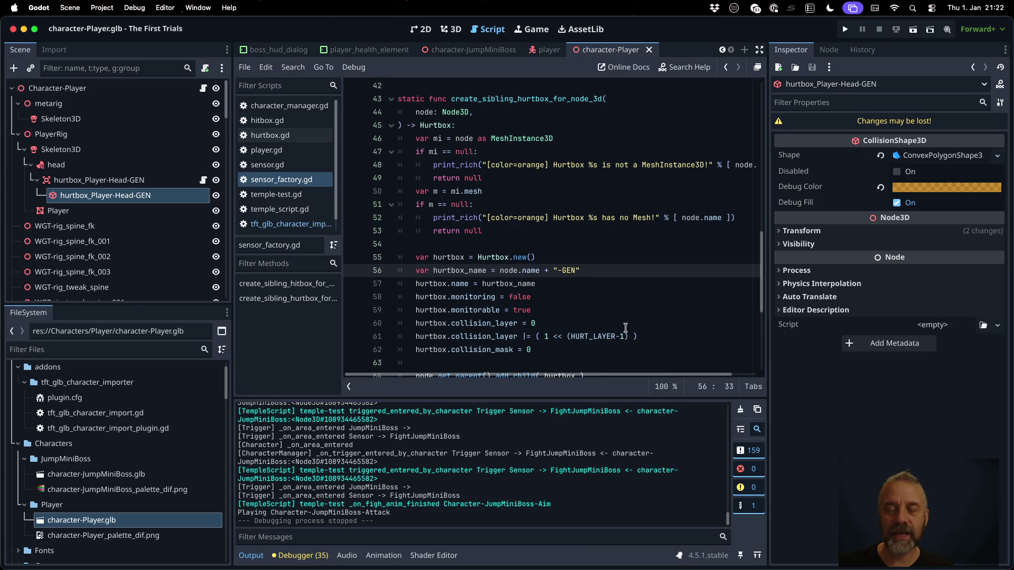
key(shift+End)
scroll(625, 327, up, 15)
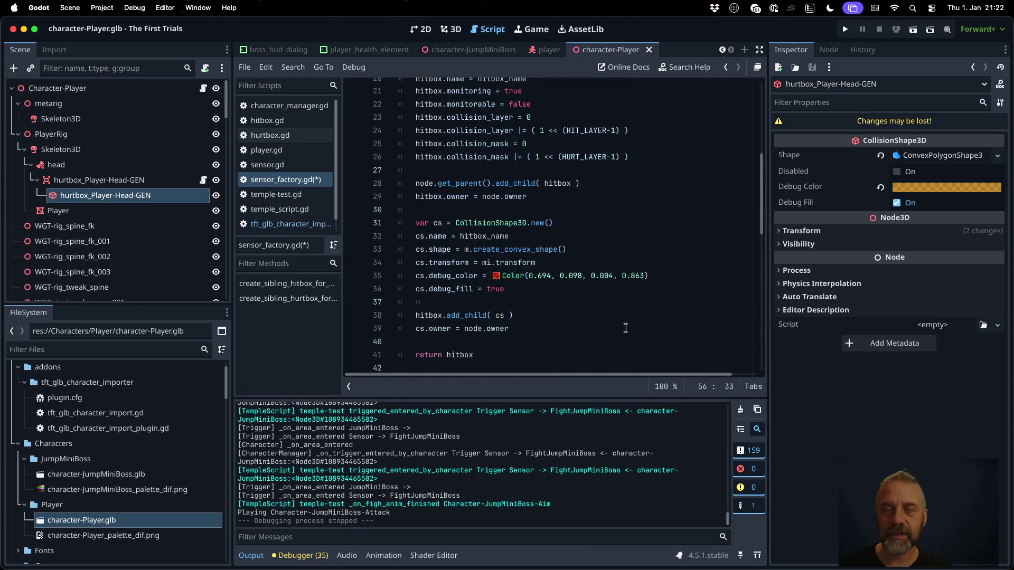
click(538, 321)
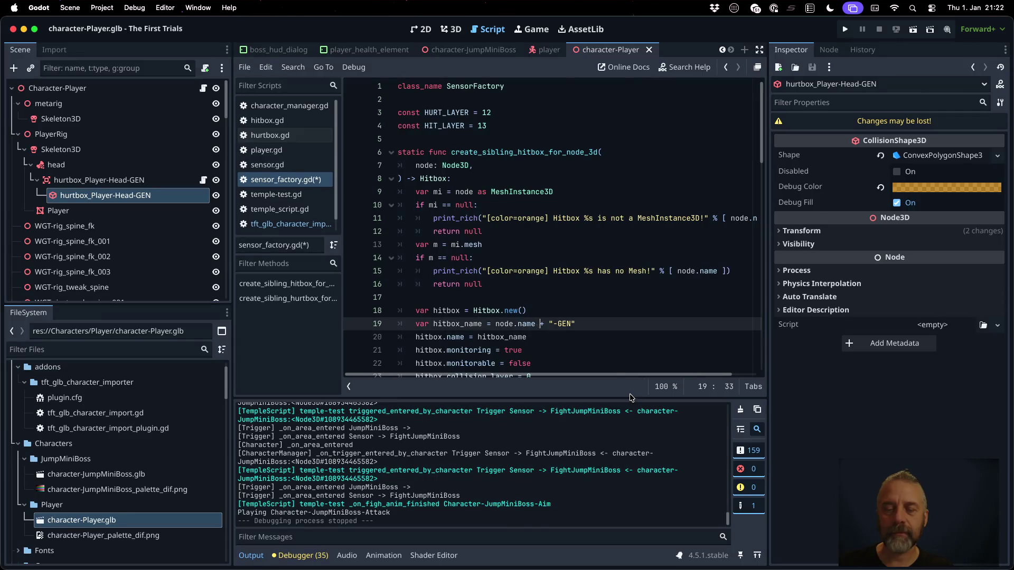
key(ctrl+s)
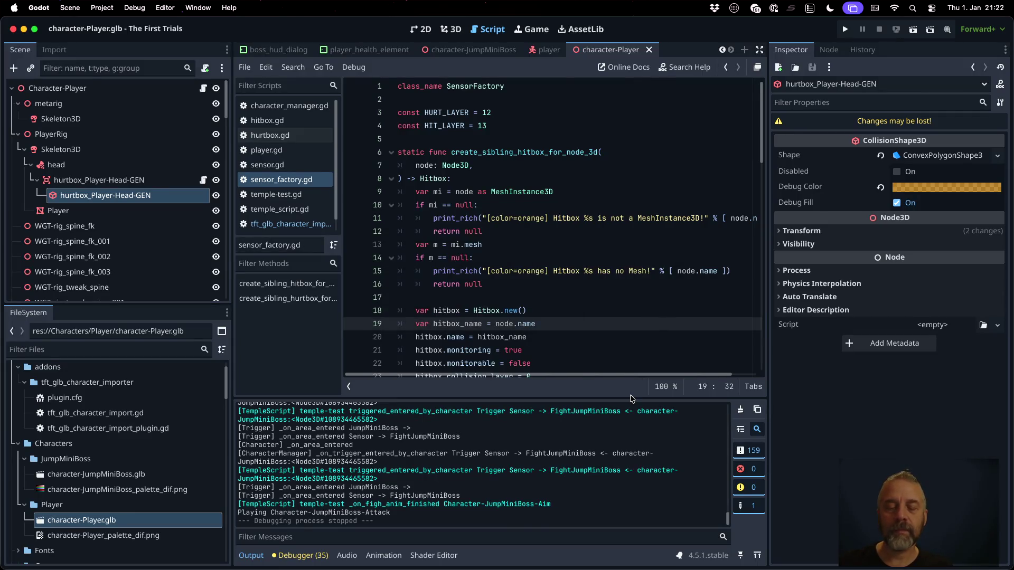
key(Return)
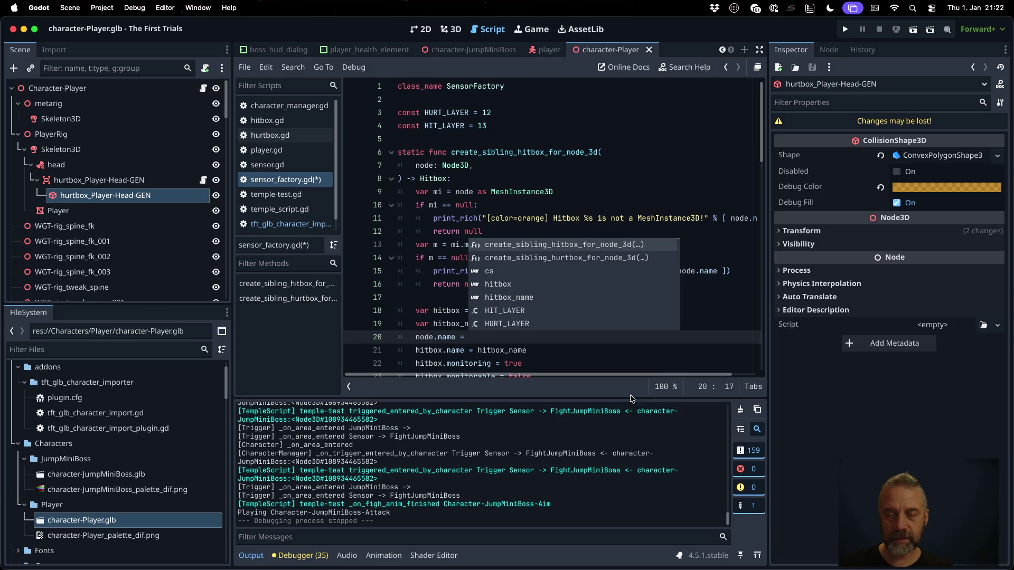
key(Escape)
text(hi)
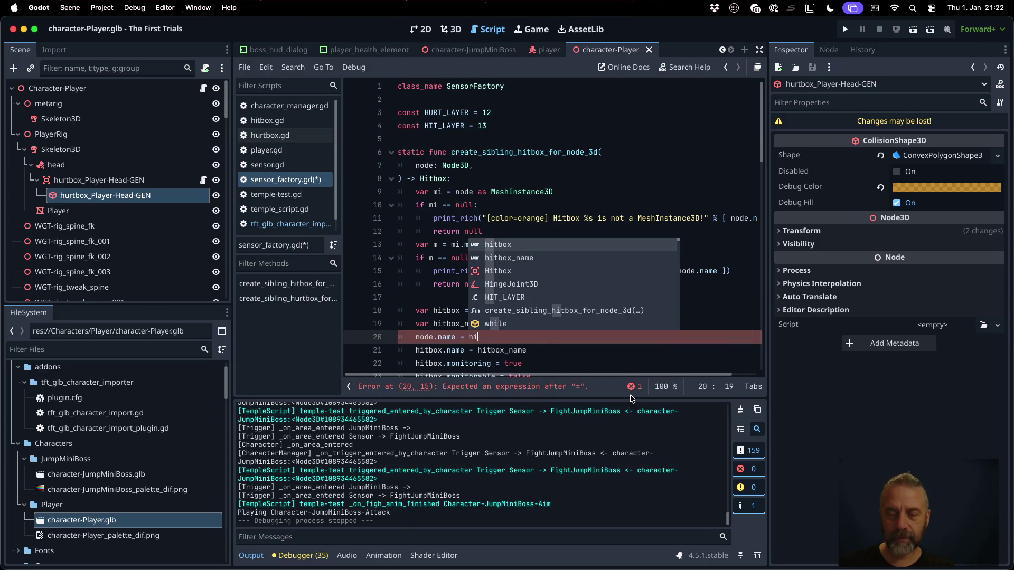
key(Down)
key(Return)
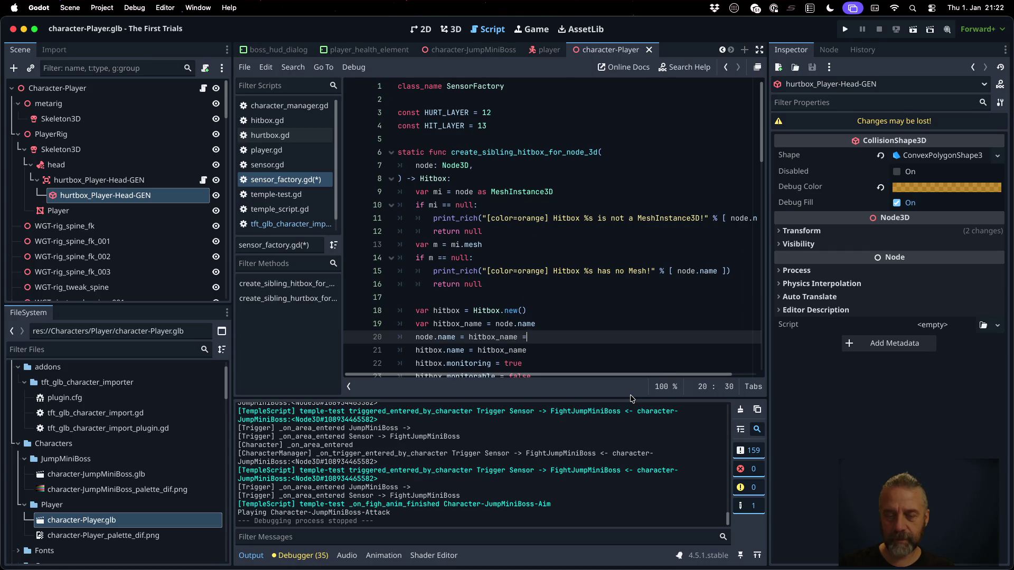
key(BackSpace)
text(+ "-LOADED)
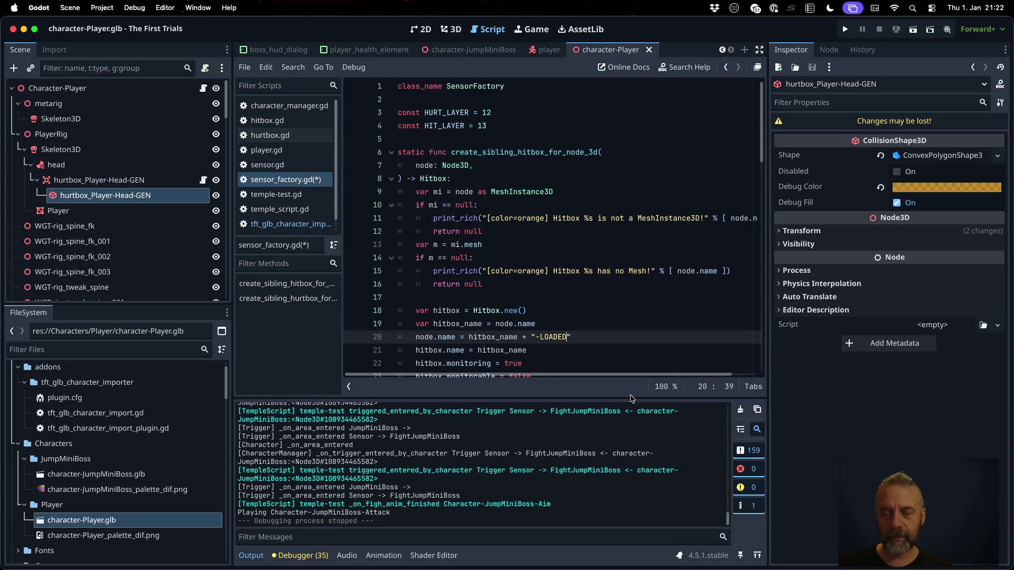
key(ctrl+s)
key(Return)
Copy the -LOADED rename line below line 57, switch it to hurtbox_name, and save.
scroll(596, 338, down, 5)
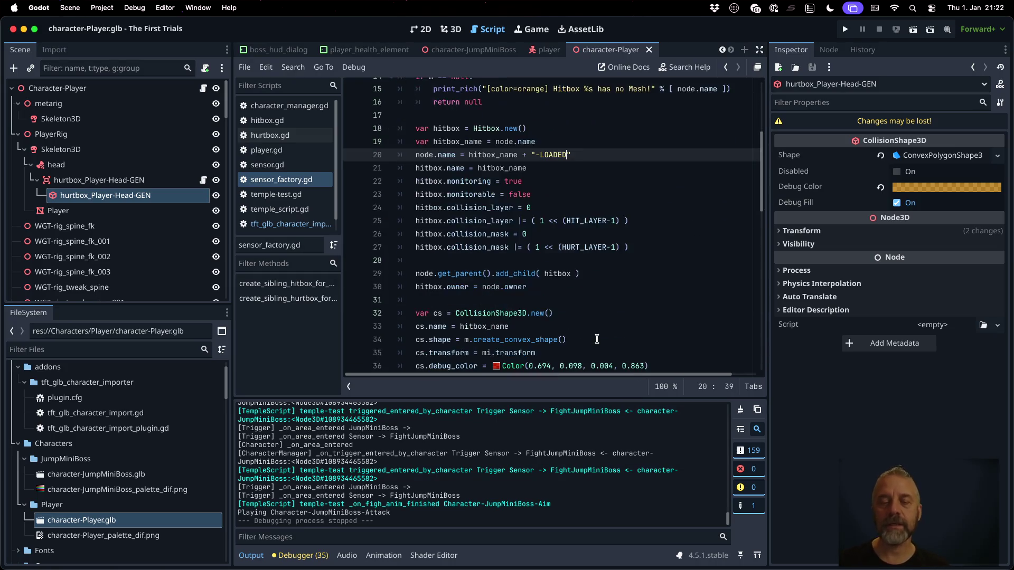
key(shift+Home)
key(ctrl+c)
scroll(591, 335, down, 8)
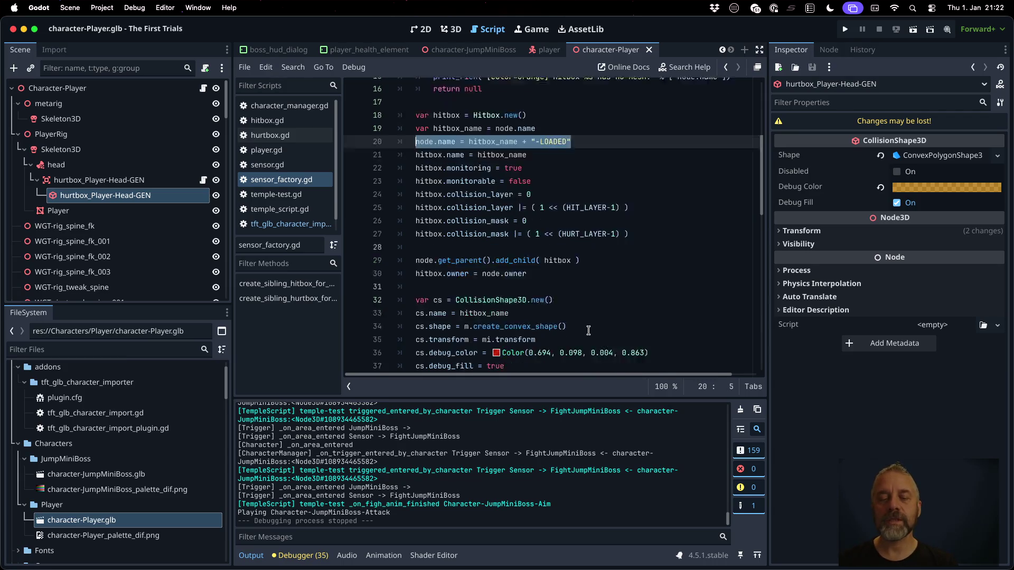
scroll(589, 330, down, 1)
click(568, 269)
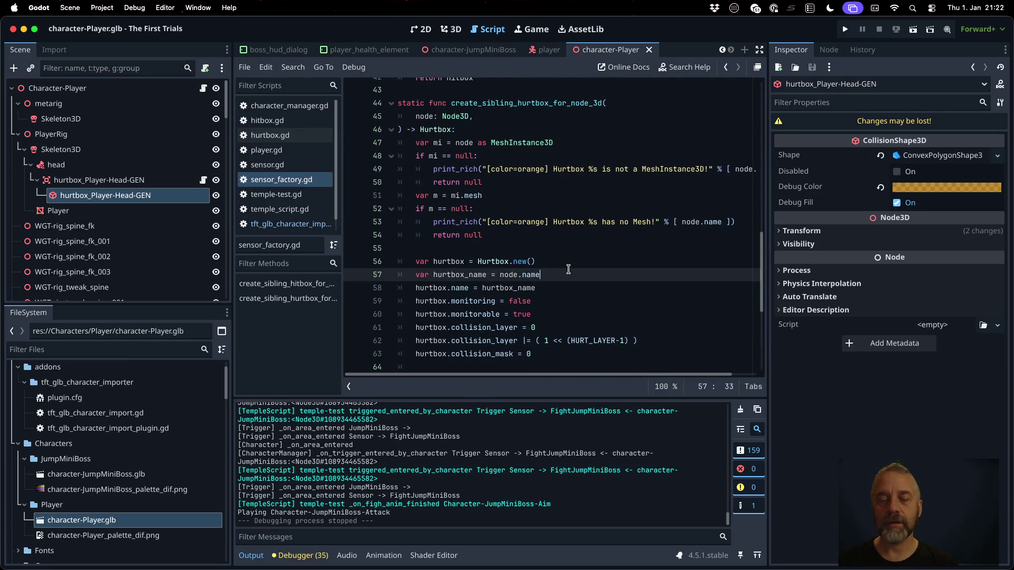
key(Return)
key(ctrl+v)
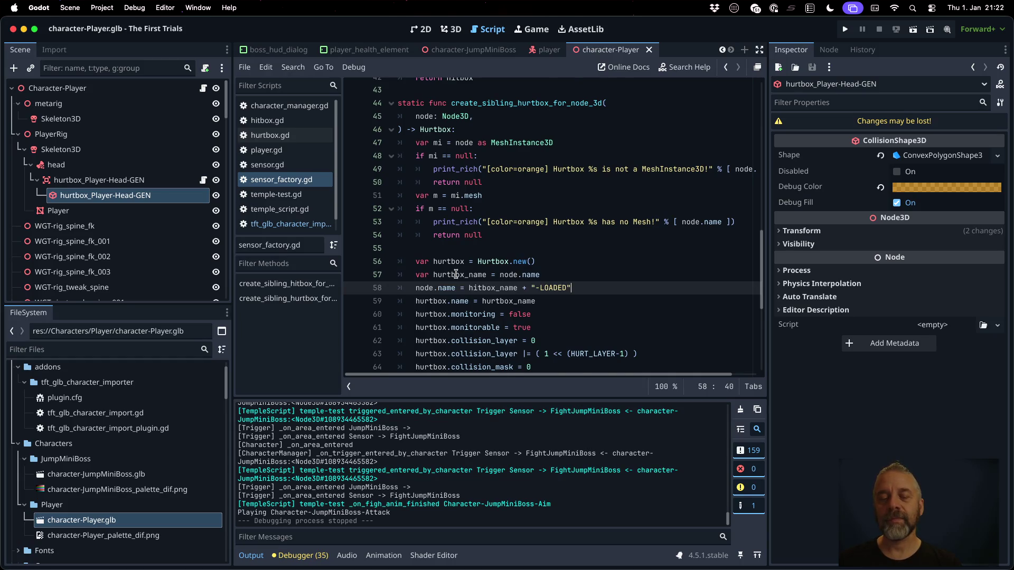
double_click(458, 288)
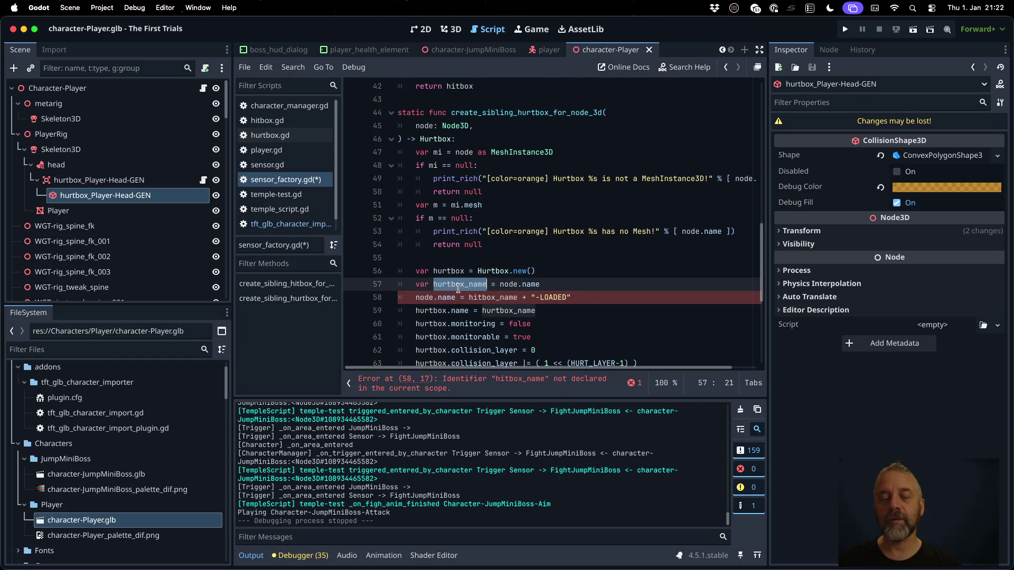
key(ctrl+c)
double_click(493, 297)
key(ctrl+v)
key(ctrl+s)
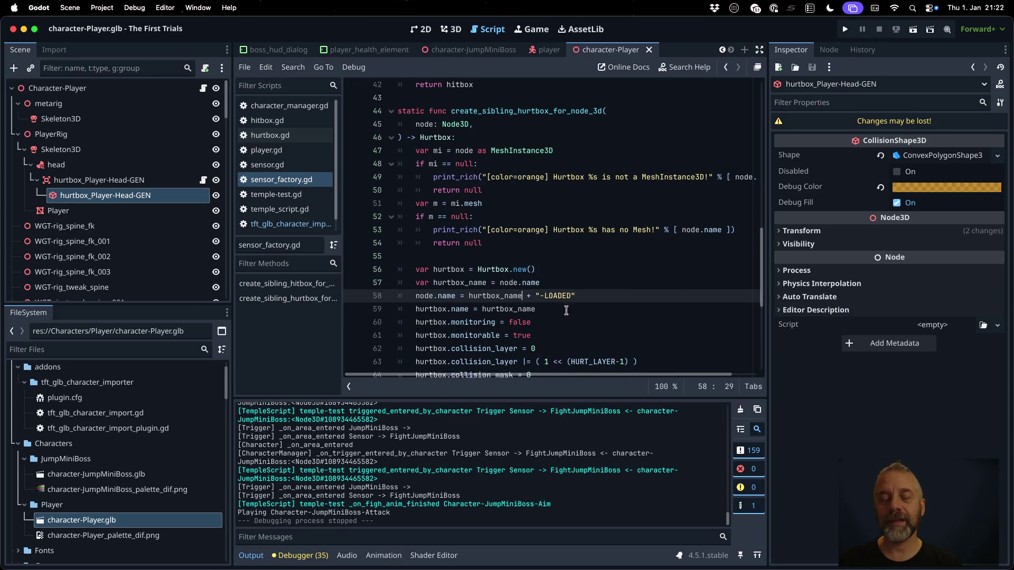
scroll(566, 310, down, 3)
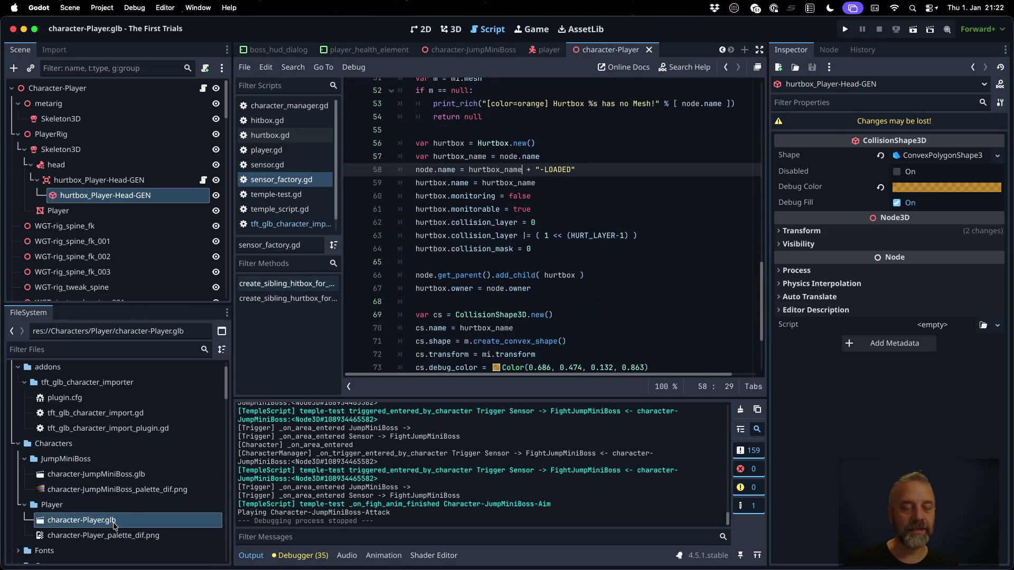
Reimport character-Player.glb and character-JumpMiniBoss.glb from the FileSystem dock.
right_click(114, 525)
click(145, 519)
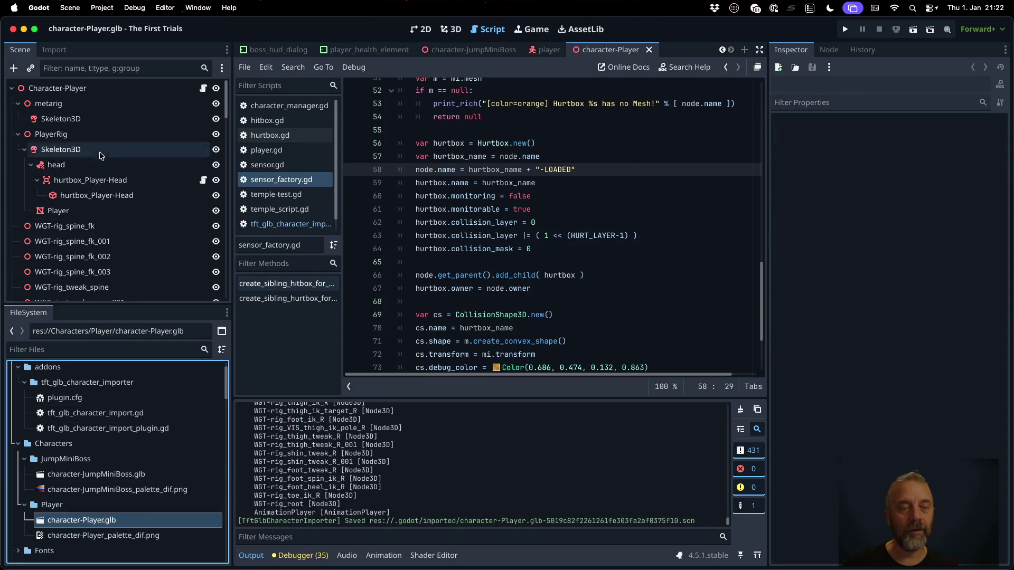
right_click(136, 474)
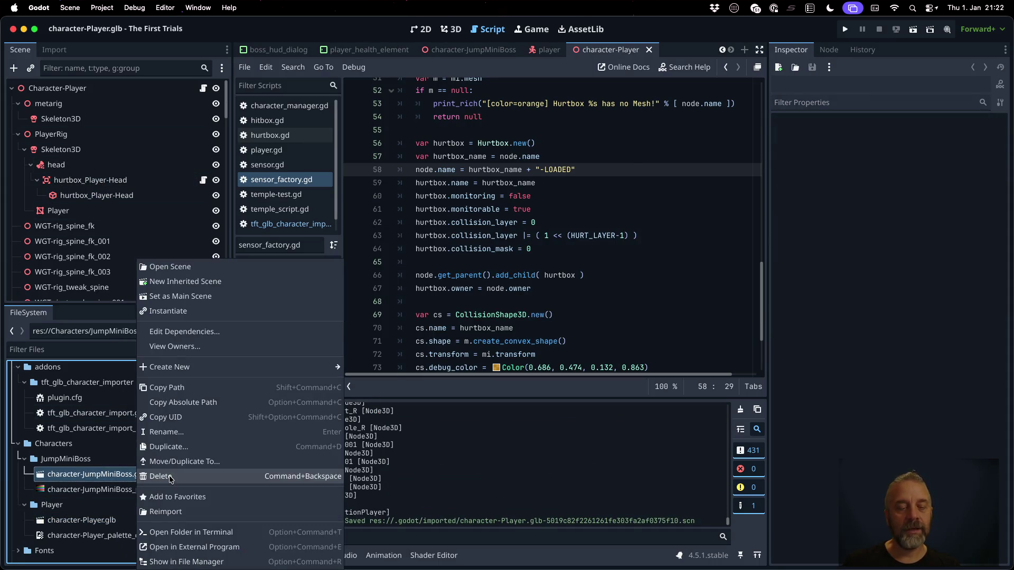
click(196, 509)
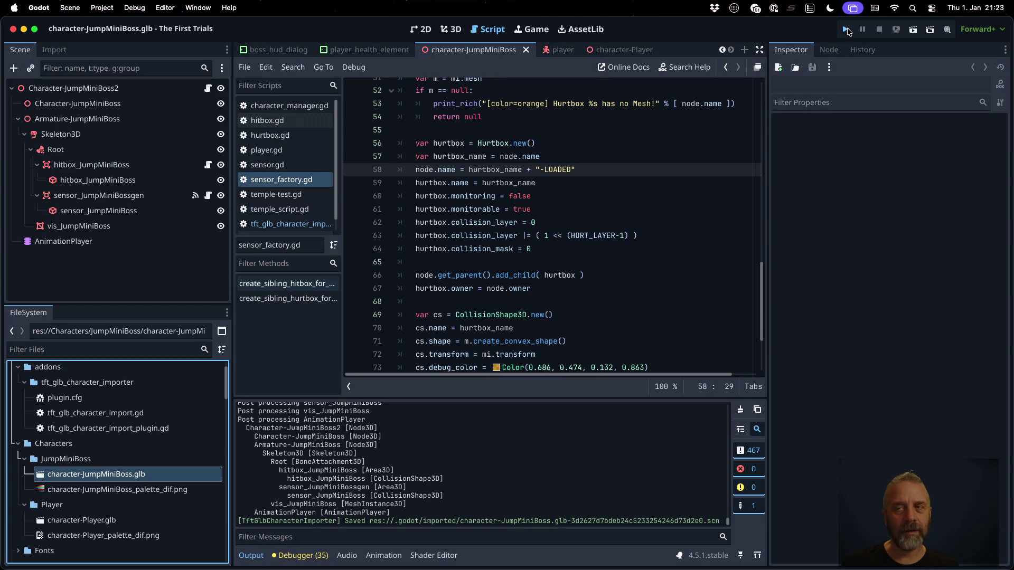
Run the project, walk the character onto the Jump Mini Boss platform, then stop the game.
click(847, 30)
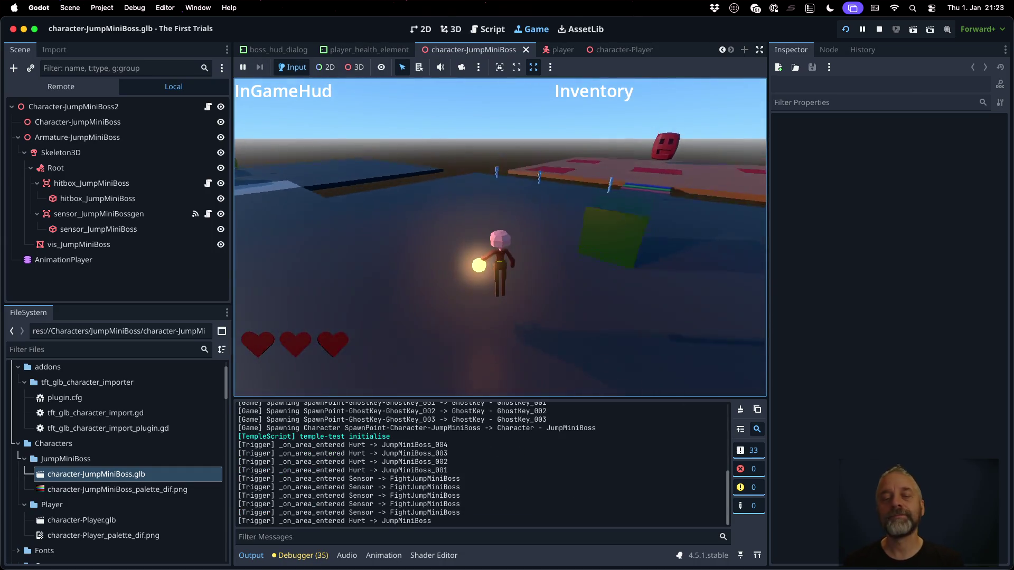
key(space)
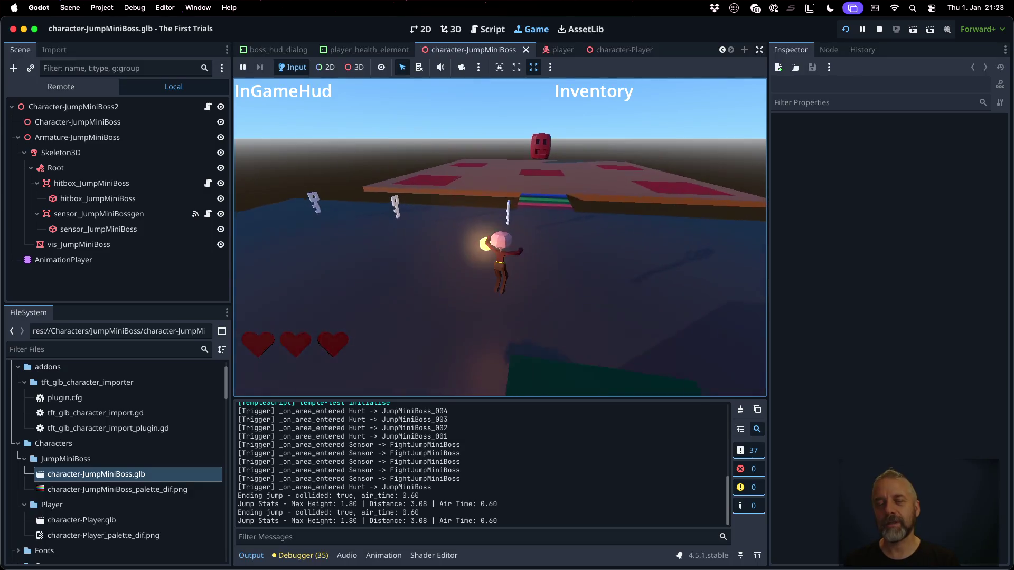
key(w)
key(space)
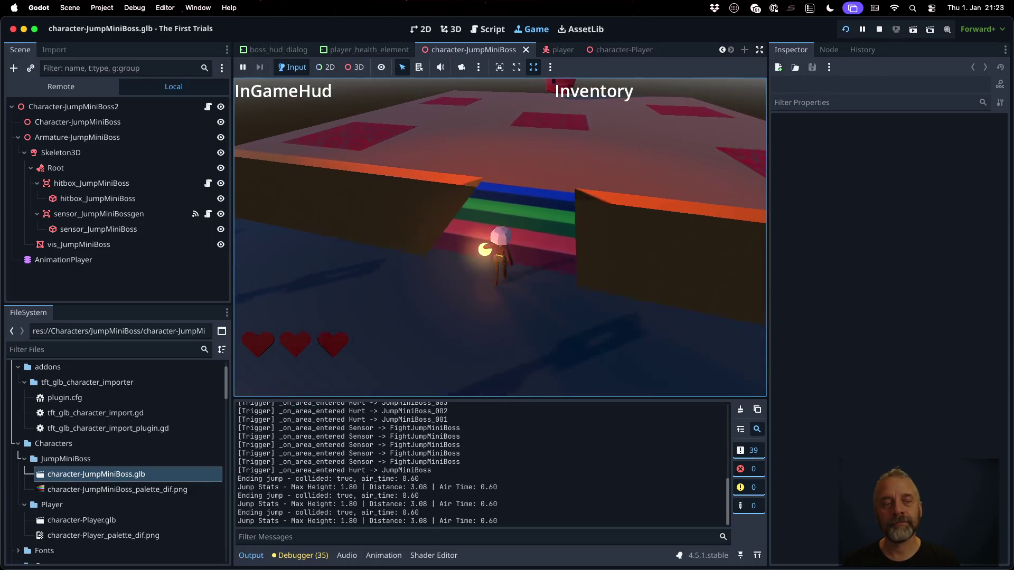
key(w)
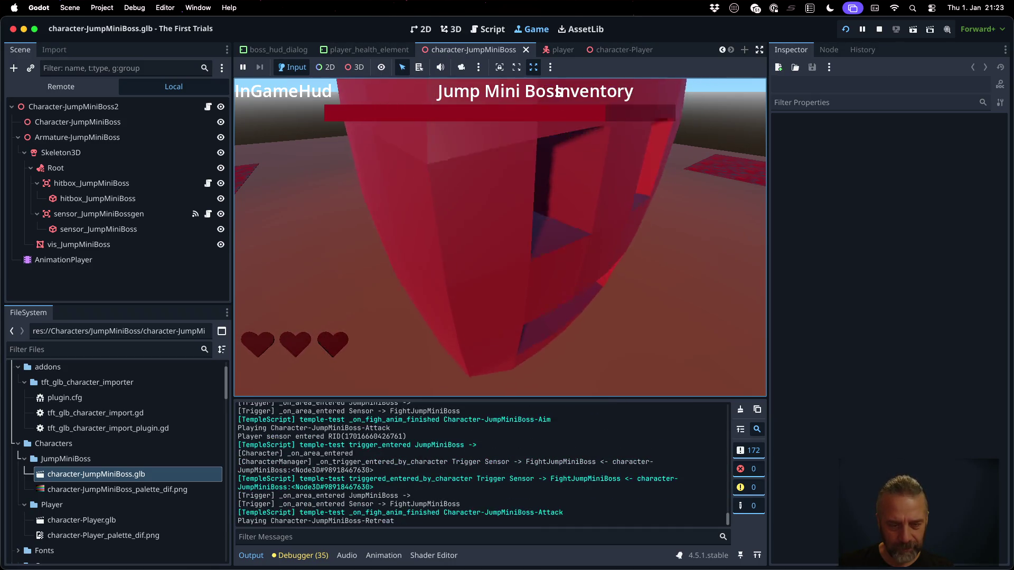
click(882, 32)
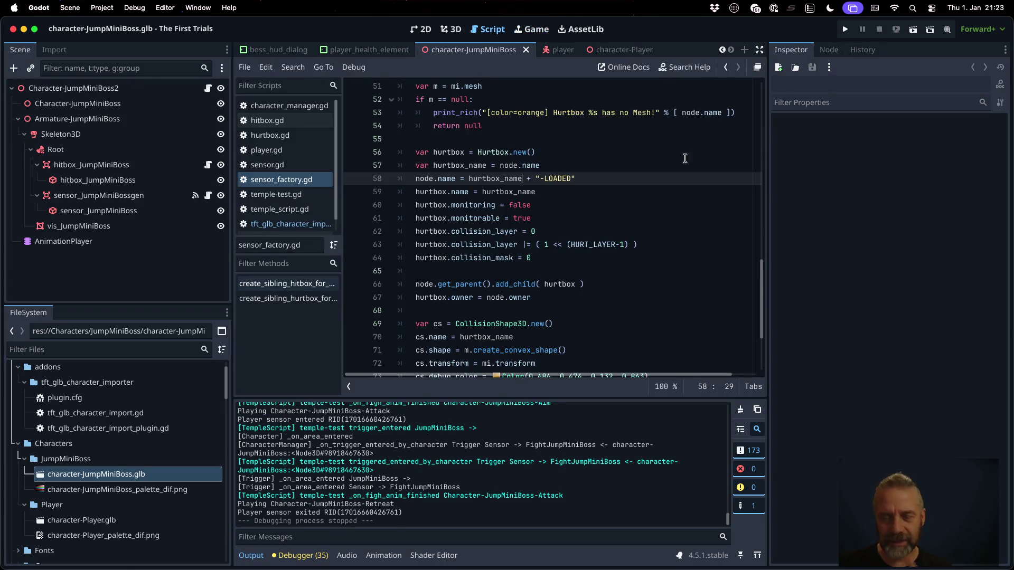
Open tft_glb_character_import.gd and copy the commented has_method/connect lines 155–156.
click(597, 195)
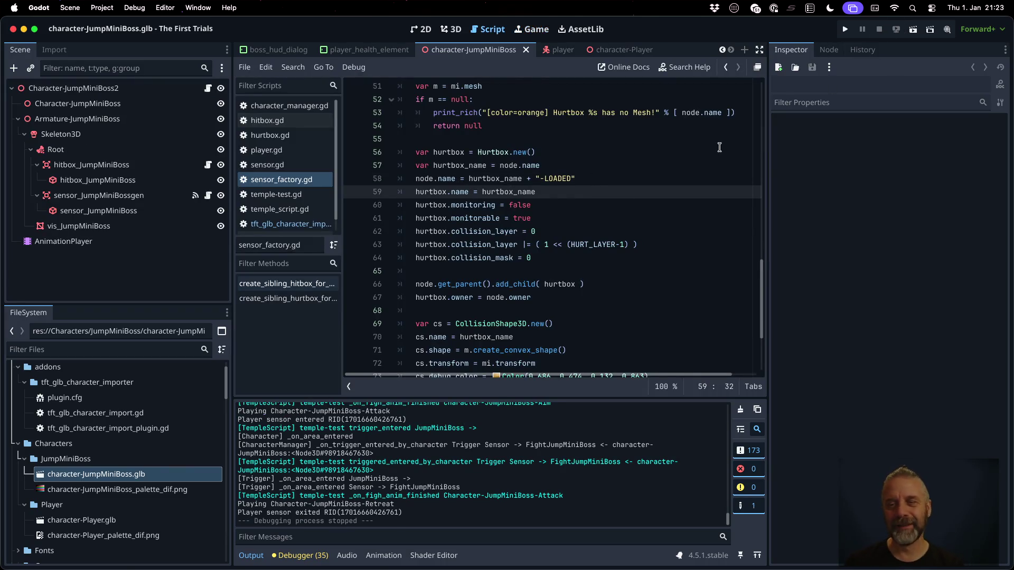
drag(768, 164, 871, 170)
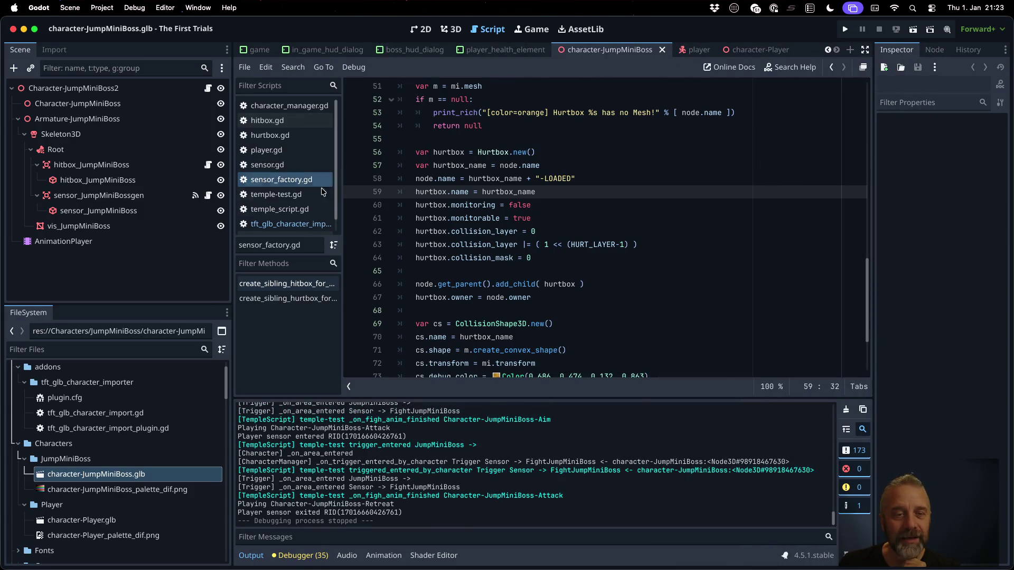
click(288, 224)
scroll(602, 288, up, 8)
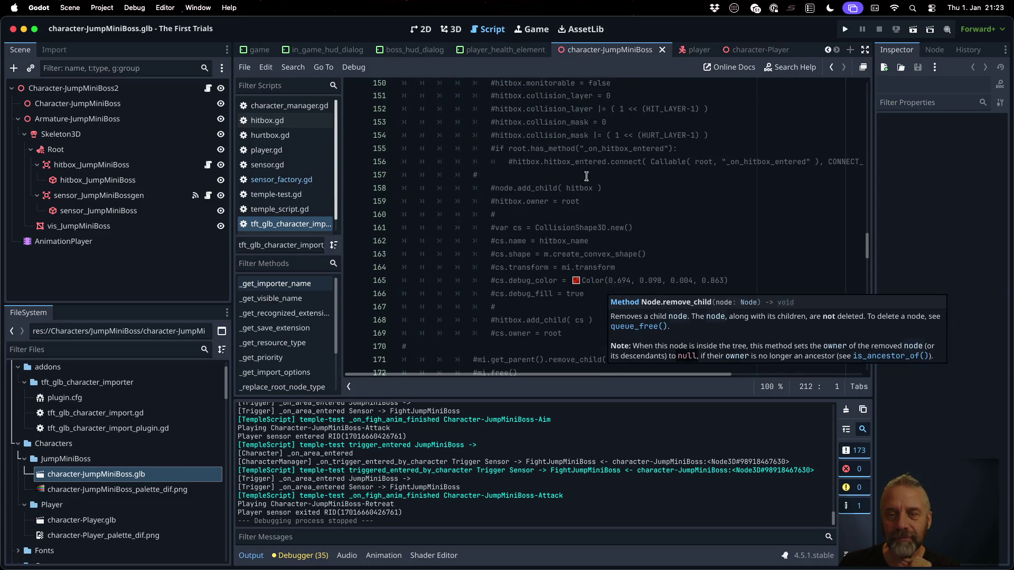
click(578, 149)
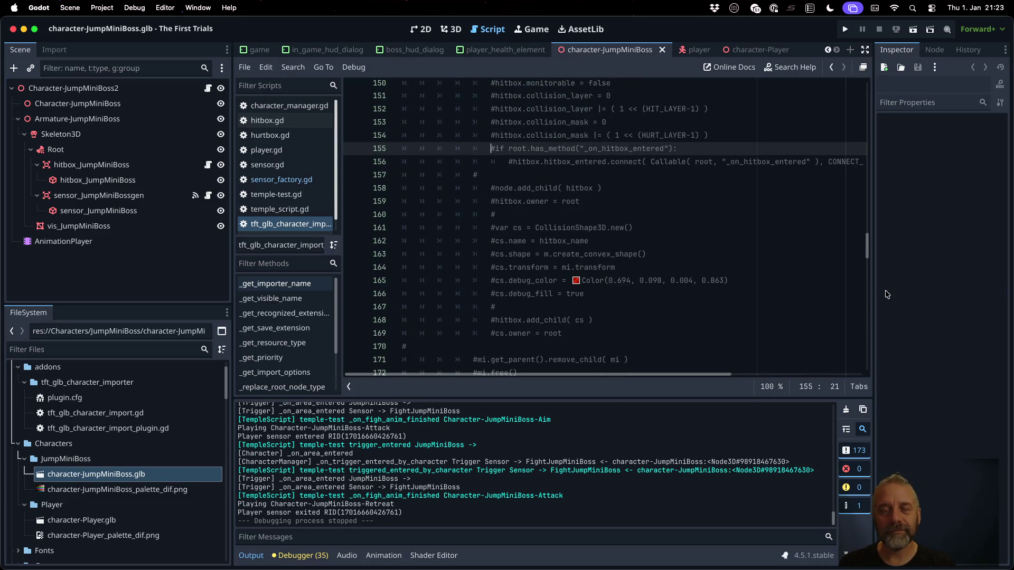
key(Home)
key(shift+Down)
key(shift+Down)
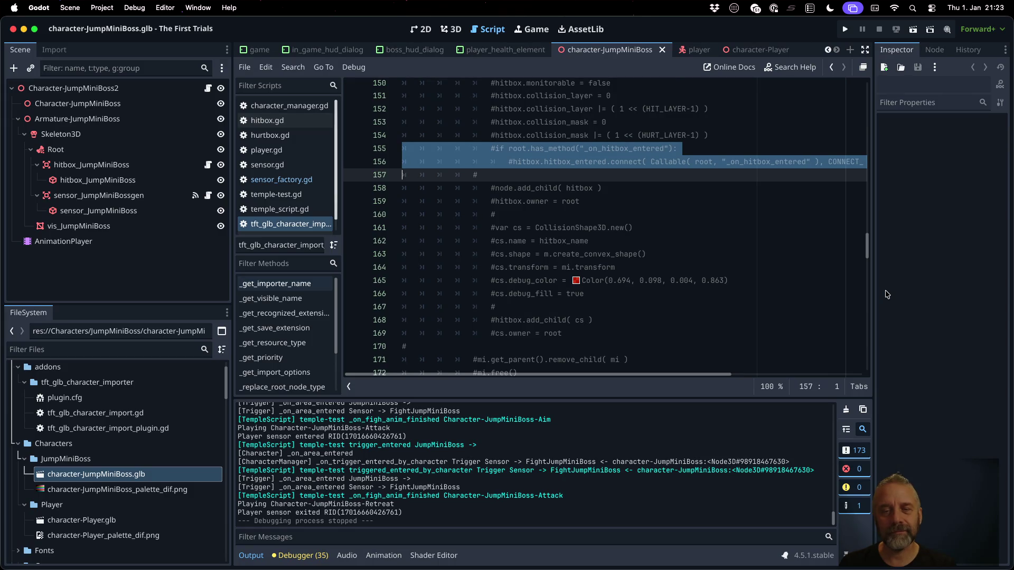
Paste the lines above n.get_parent() at line 135, uncomment the has_method check, and save.
scroll(631, 201, up, 10)
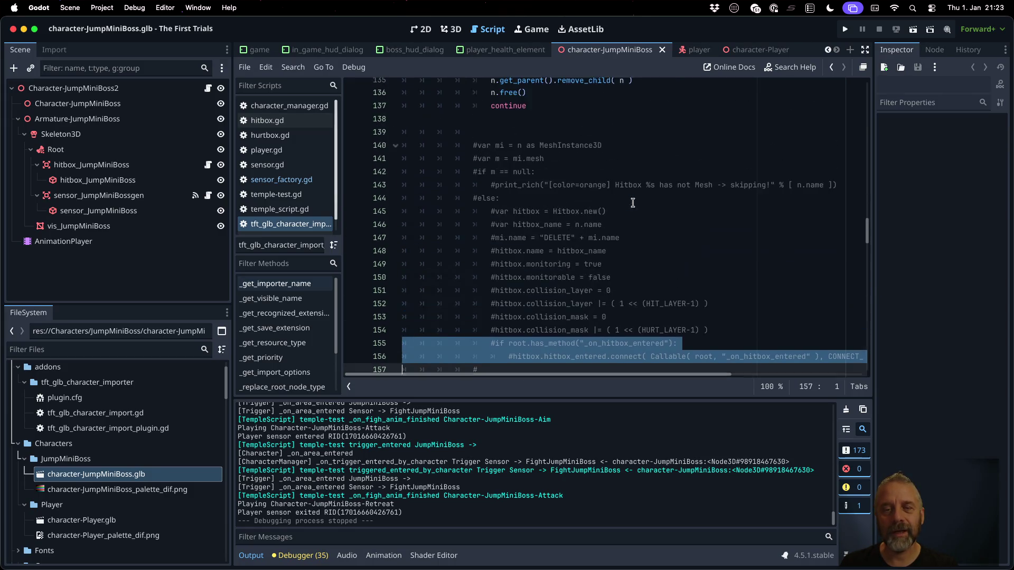
click(589, 273)
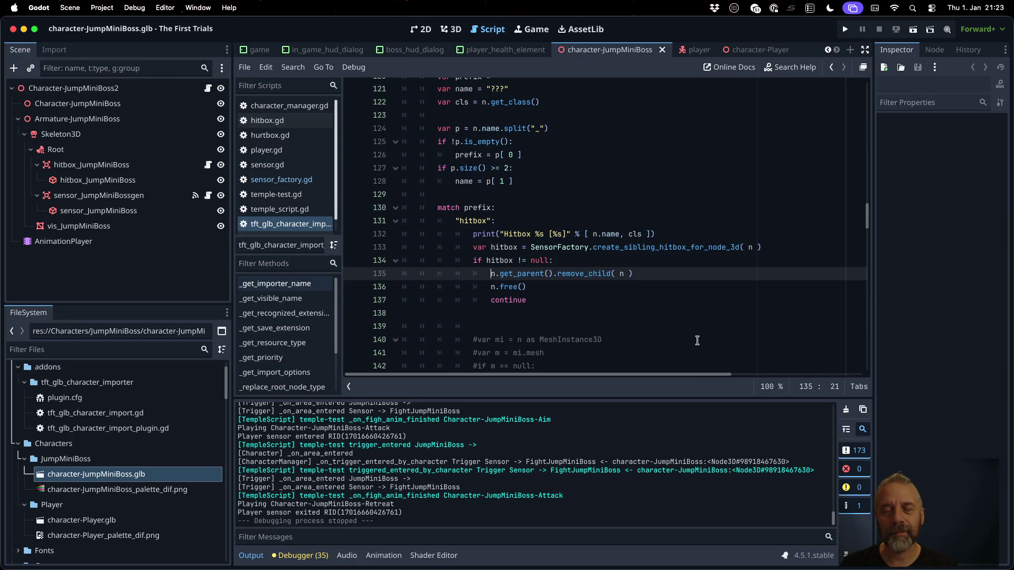
key(ctrl+v)
key(Up)
key(Up)
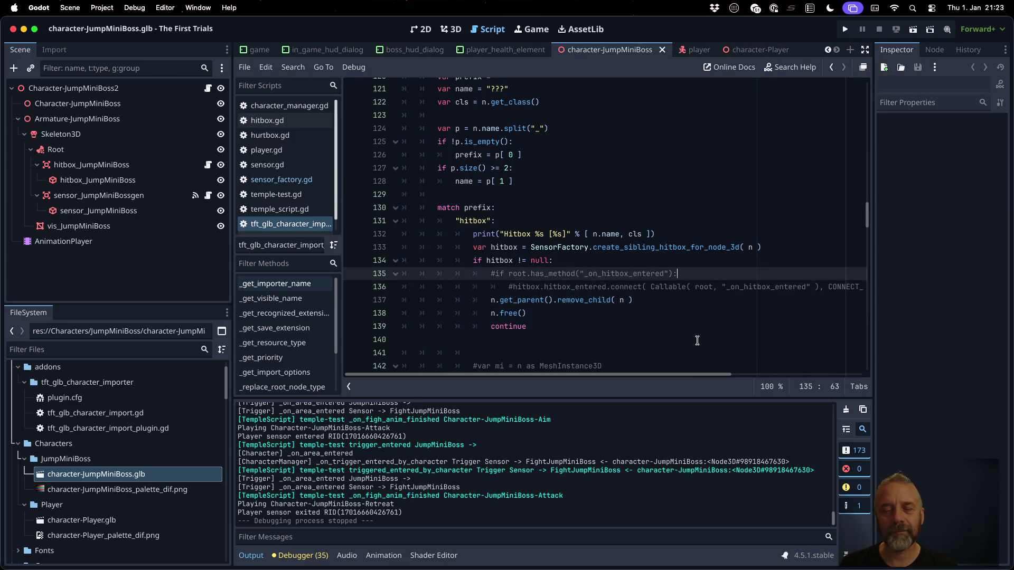
key(BackSpace)
key(Down)
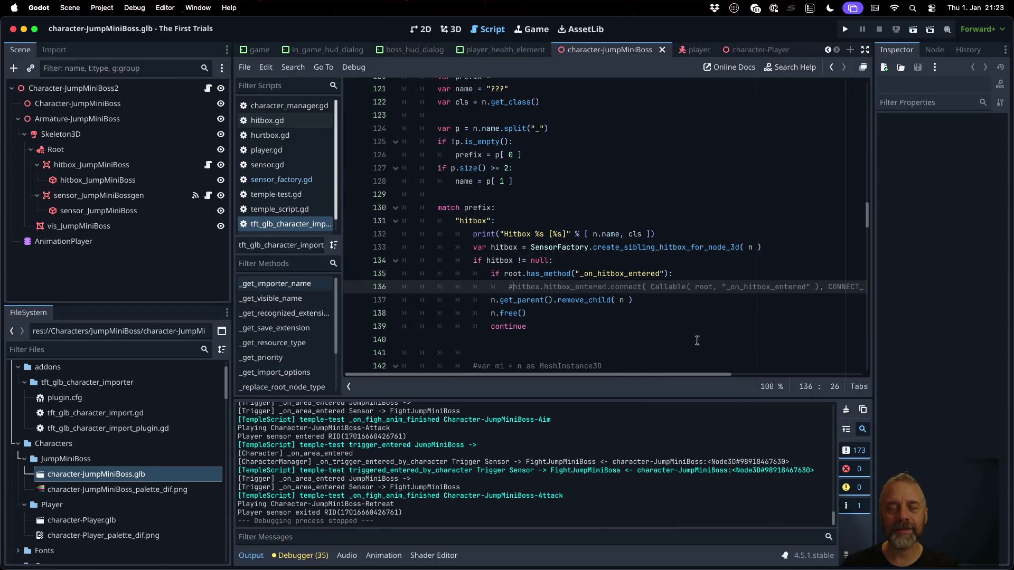
key(BackSpace)
key(super+s)
scroll(692, 290, down, 15)
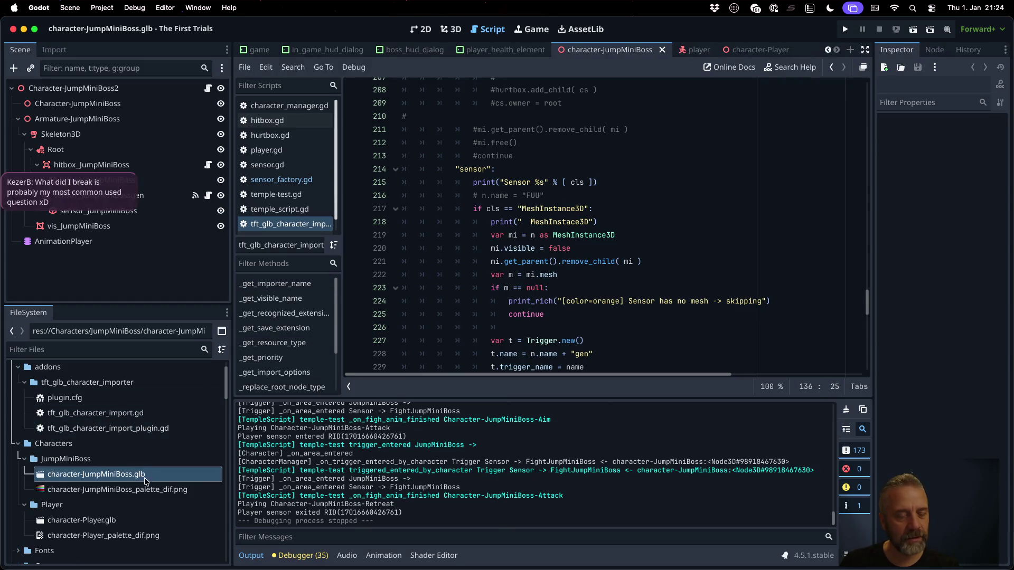
Reimport character-JumpMiniBoss.glb, then run the game to test the boss hitbox and stop it.
right_click(121, 477)
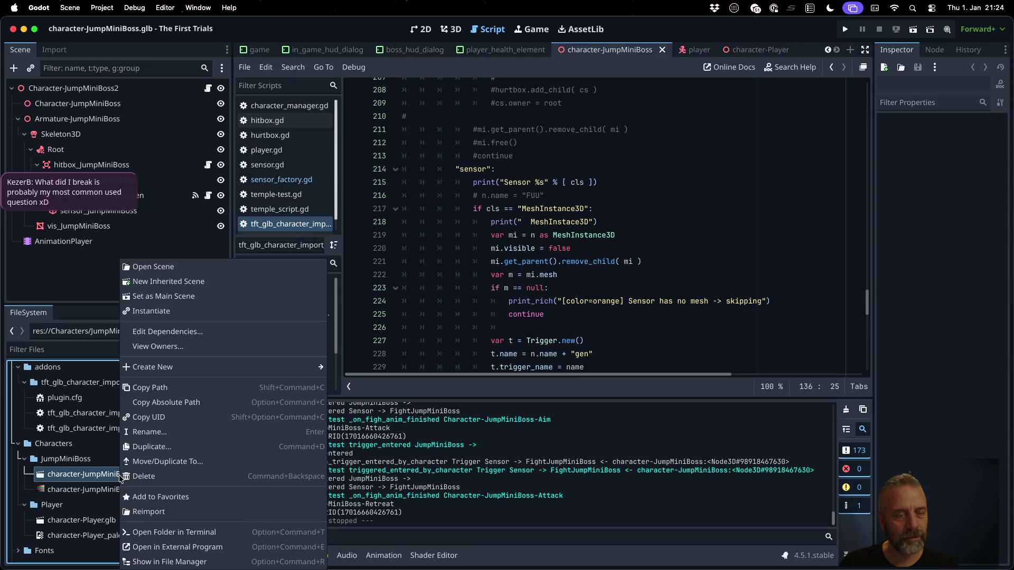
click(200, 510)
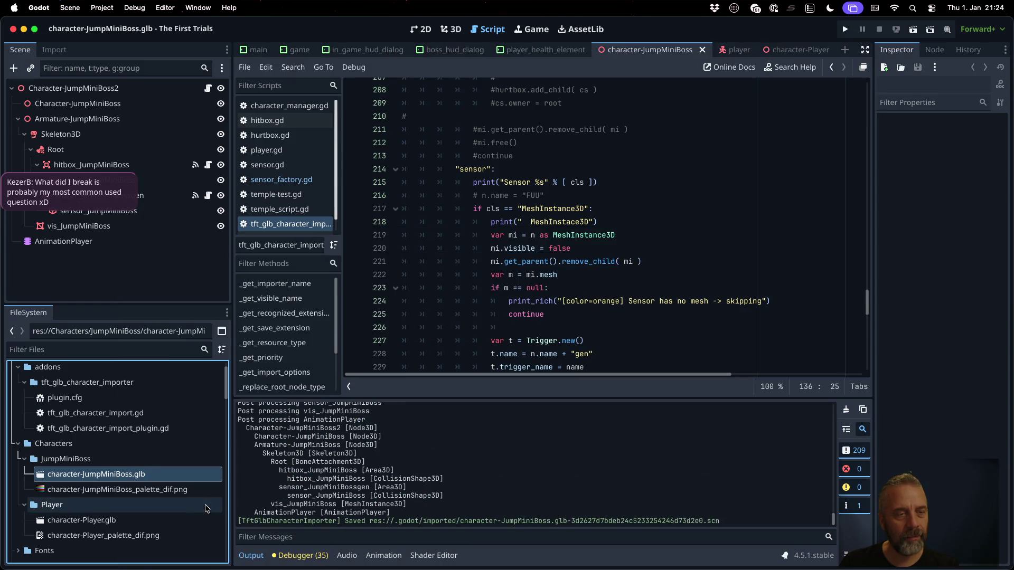
click(526, 276)
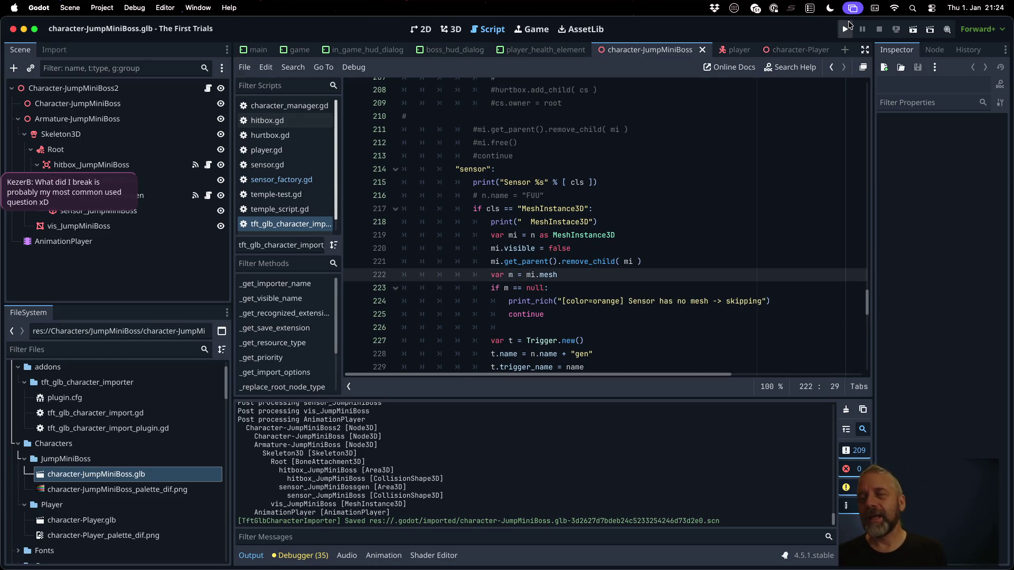
click(847, 29)
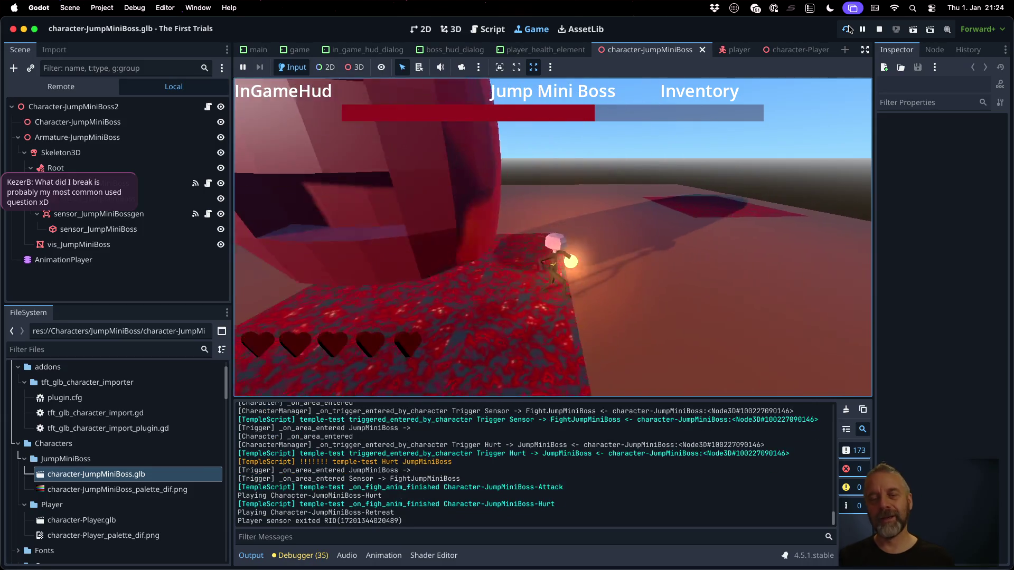
click(879, 30)
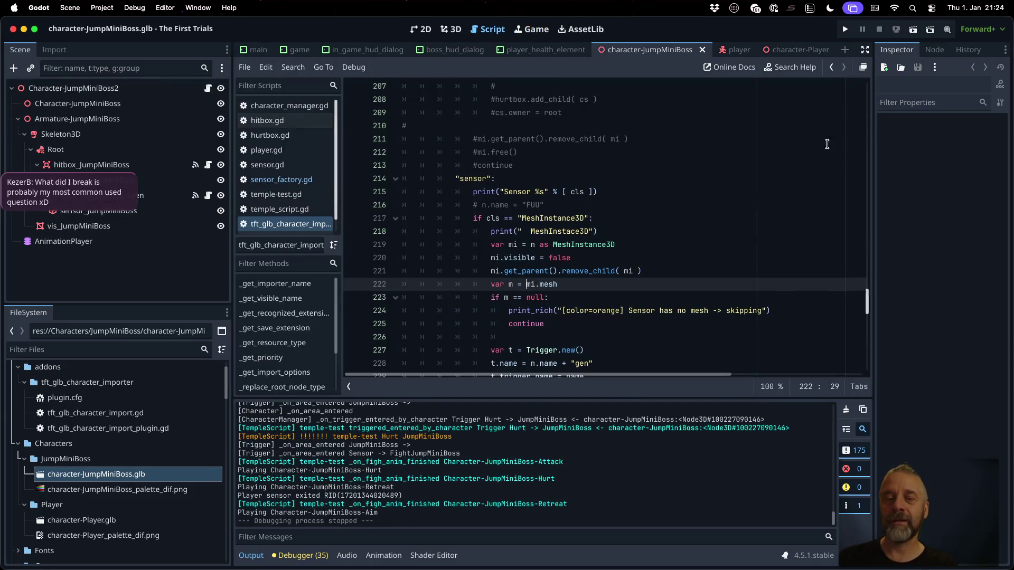
click(589, 298)
click(287, 180)
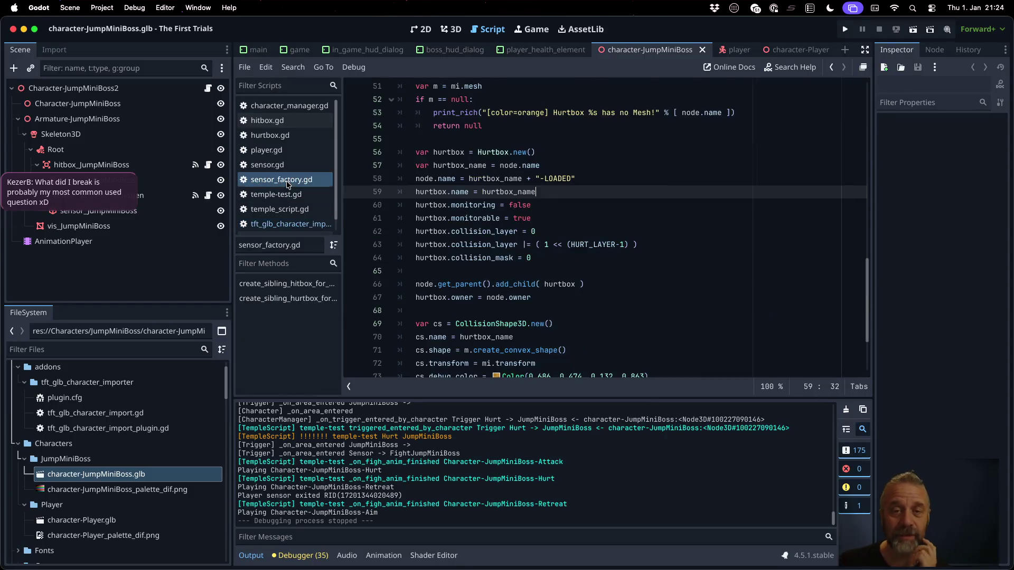
scroll(642, 247, down, 3)
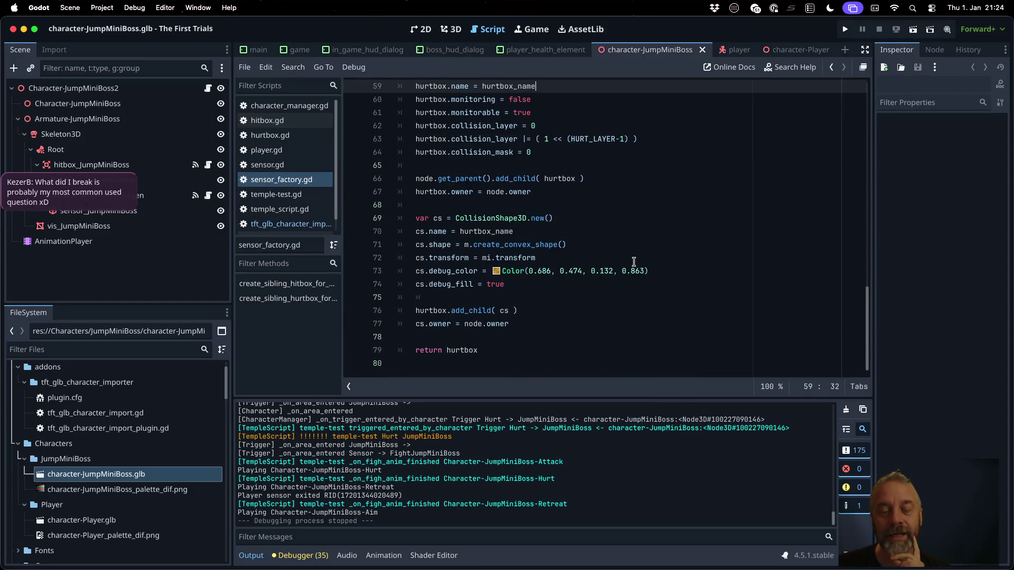
click(517, 218)
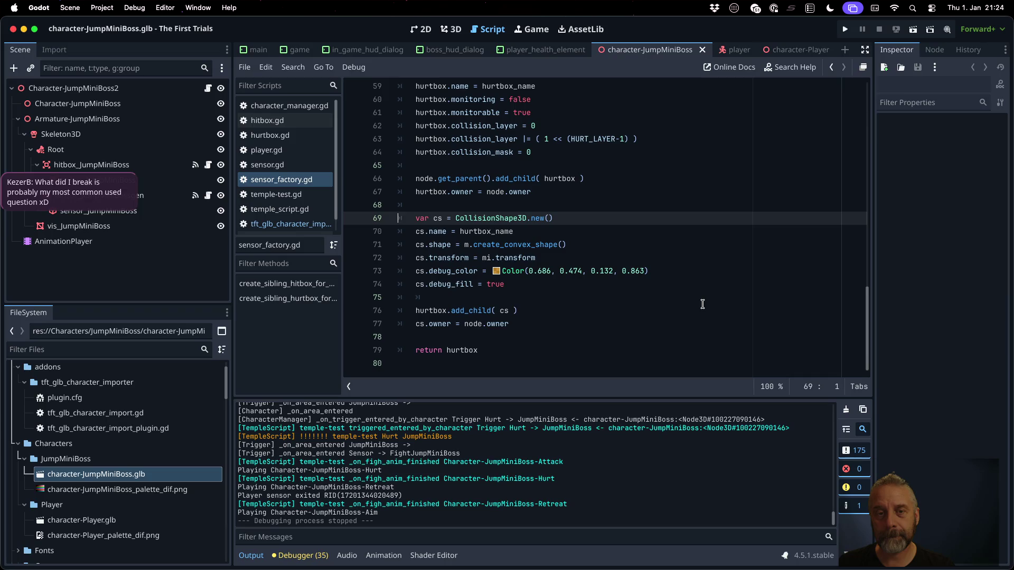
key(shift+Down)
key(shift+Down)
key(shift+Down)
key(shift+Down)
key(shift+Down)
key(shift+Down)
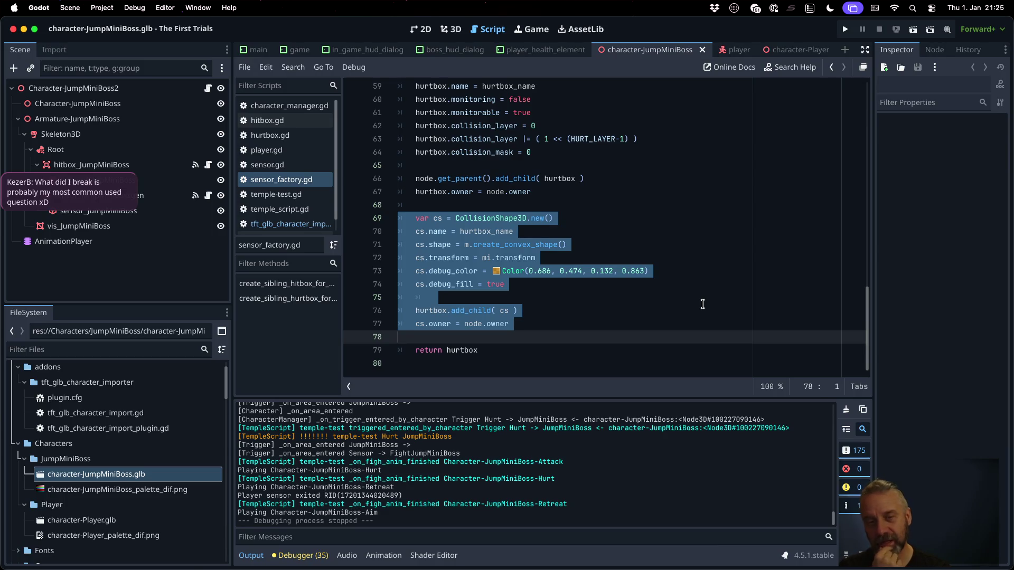
scroll(702, 304, up, 5)
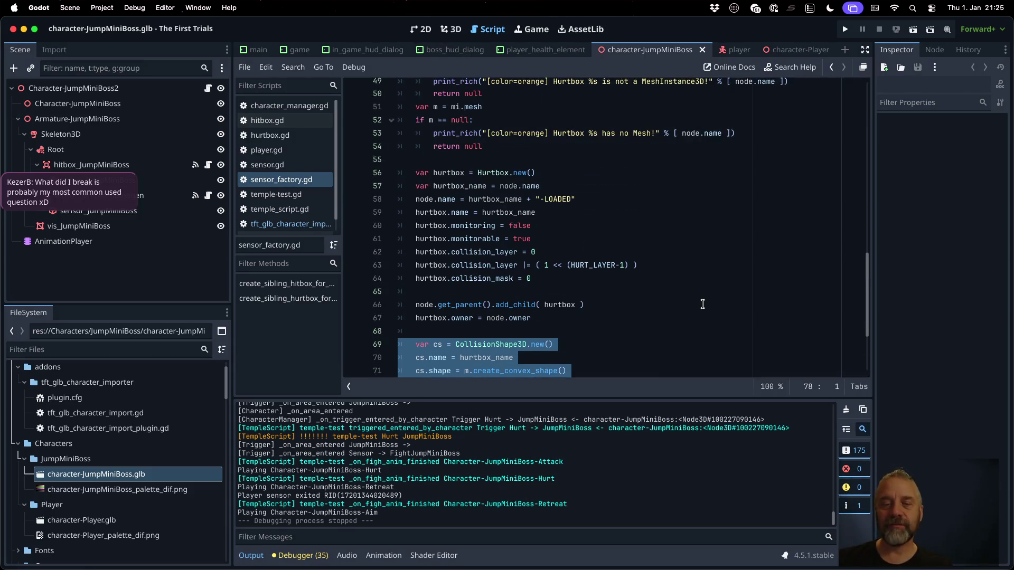
click(503, 211)
key(Down)
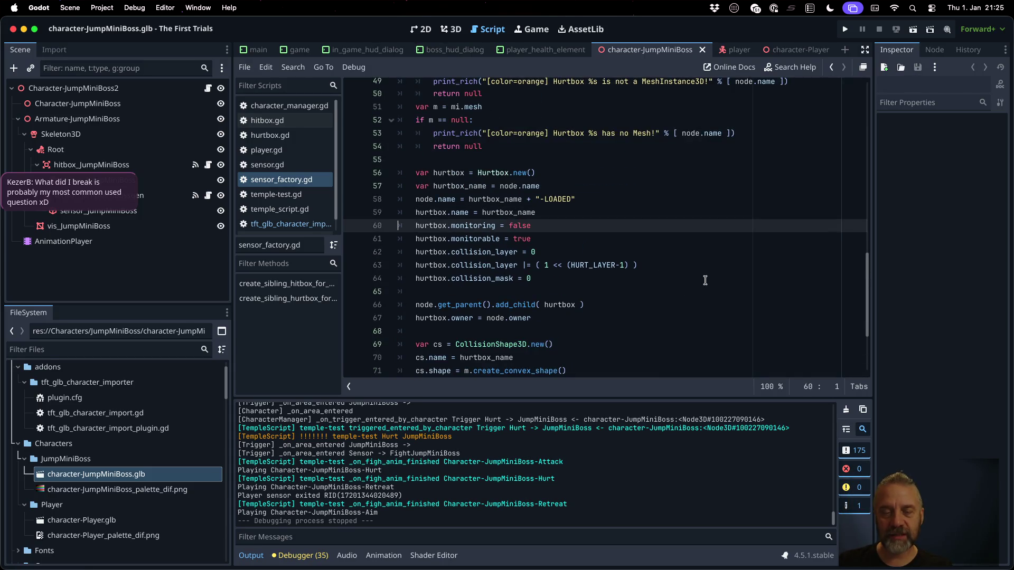
key(shift+Down)
key(shift+Down)
key(shift+Down)
key(shift+Down)
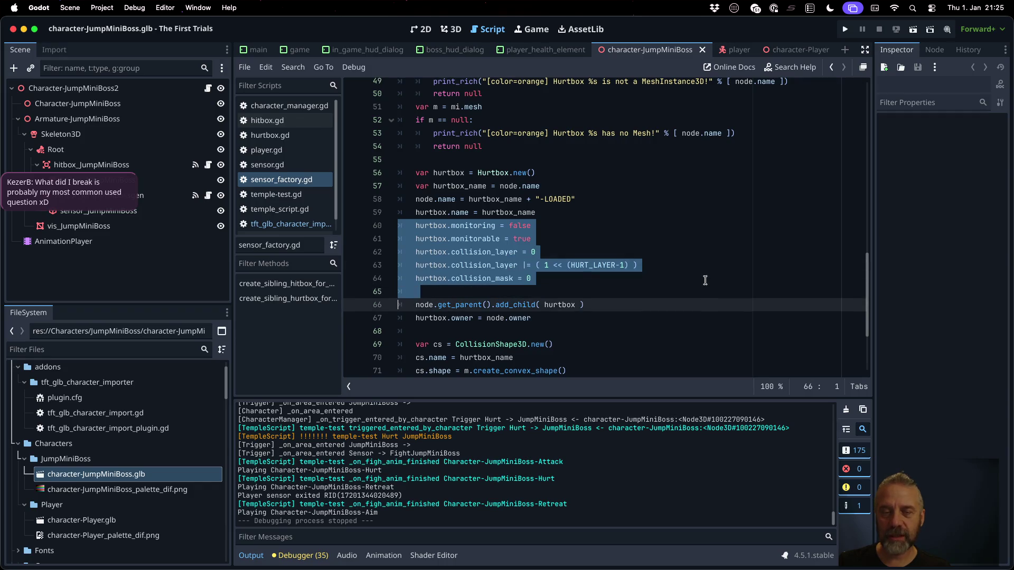
scroll(704, 280, up, 15)
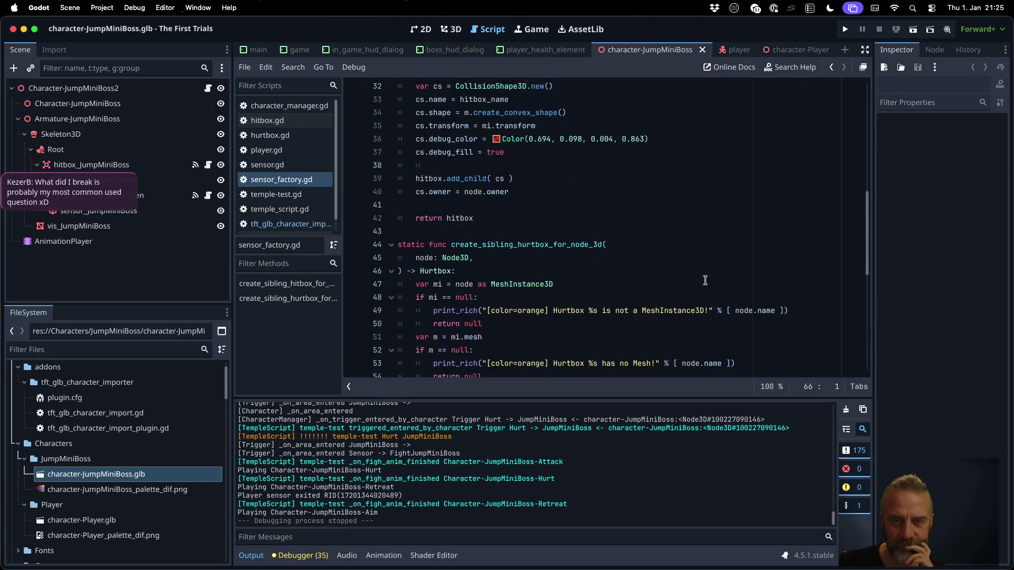
scroll(705, 280, up, 4)
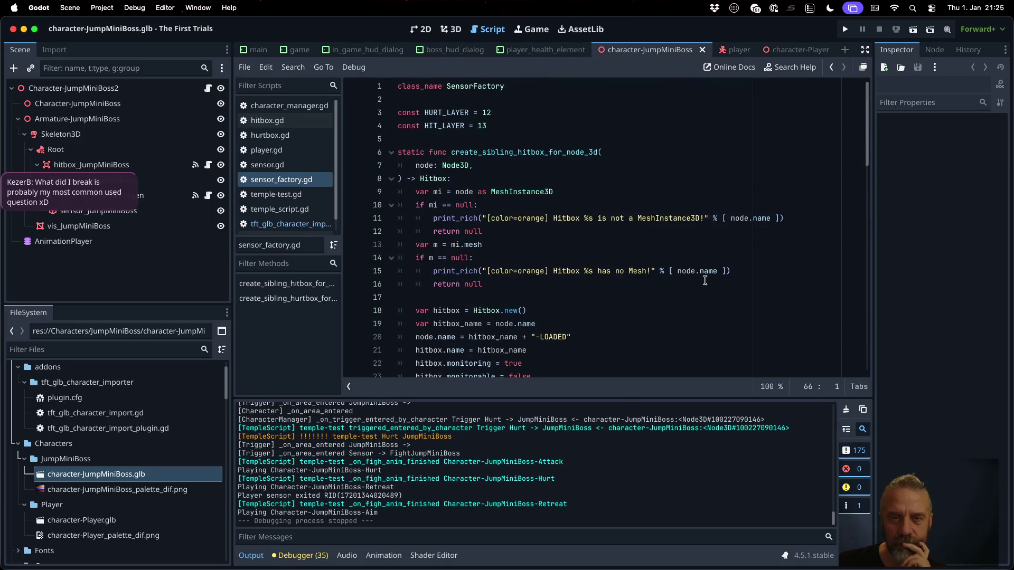
In tft_glb_character_import.gd, delete the commented-out hitbox block and the blank line after it.
click(318, 224)
scroll(635, 250, up, 20)
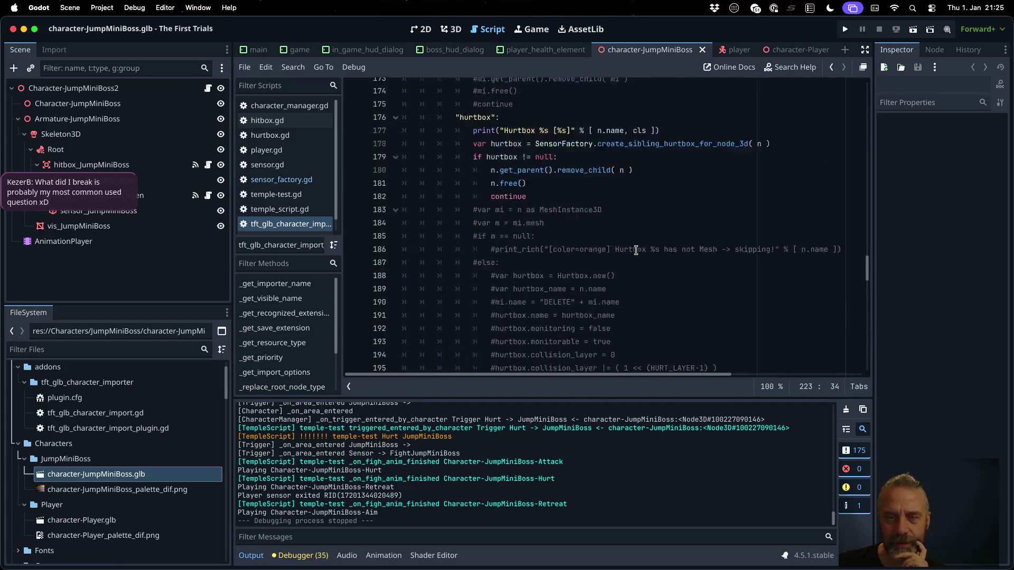
scroll(636, 250, up, 4)
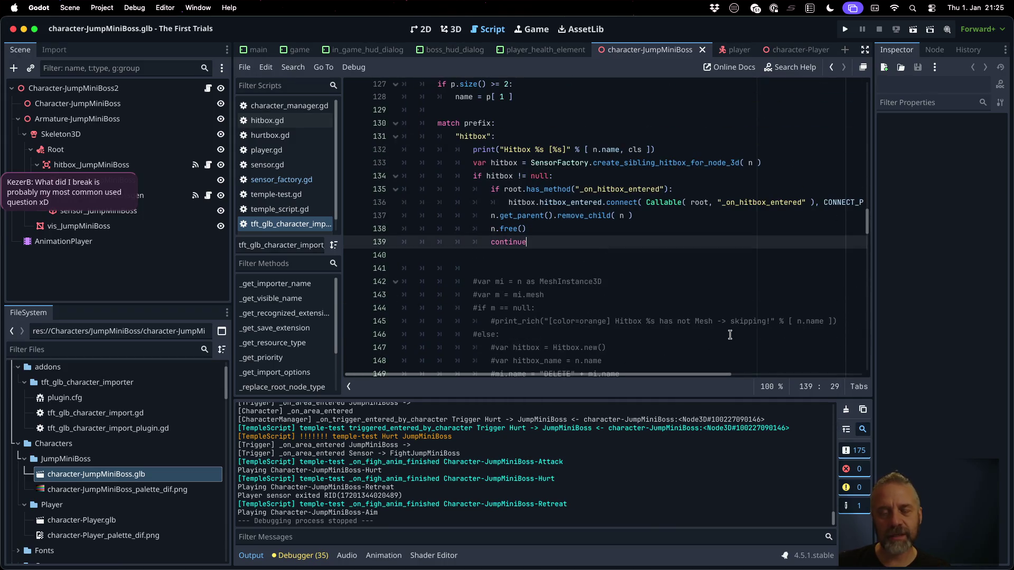
key(Down)
key(Down)
key(shift+Down)
key(shift+Down)
key(shift+Down)
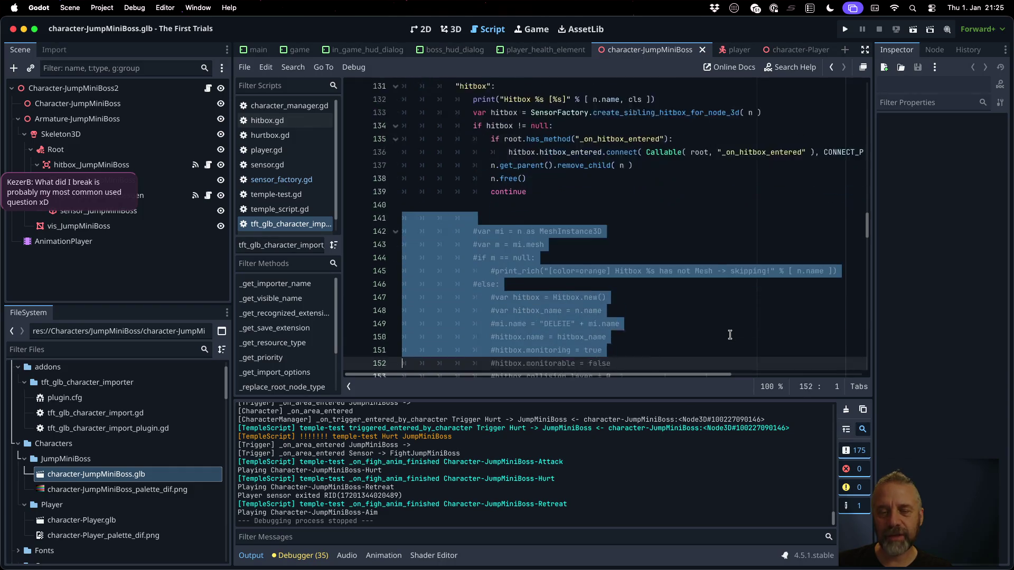
key(shift+Down)
key(shift+Down)
key(shift+Down)
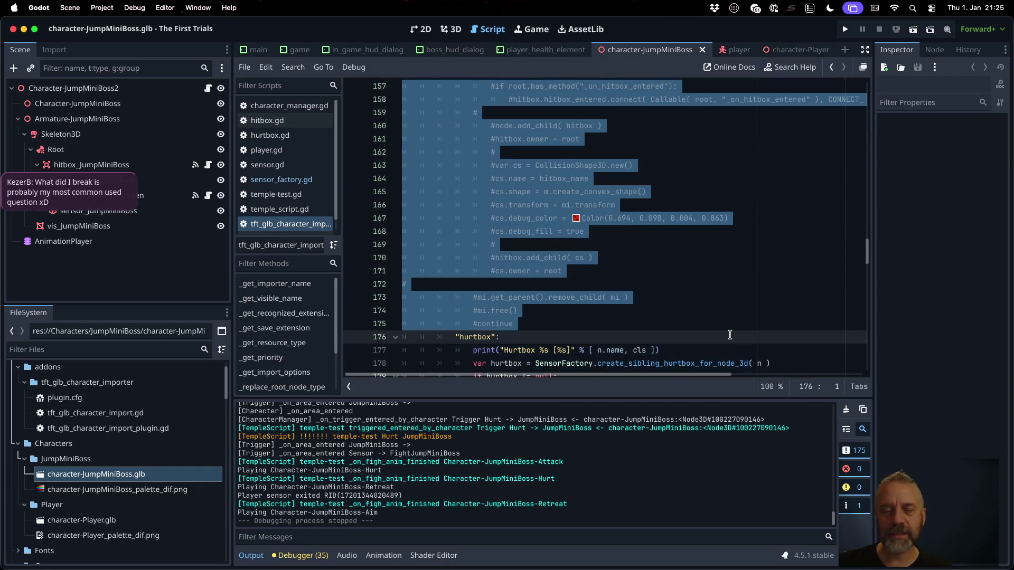
key(Delete)
key(Up)
key(Up)
key(Up)
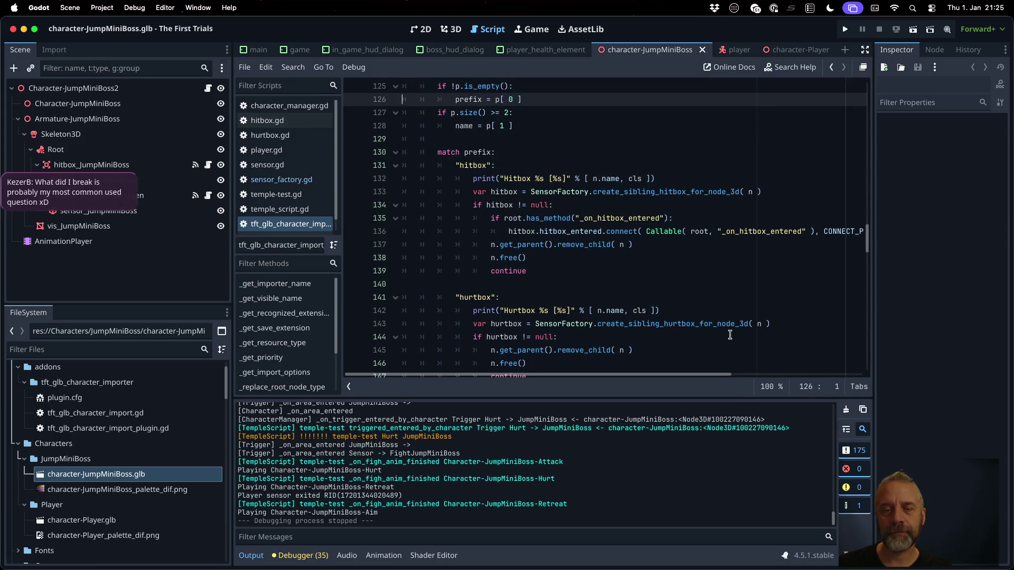
key(Down)
key(Down)
key(Down)
key(Up)
key(BackSpace)
key(Down)
key(Down)
key(Down)
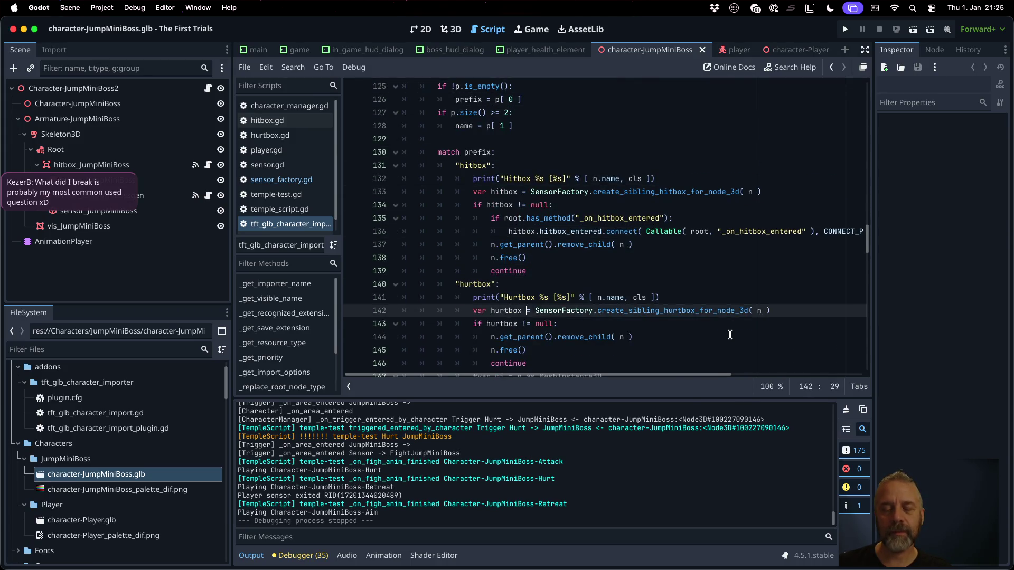
Delete the commented-out hurtbox code below the hurtbox branch.
key(Down)
key(Down)
key(Down)
key(shift+Down)
key(shift+Down)
key(shift+Down)
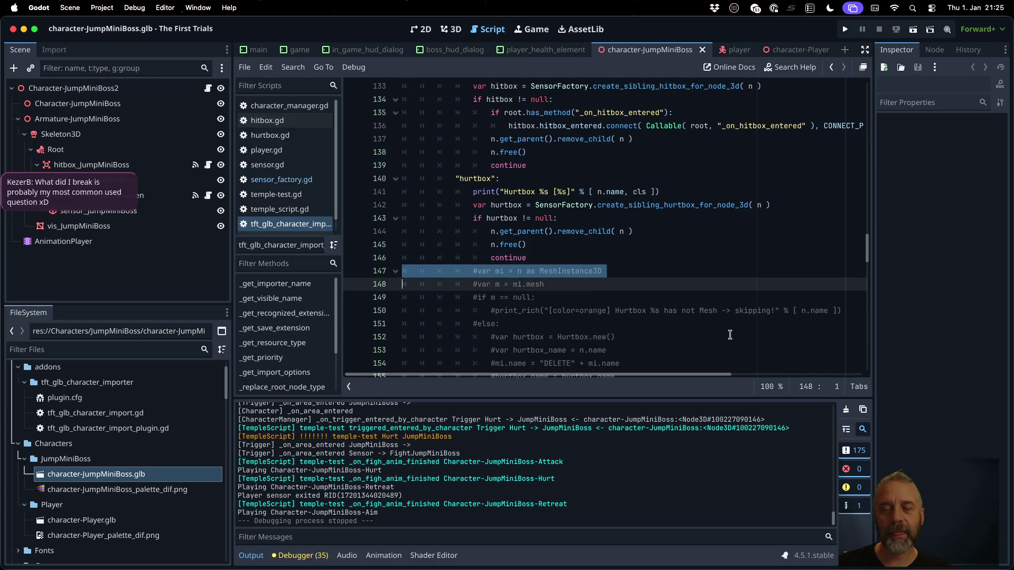
key(shift+Down)
key(shift+Down)
key(shift+Down)
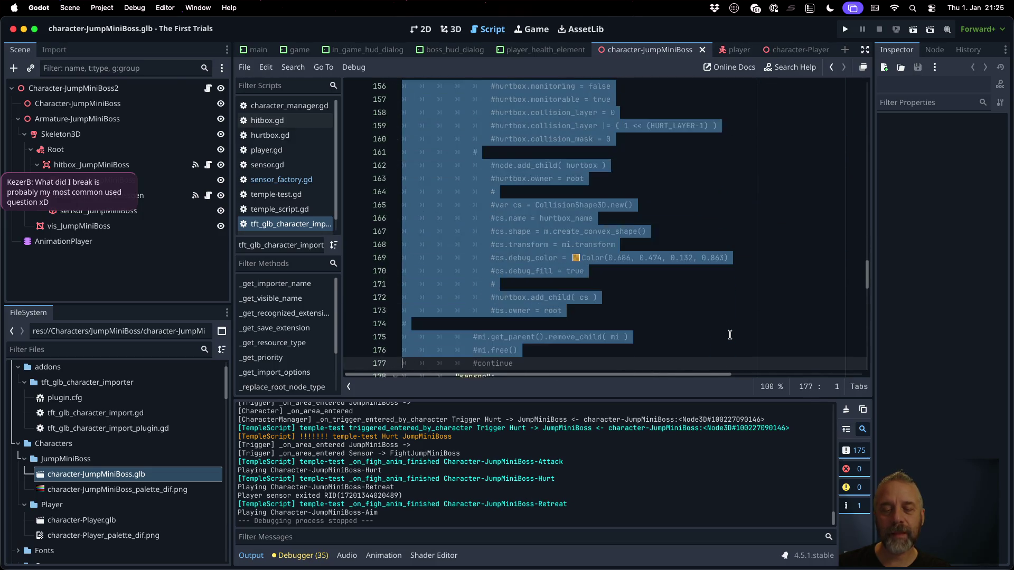
key(Up)
key(Up)
key(Up)
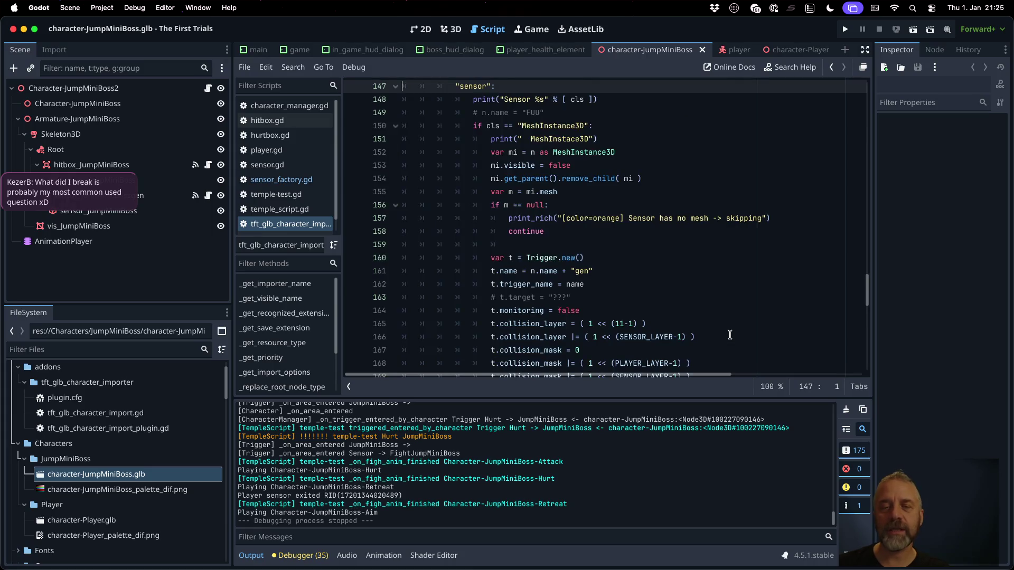
Review the cleaned hitbox, hurtbox and sensor match branches that now call SensorFactory.
key(Down)
key(Down)
key(Down)
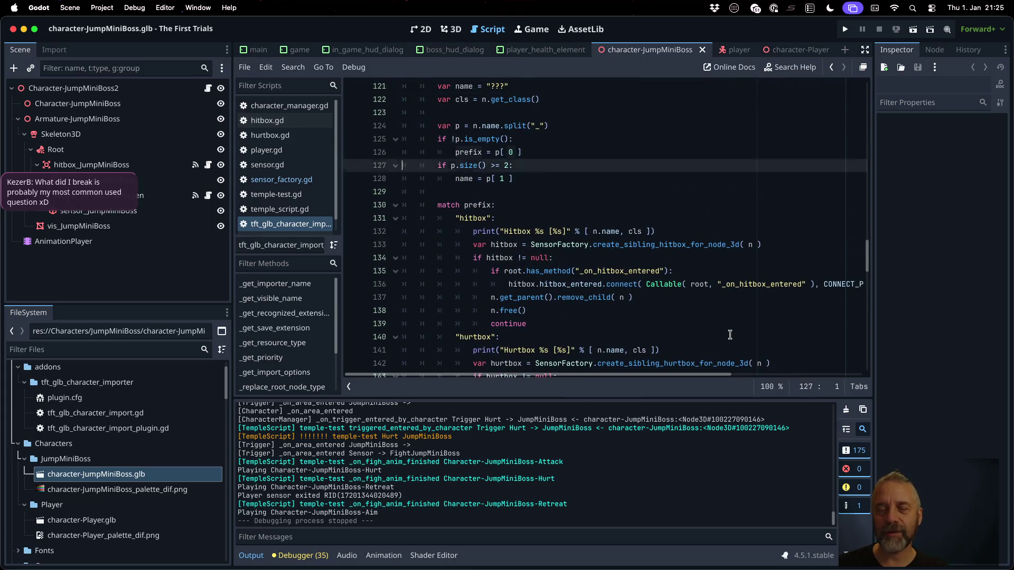
key(Up)
key(Up)
key(Up)
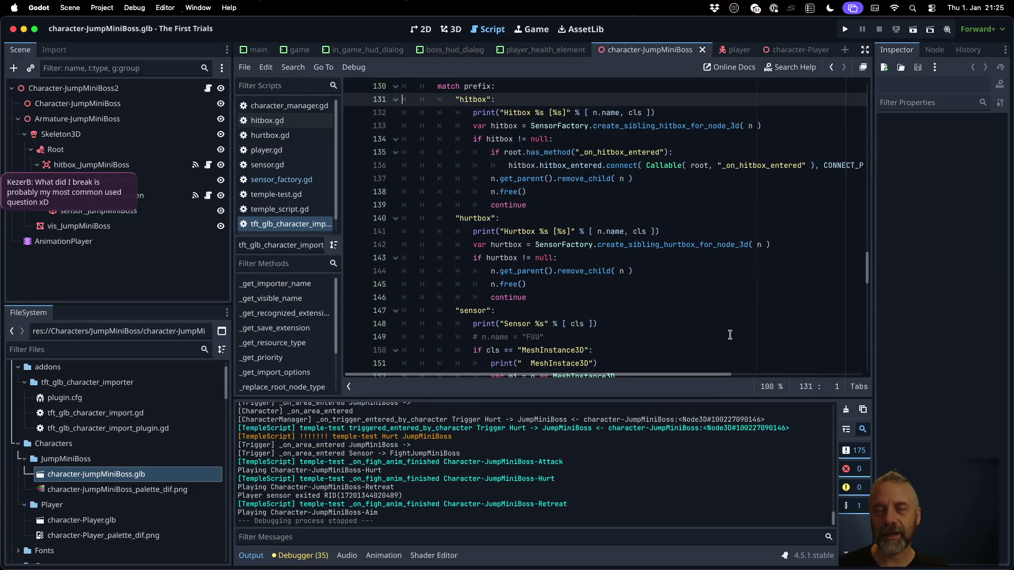
key(Down)
key(shift+Down)
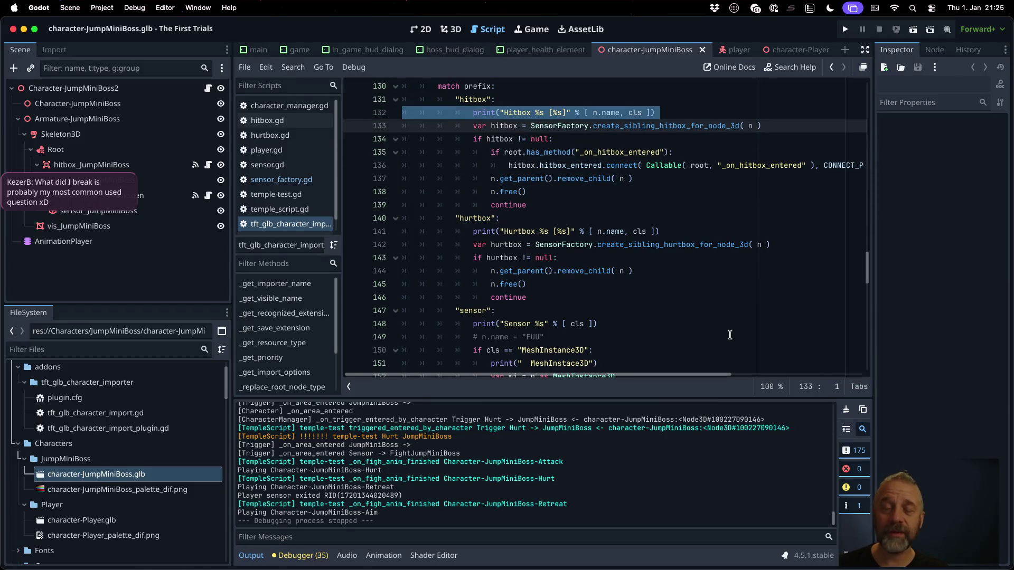
key(shift+Down)
key(shift+Down)
key(shift+Down)
key(Up)
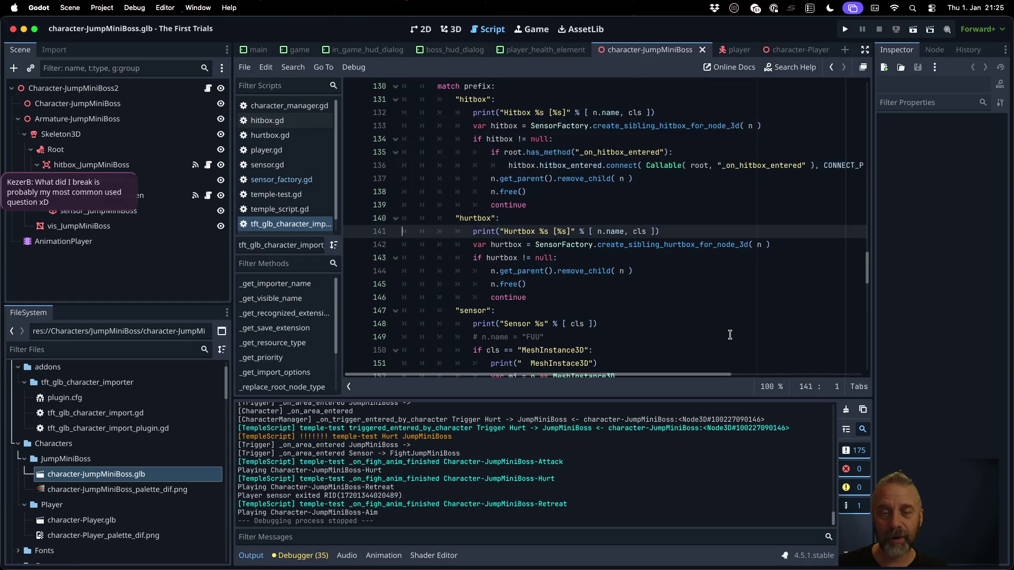
key(shift+Down)
key(shift+Down)
key(shift+Down)
key(shift+Down)
key(Down)
key(shift+Down)
key(shift+Down)
key(shift+Down)
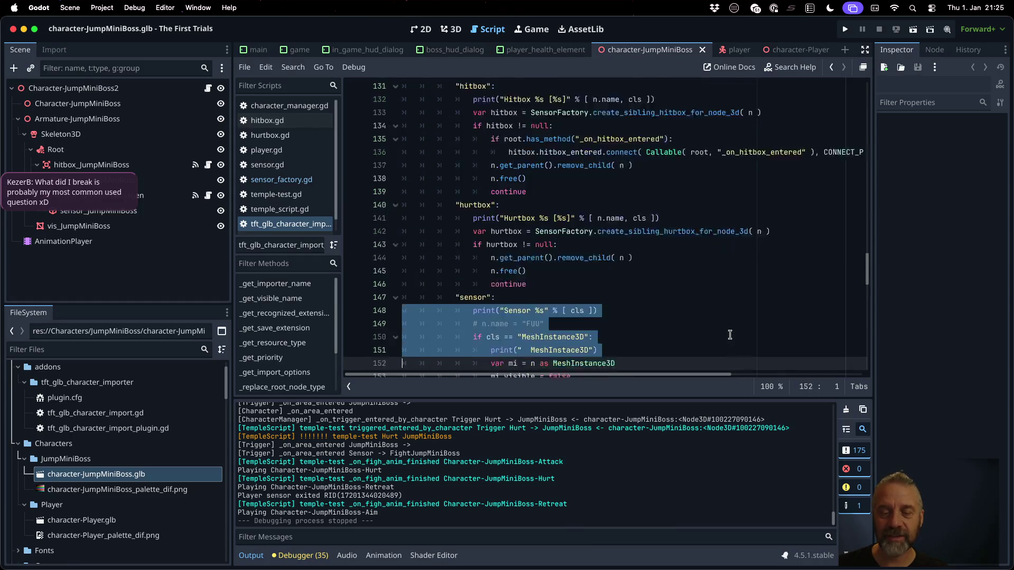
key(shift+Down)
key(shift+Down)
key(shift+Down)
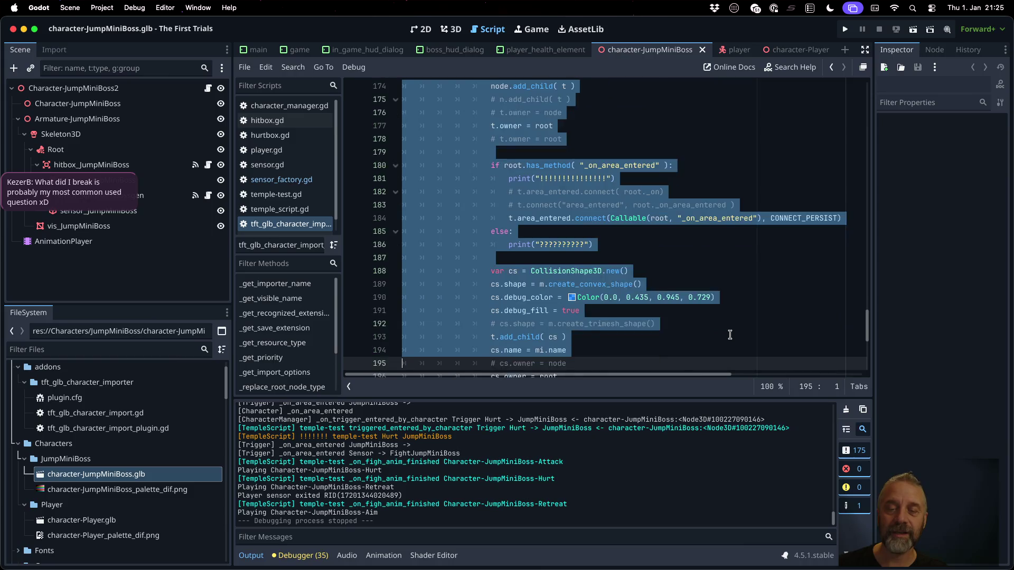
key(shift+Down)
key(shift+Down)
key(shift+Down)
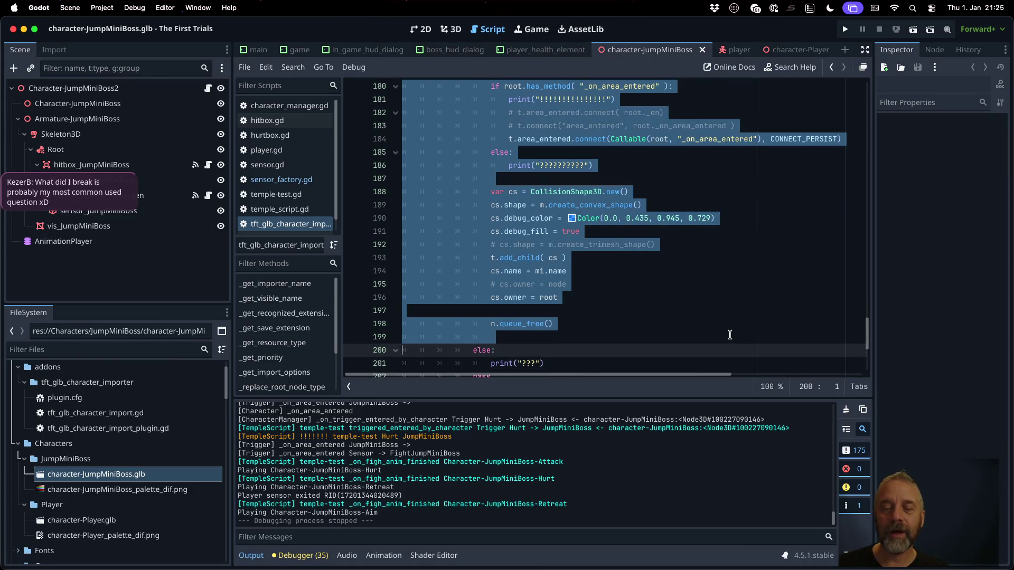
key(Down)
key(Down)
key(Down)
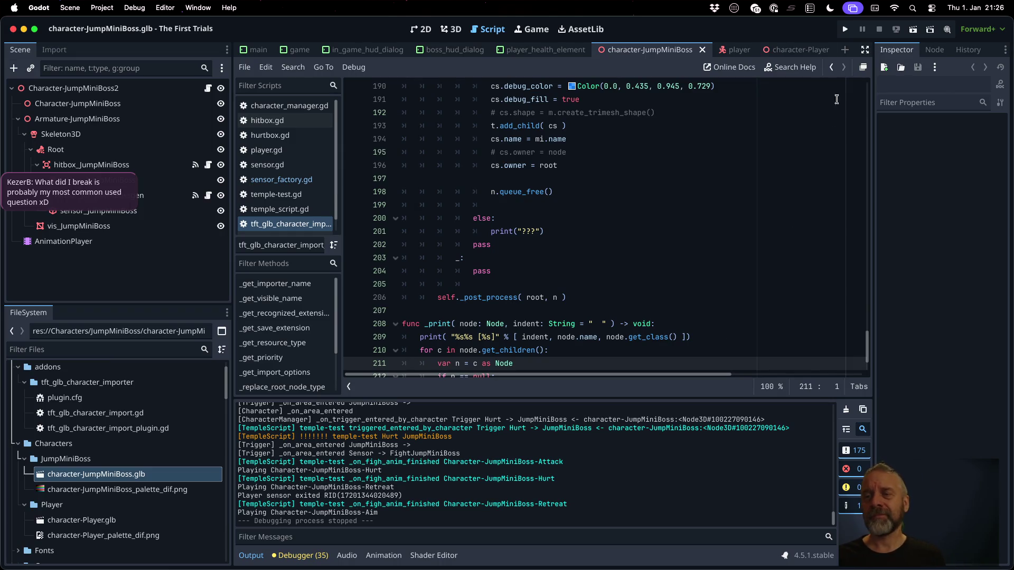
Run the game and play until MiniBossKey appears in the inventory with three hearts showing.
click(844, 30)
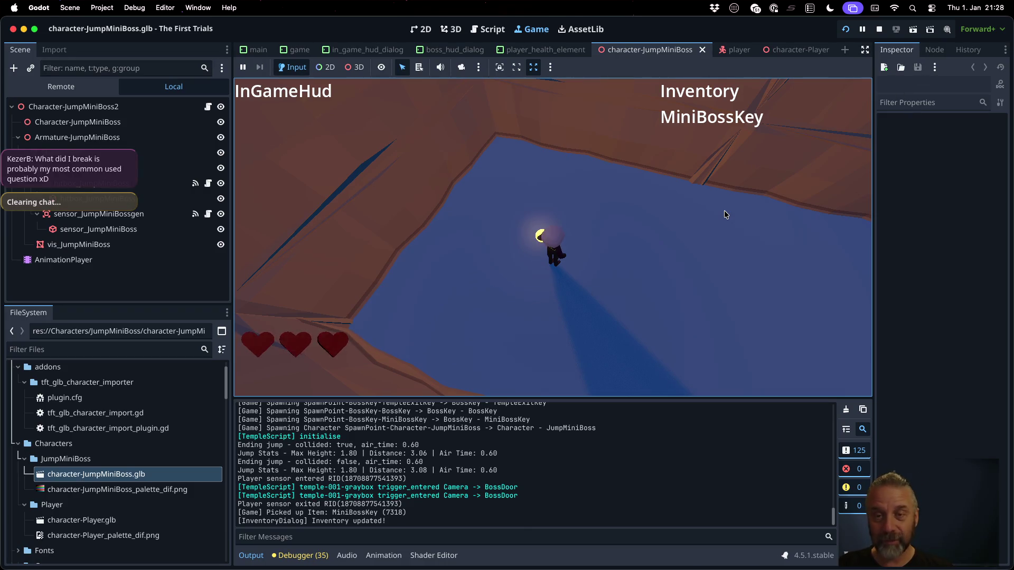
Stop the running game so the log ends with "Debugging process stopped".
click(881, 30)
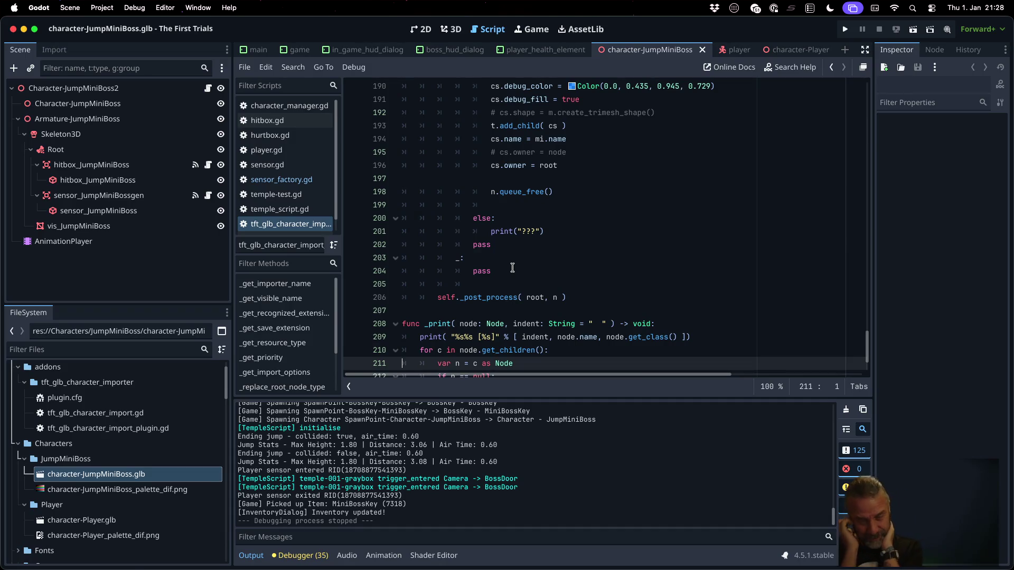
key(ctrl+Up)
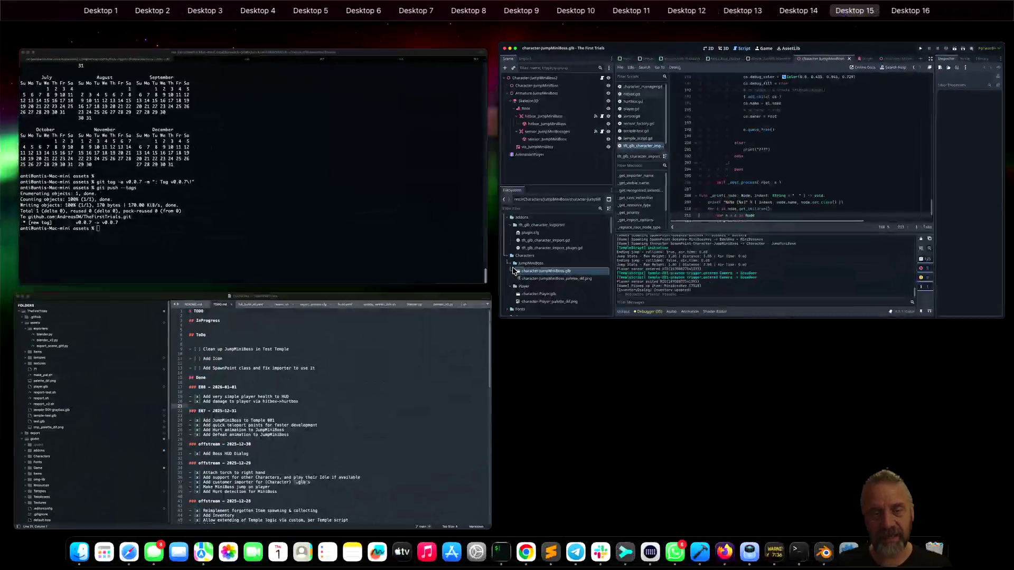
In TODO.md, add "- [x] Cleanup Character importer a little" under E08 and save.
click(457, 350)
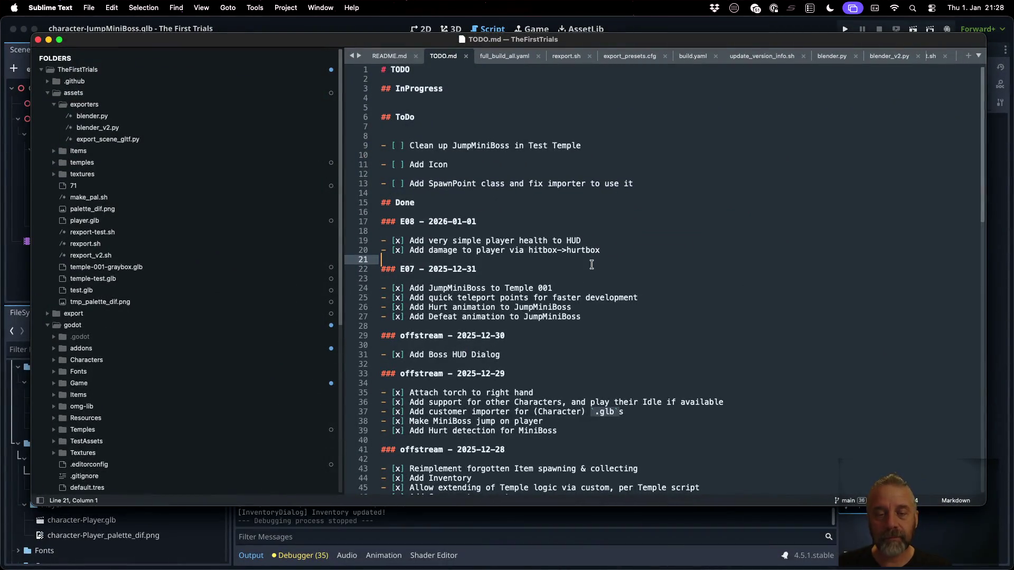
key(Return)
key(Up)
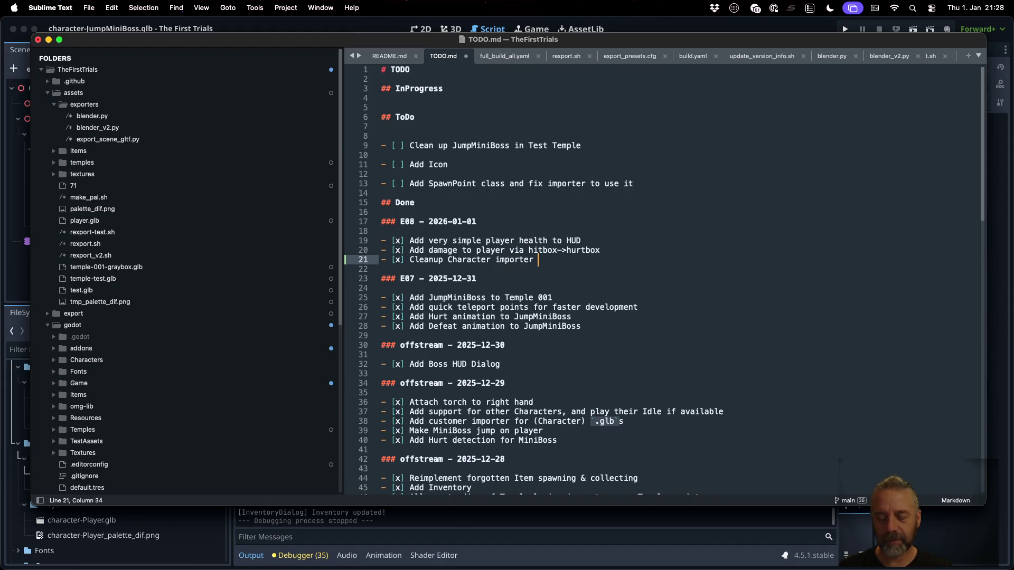
text(a little)
key(super+s)
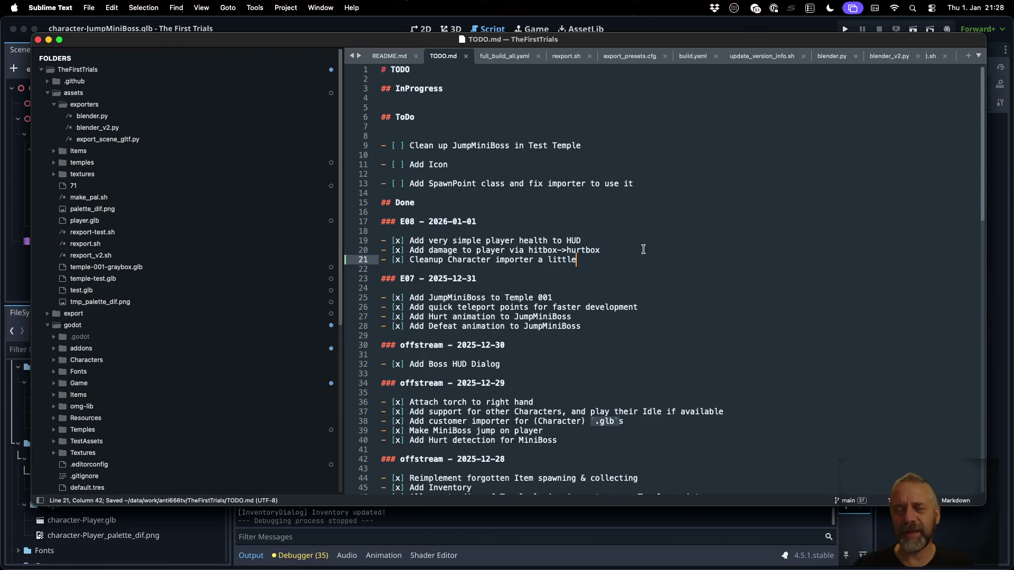
key(super+Tab)
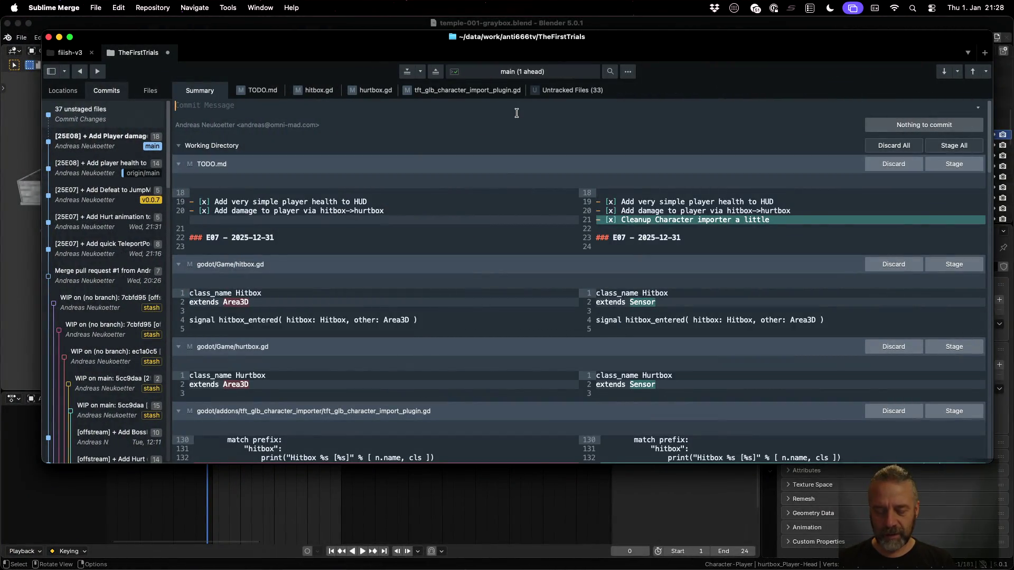
Stage all eight modified and sensor files and commit them as "[25E08] : Cleanups.".
text([25E08] : Cleanups.)
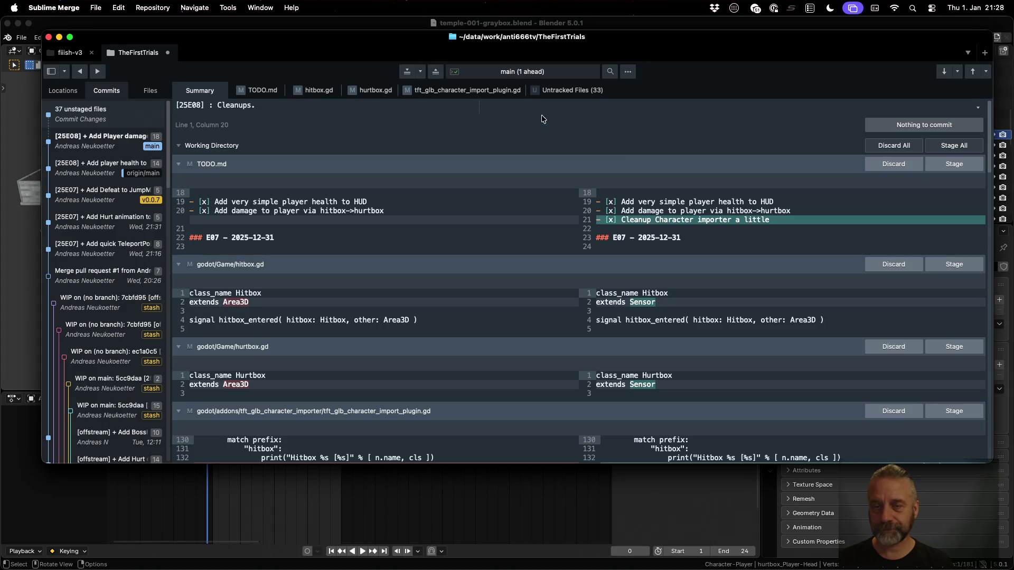
click(934, 162)
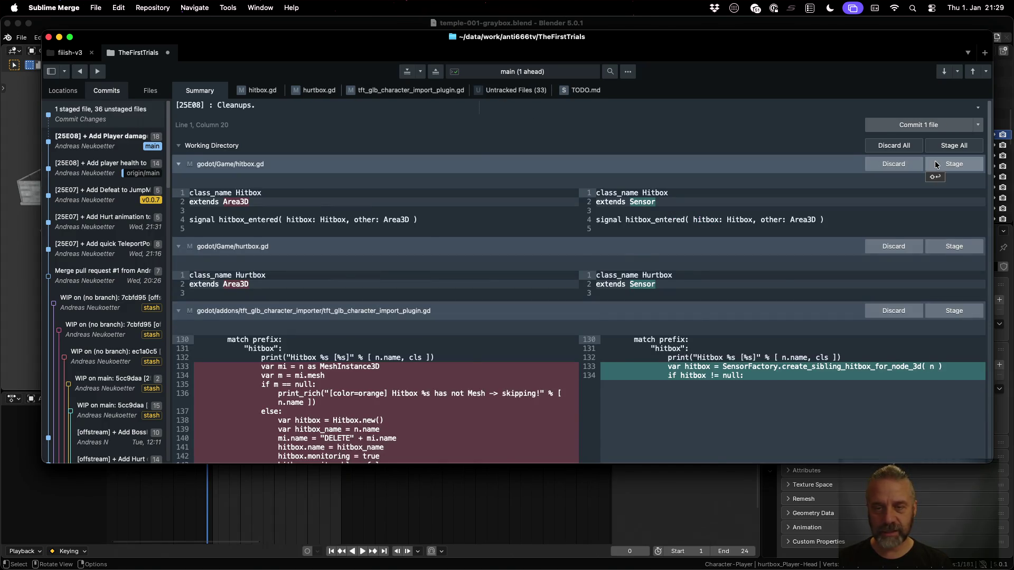
click(934, 164)
click(935, 164)
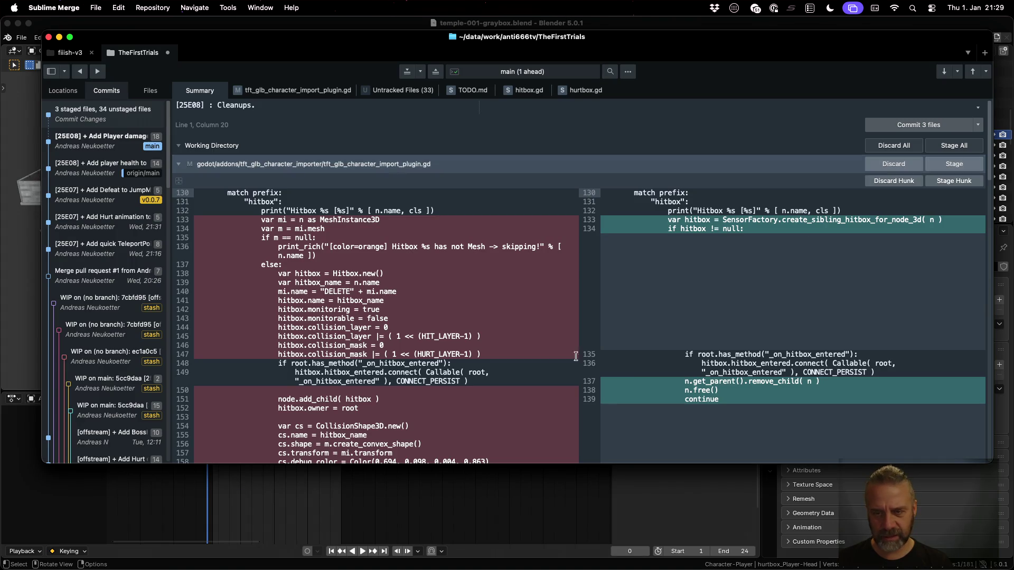
click(939, 164)
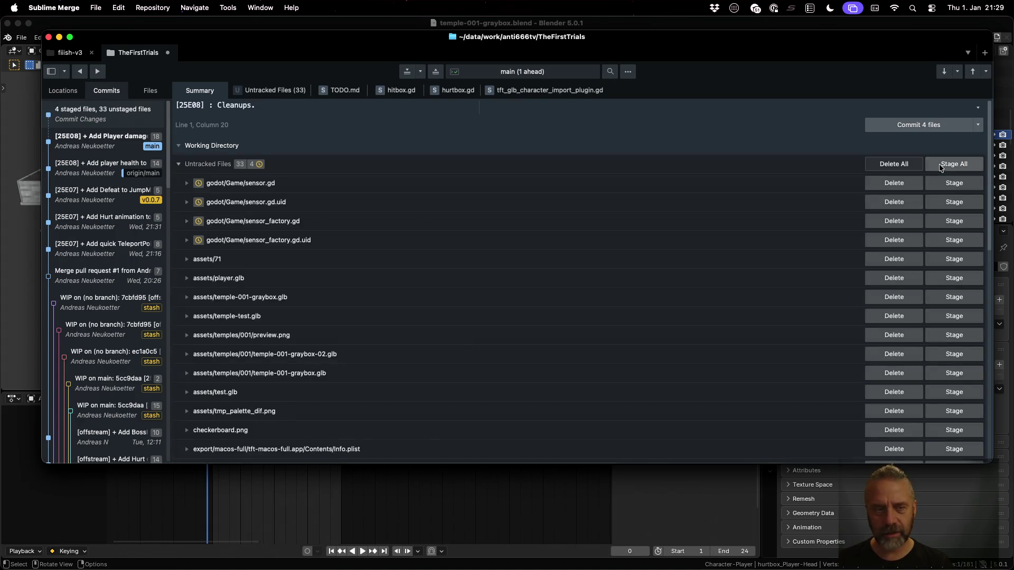
click(943, 182)
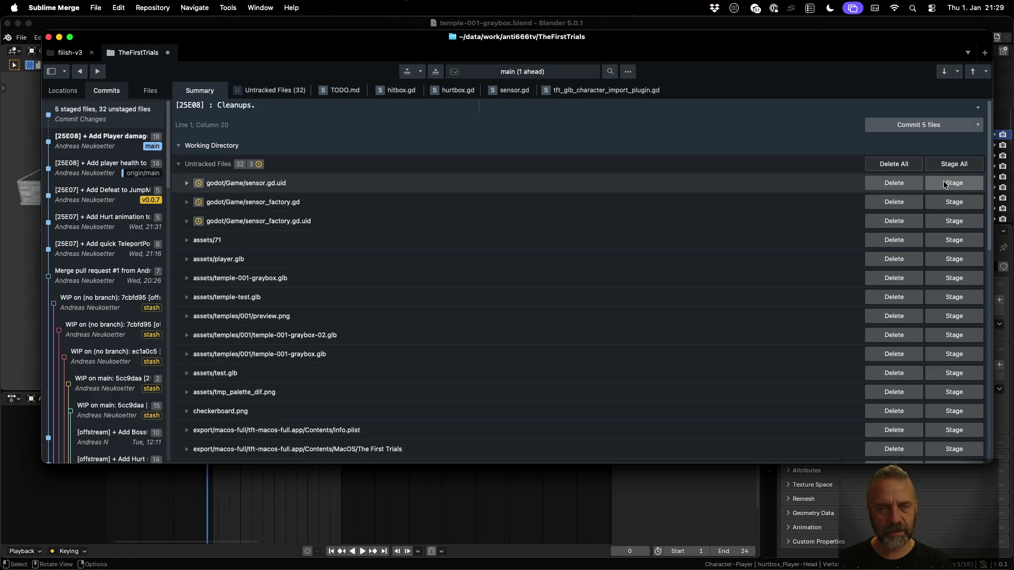
click(943, 182)
click(943, 182)
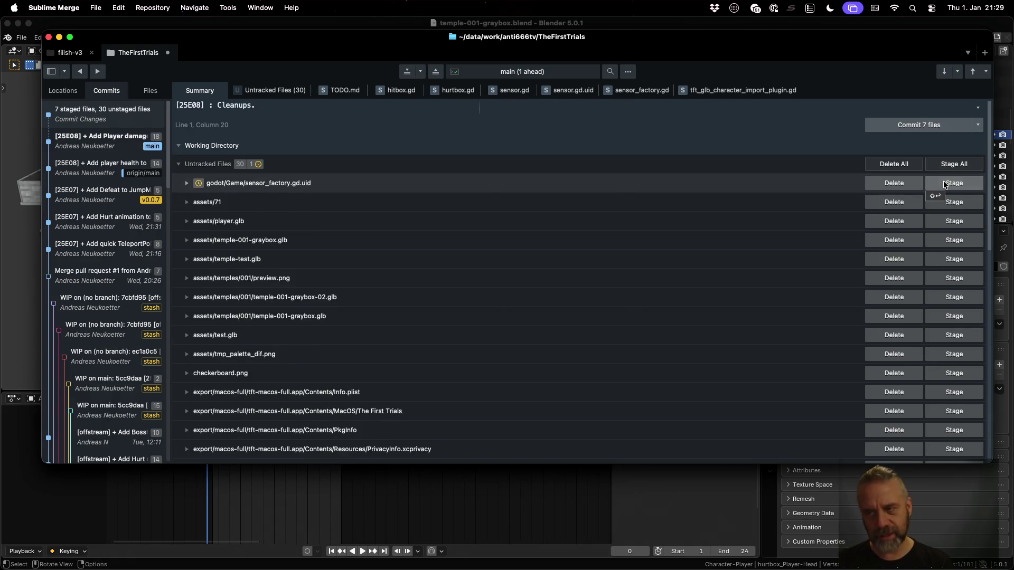
click(943, 184)
scroll(656, 288, down, 15)
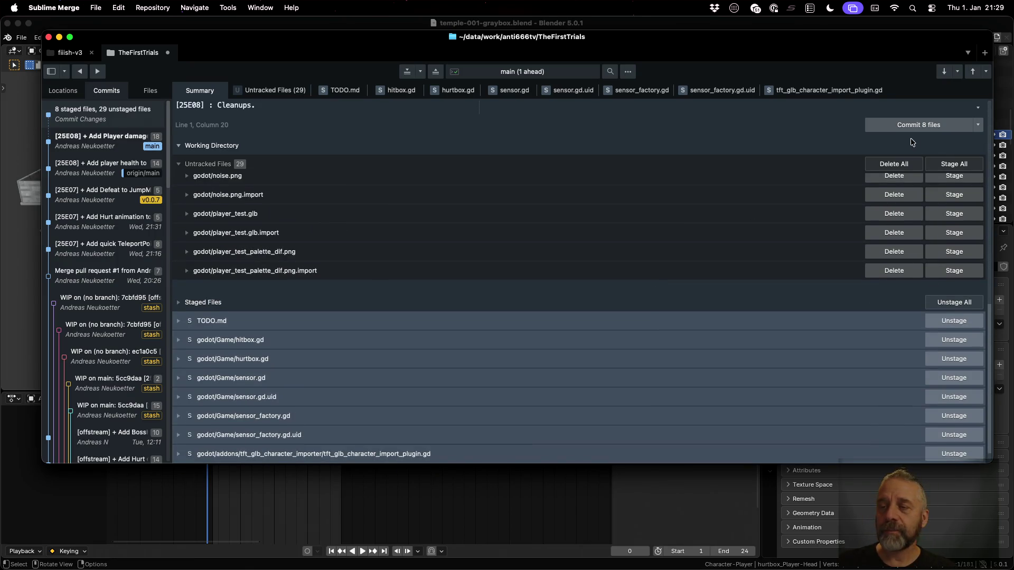
click(910, 127)
Push main to origin using the command palette's push command.
key(super+p)
text(reb)
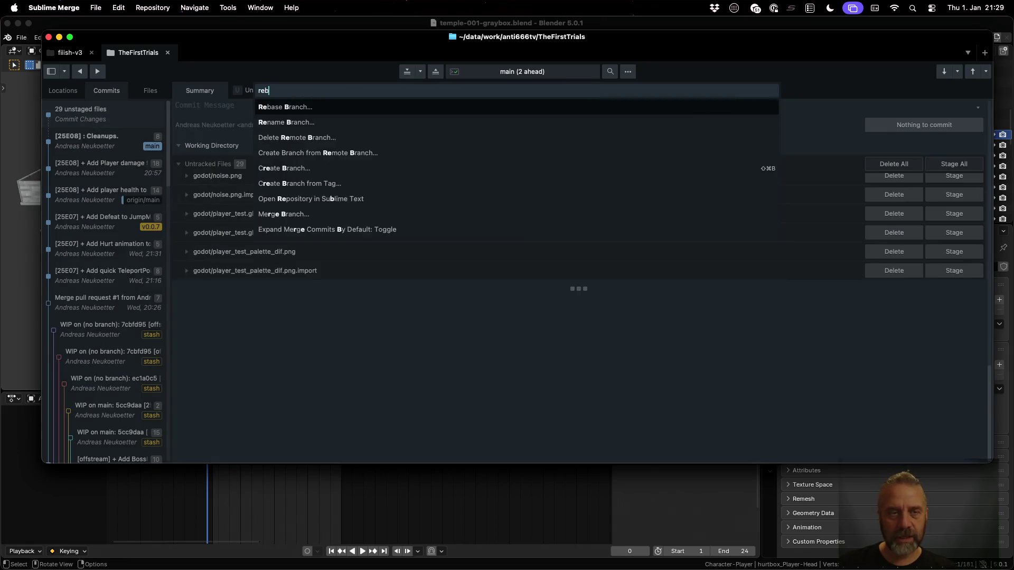
key(Escape)
key(super+p)
text(push)
key(Return)
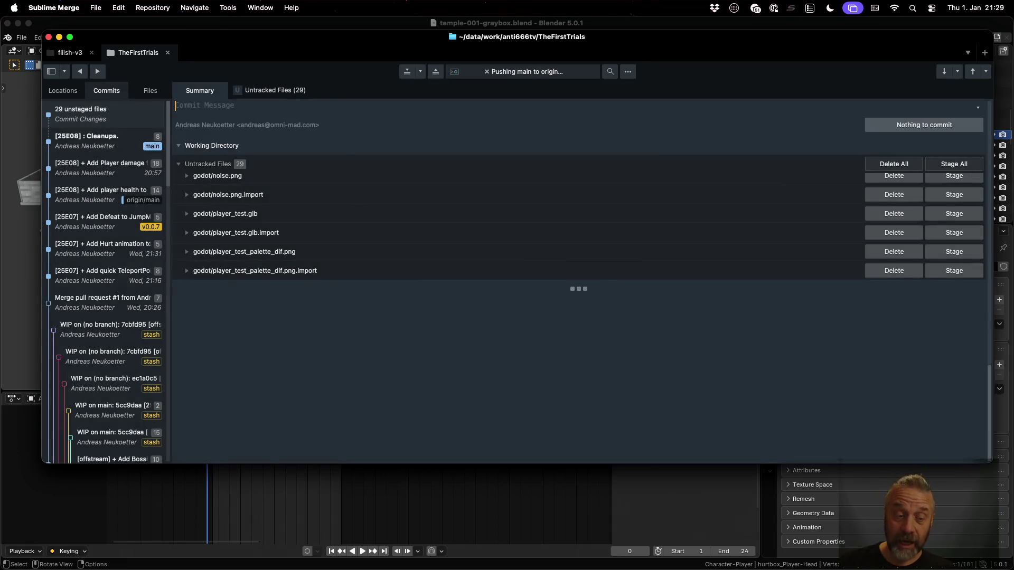
key(ctrl+Left)
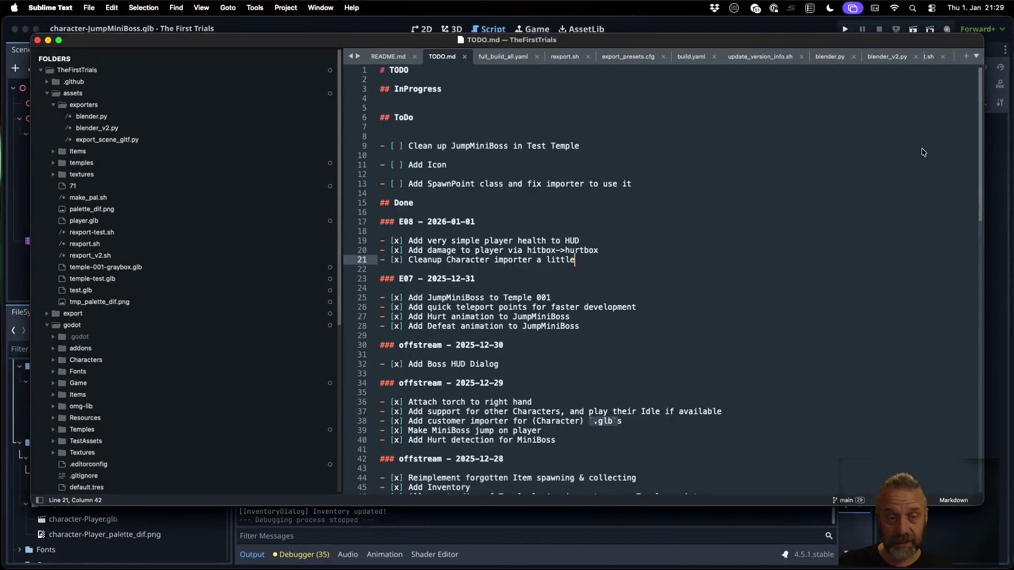
Create the annotated tag v0.0.8 by reusing the earlier v0.0.7 tag command with the version changed.
key(ctrl+Up)
click(254, 222)
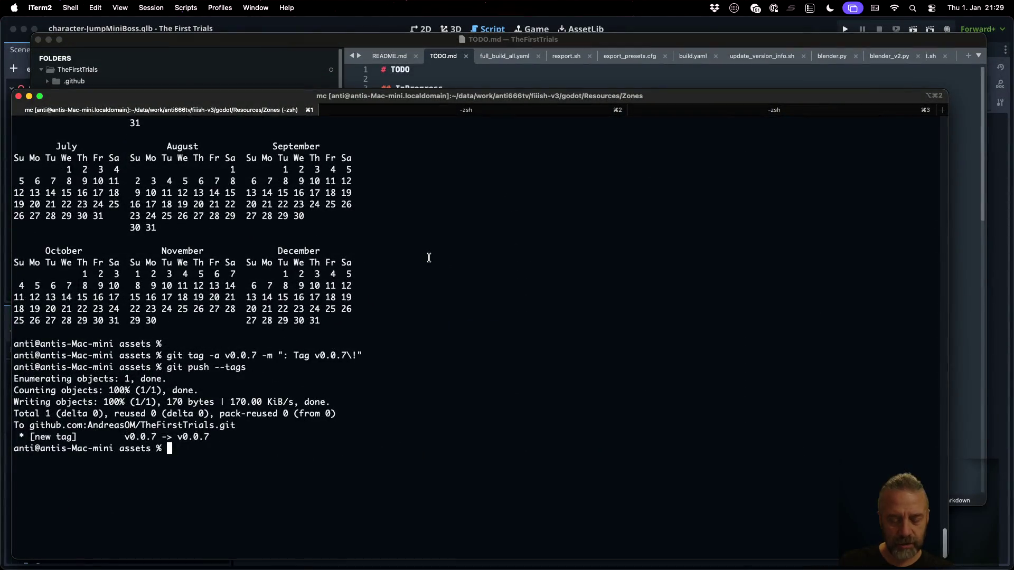
key(ctrl+r)
text(tag)
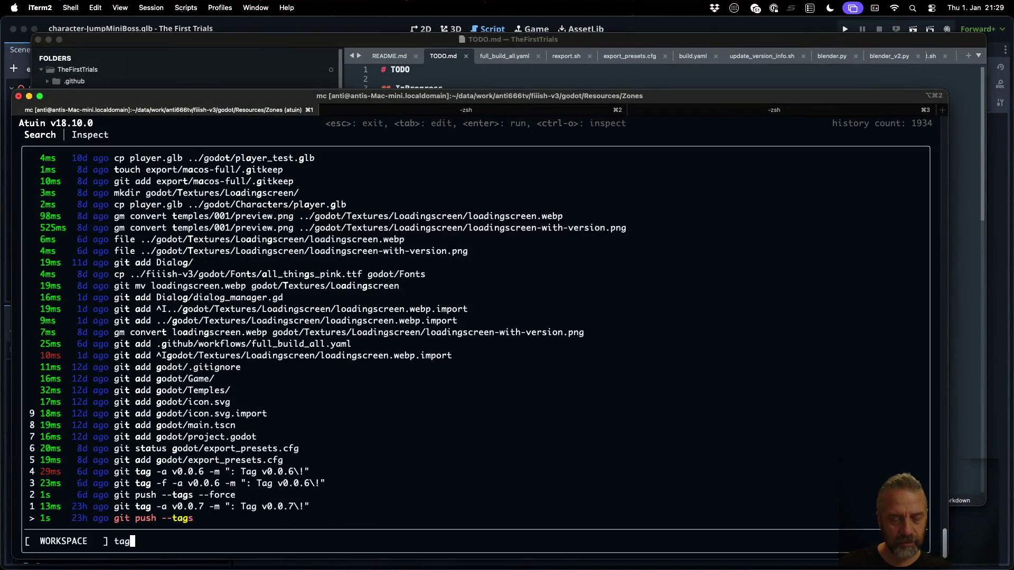
key(Up)
key(Tab)
key(Left)
key(Left)
key(Left)
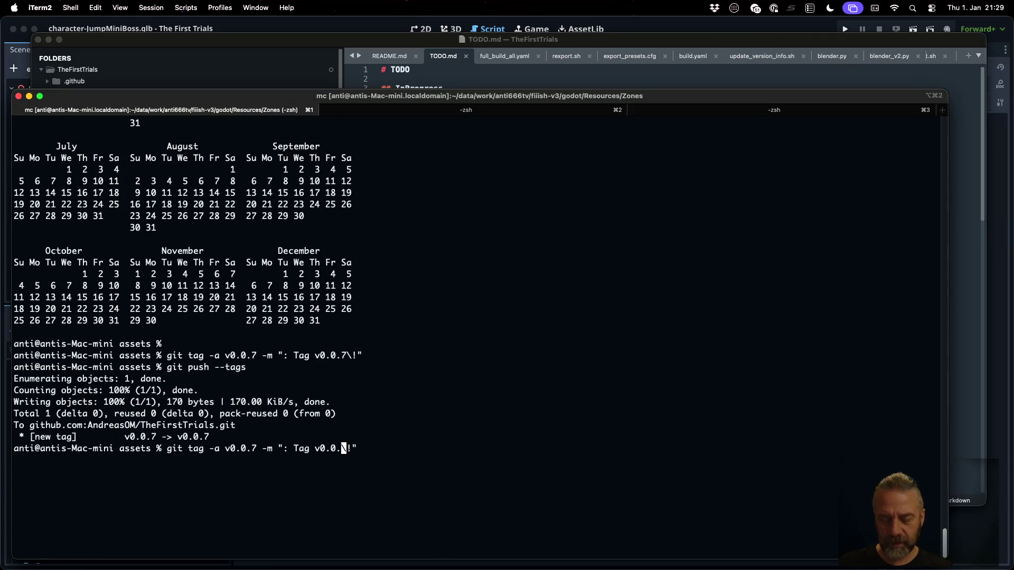
key(BackSpace)
text(8)
key(Return)
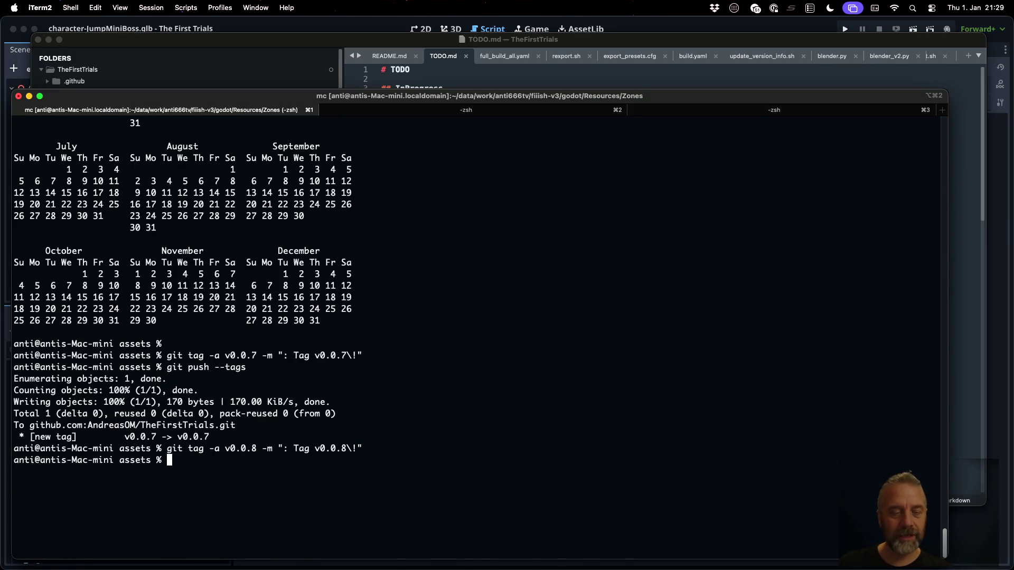
Run a plain git push from history, which reports everything up-to-date.
key(ctrl+r)
text(push)
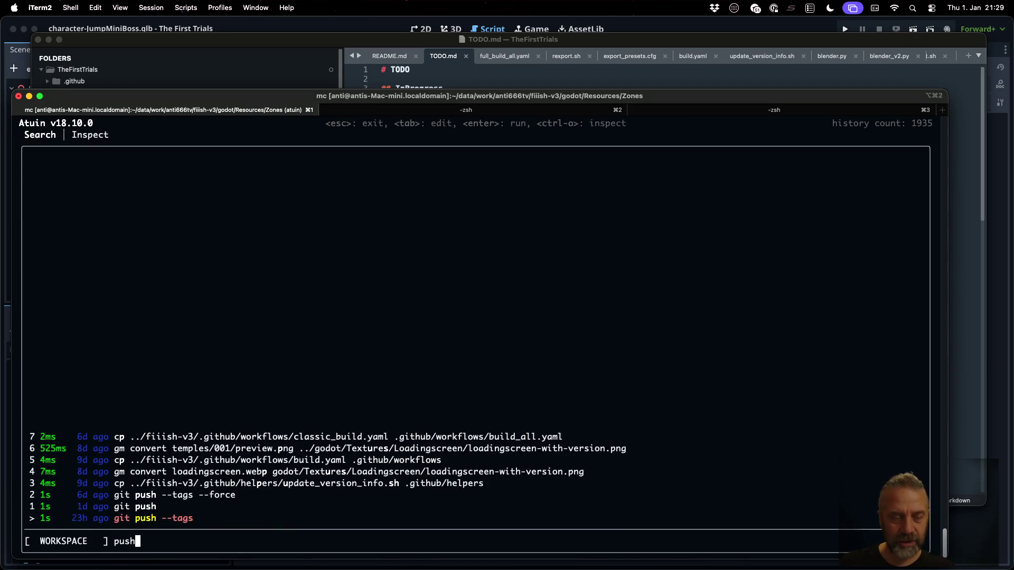
key(Up)
key(Return)
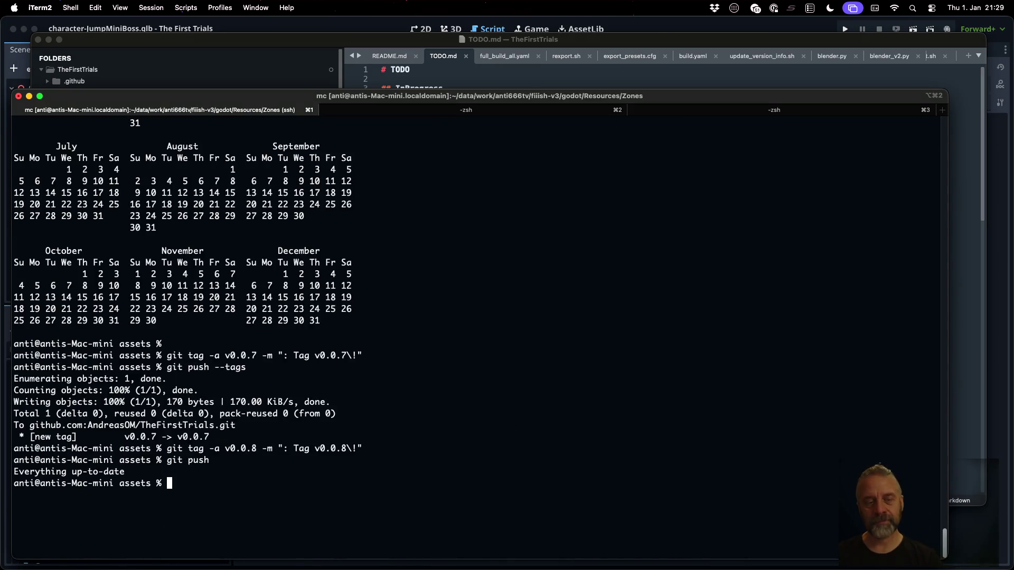
key(ctrl+Left)
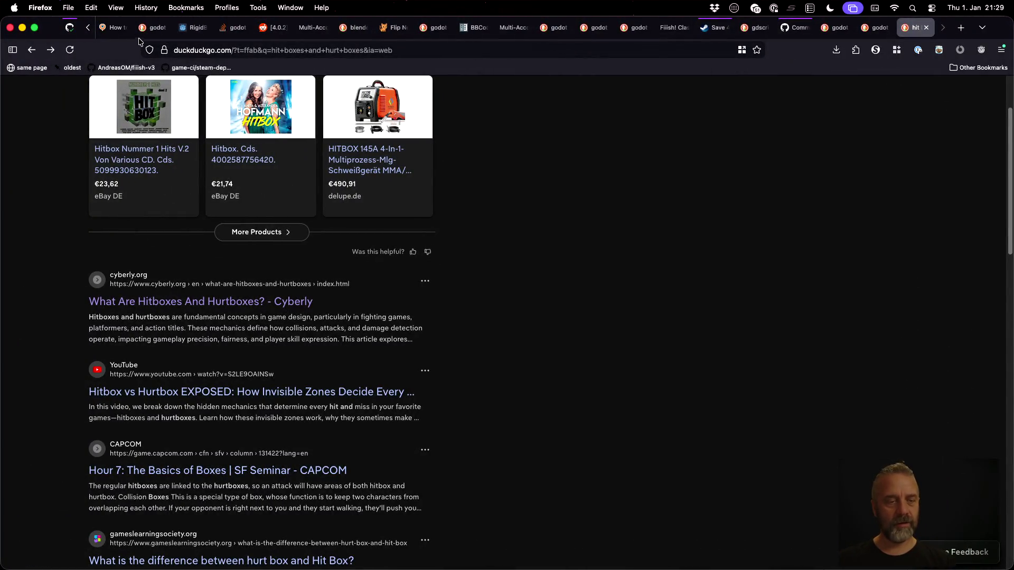
Return to the GitHub Actions build log and scroll to its top.
click(70, 30)
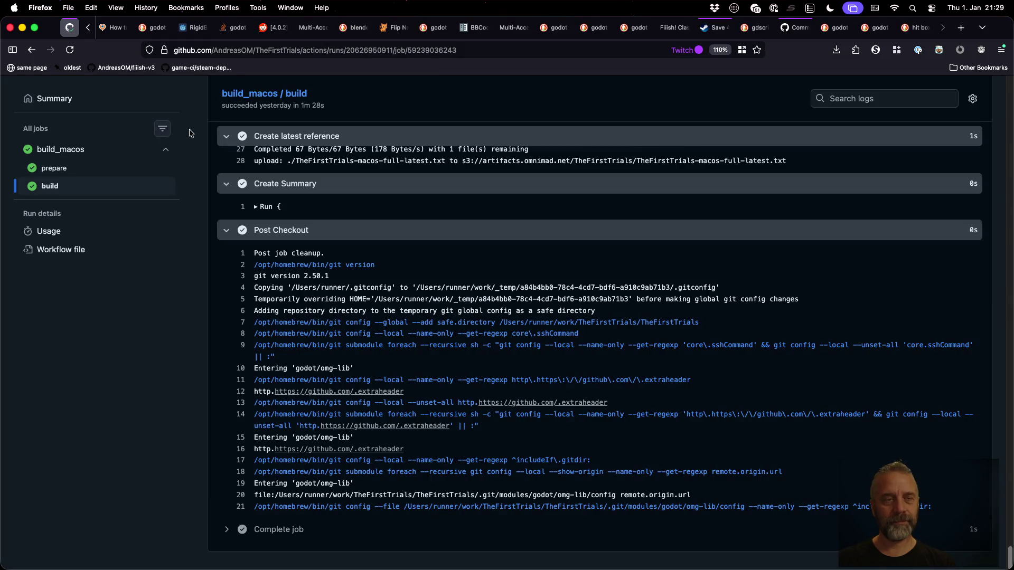
click(915, 27)
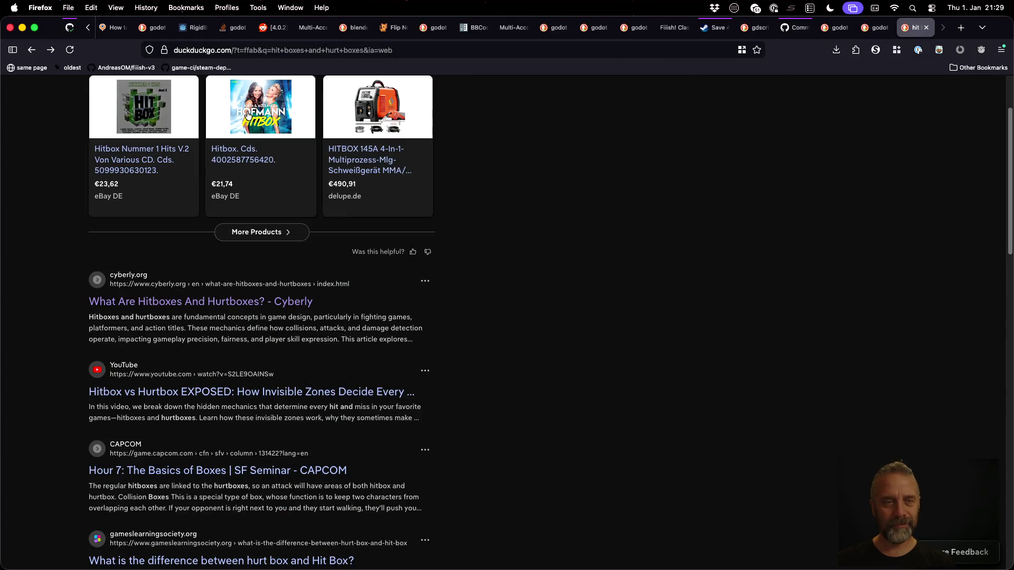
click(70, 27)
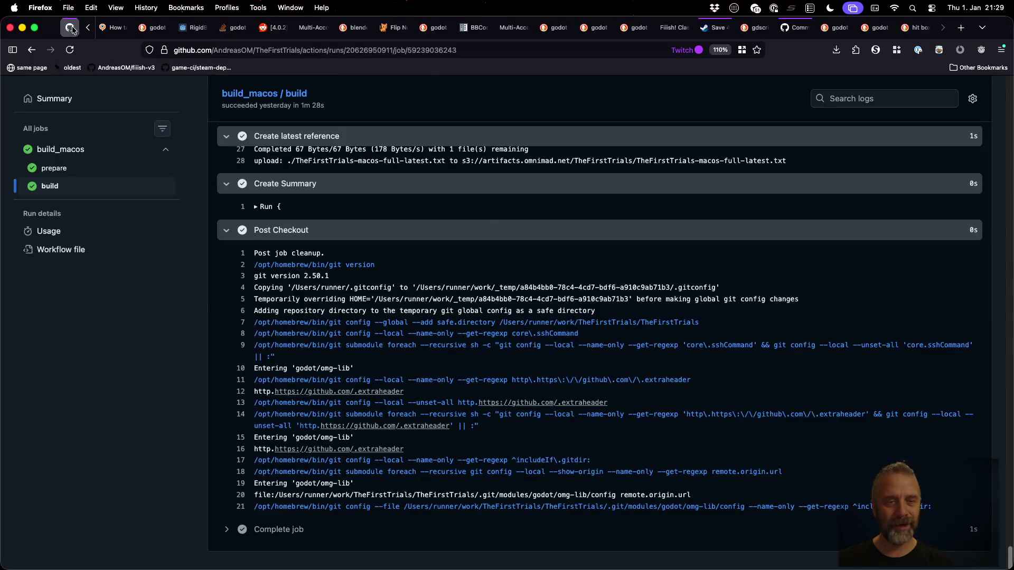
scroll(480, 296, up, 20)
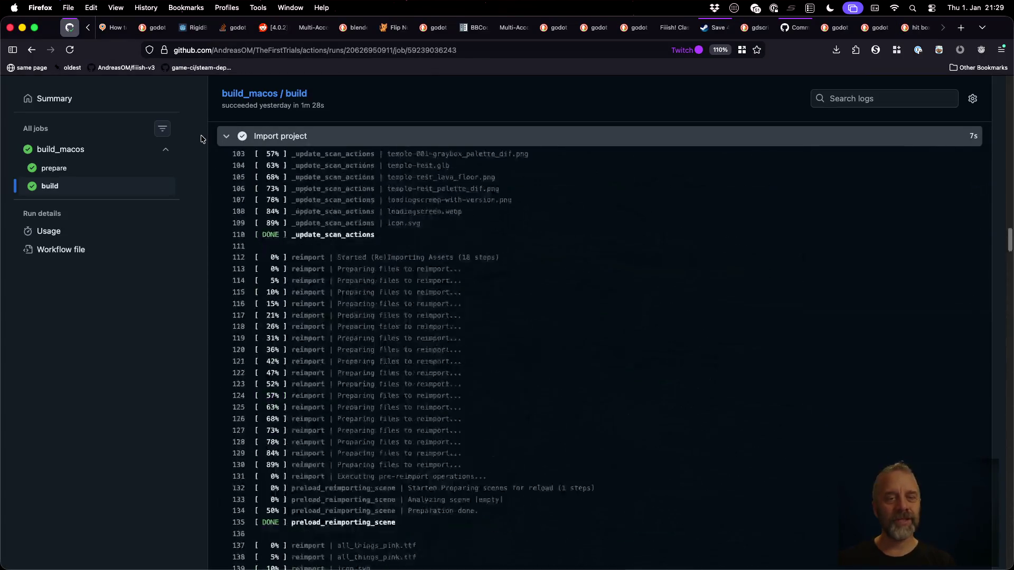
scroll(201, 139, up, 10)
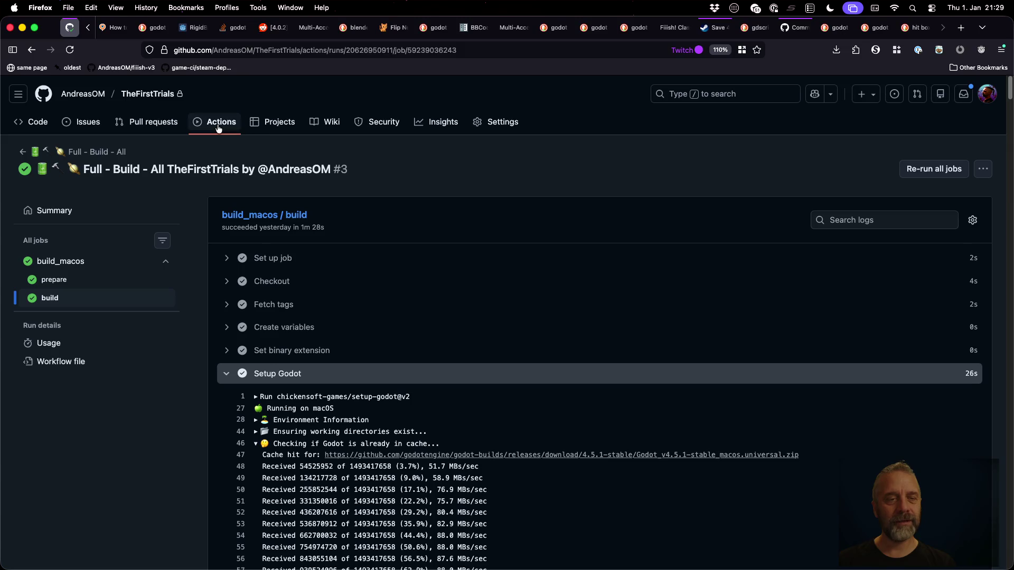
Show the repository's All workflows list of 12 runs and reload it twice.
click(217, 128)
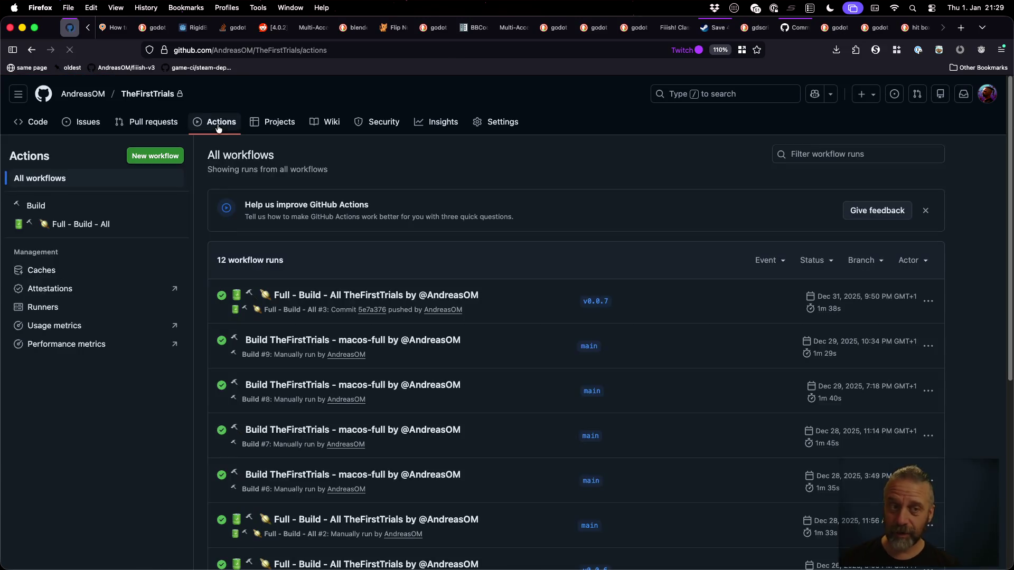
click(69, 50)
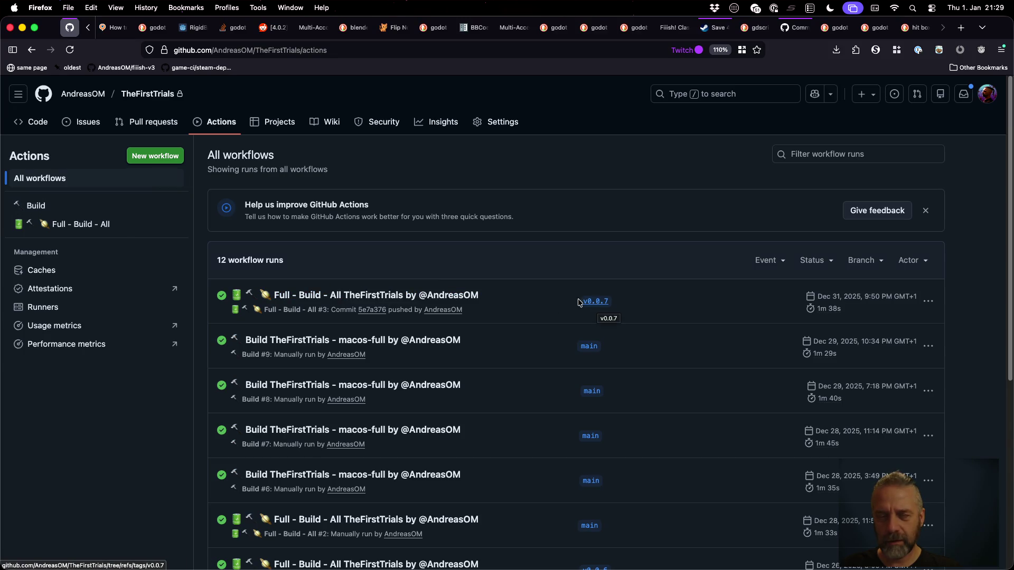
click(141, 94)
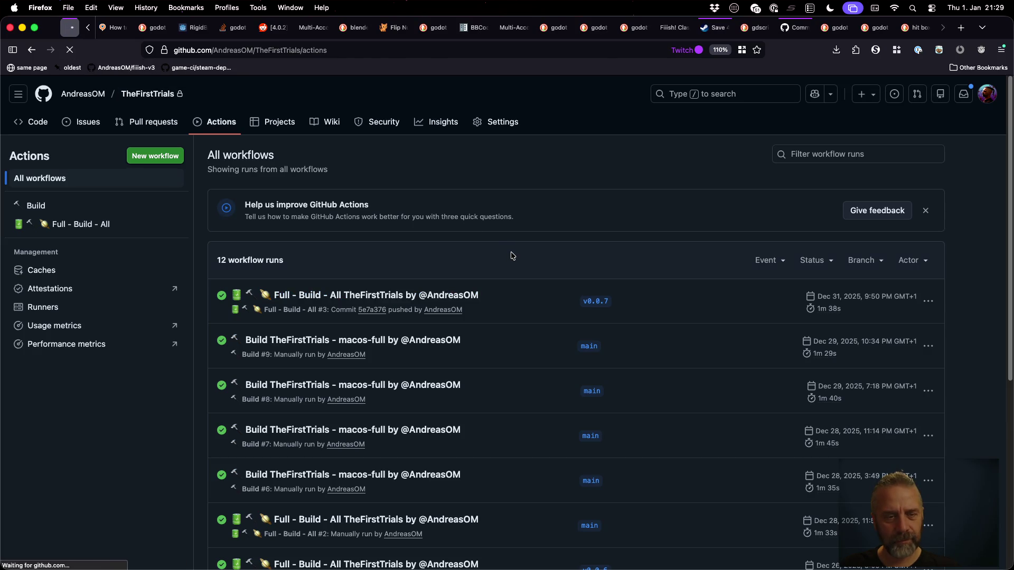
key(ctrl+Right)
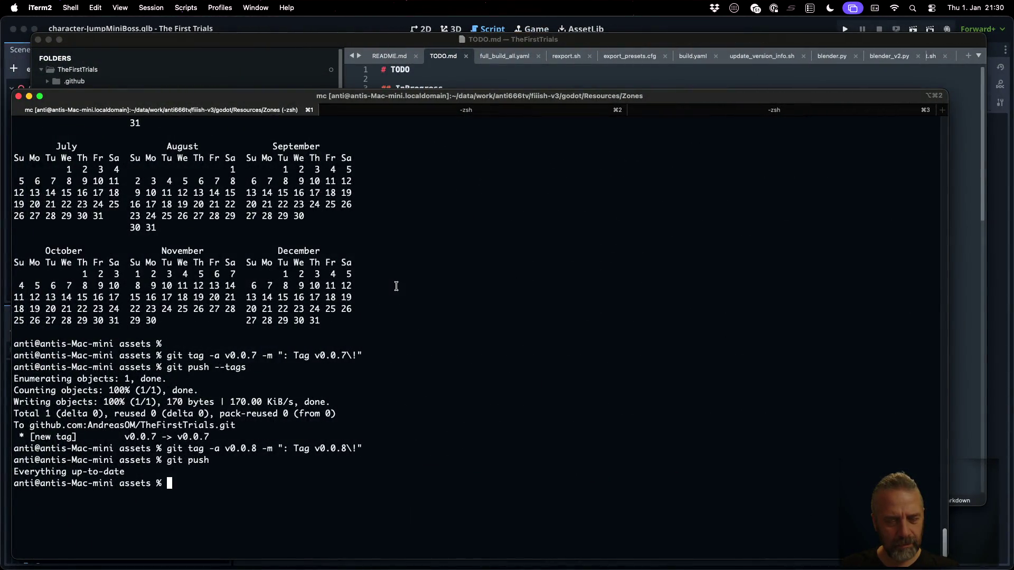
Run git push --tags, correcting the mistyped command, to send v0.0.8 to GitHub.
text(git push --tagd)
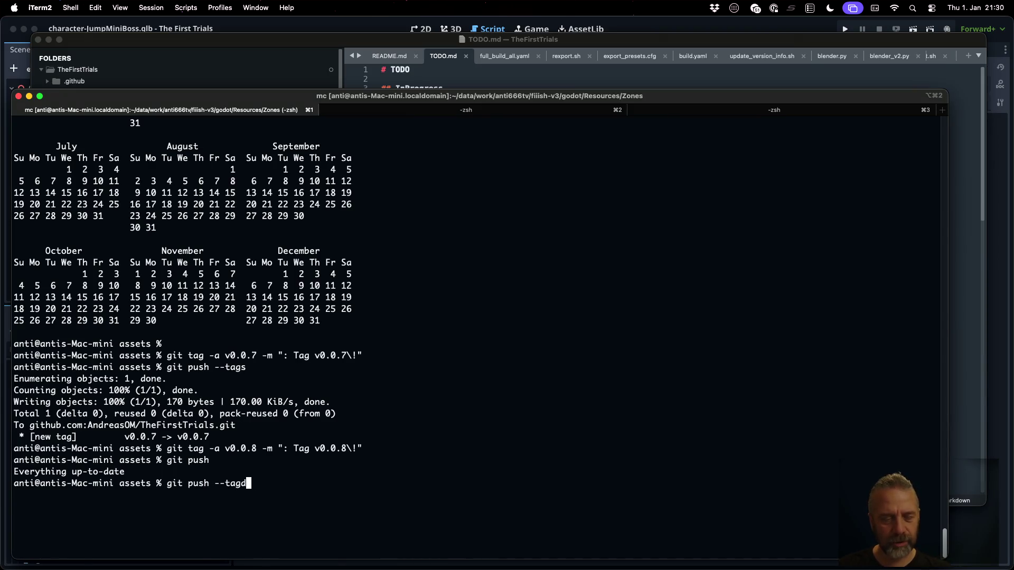
key(Return)
key(Up)
text(s)
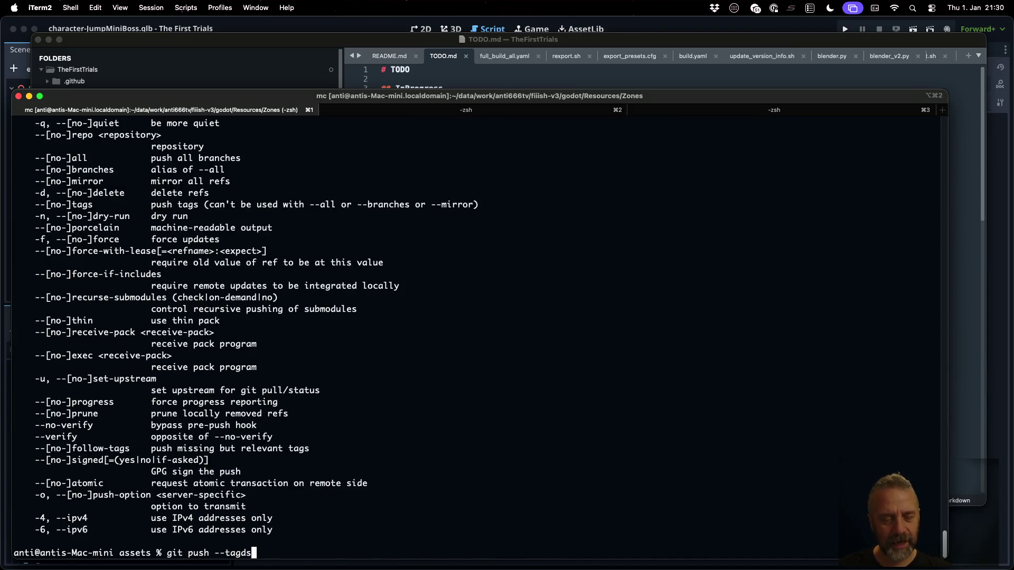
key(Return)
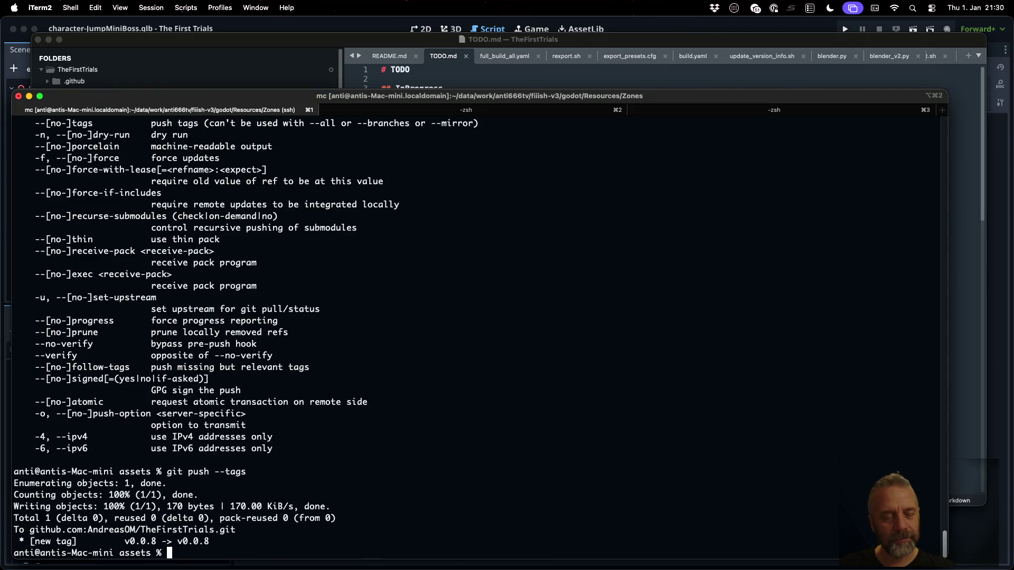